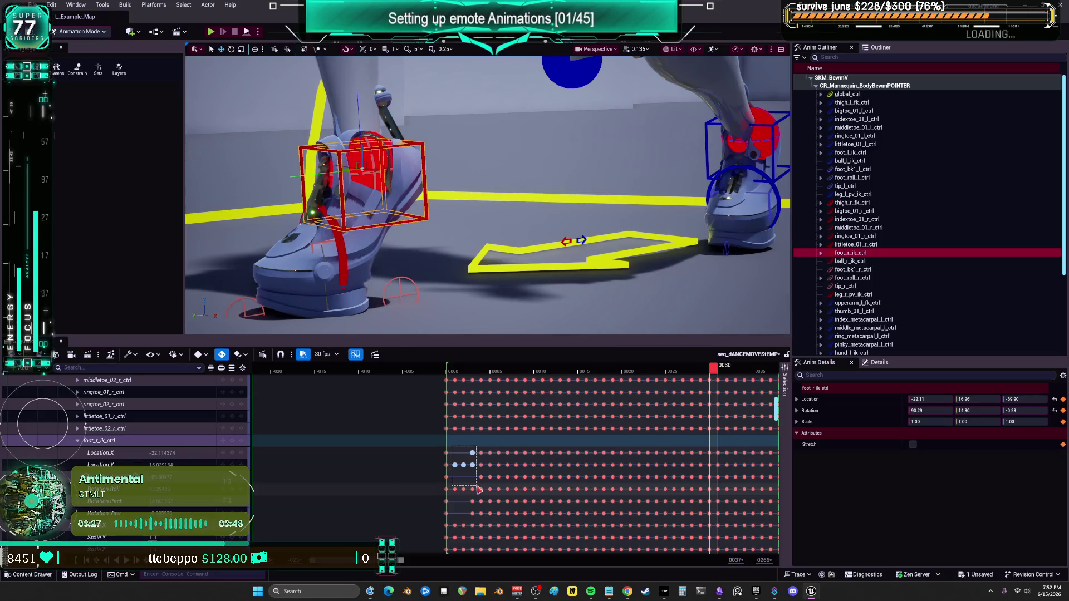
# Box-select the early Location keys on foot_r_ik_ctrl, including the frame-0 keys.
pyautogui.moveTo(479, 490); pyautogui.dragTo(492, 484)
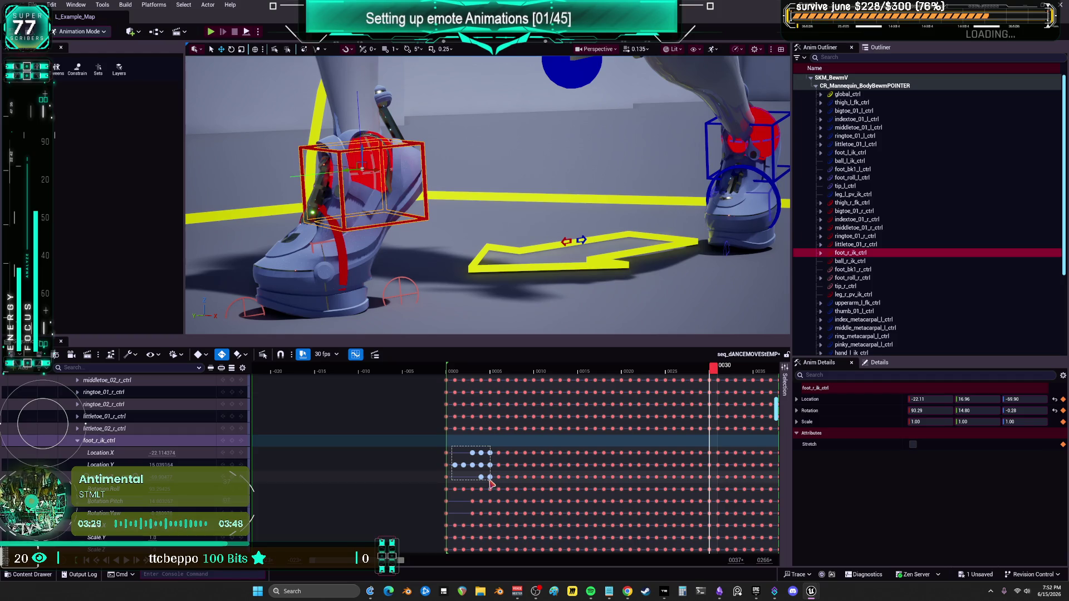
pyautogui.moveTo(463, 448); pyautogui.dragTo(444, 478)
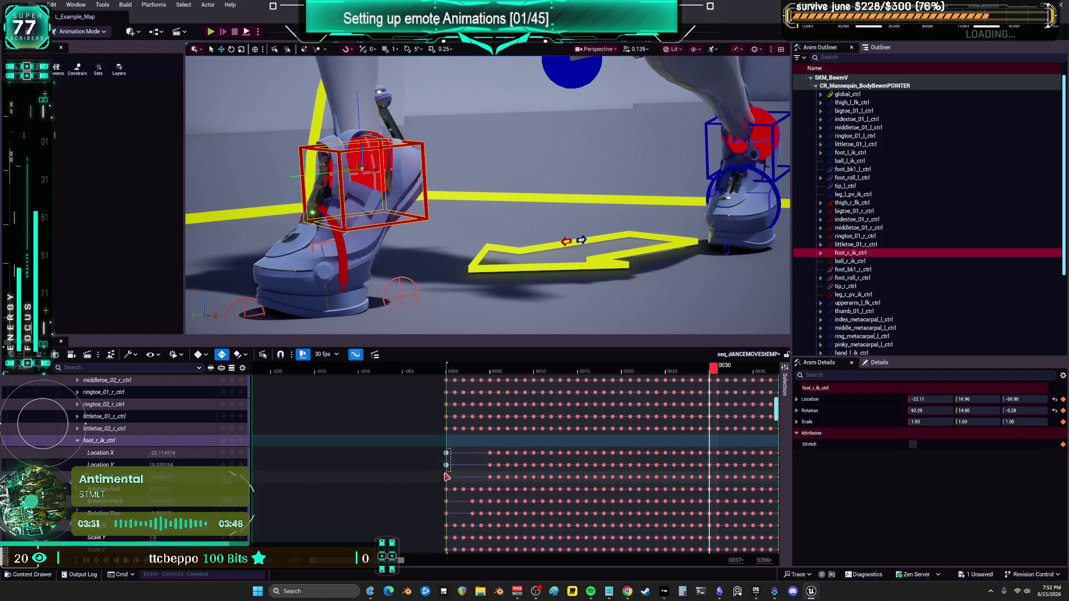
pyautogui.moveTo(390, 560); pyautogui.dragTo(627, 559)
# Scrub near the end, frame 0192 and frame 2 to check the foot, then open the curve editor.
pyautogui.click(449, 374)
pyautogui.moveTo(449, 376)
pyautogui.mouseDown()
pyautogui.moveTo(436, 373)
pyautogui.moveTo(444, 471)
pyautogui.mouseUp()
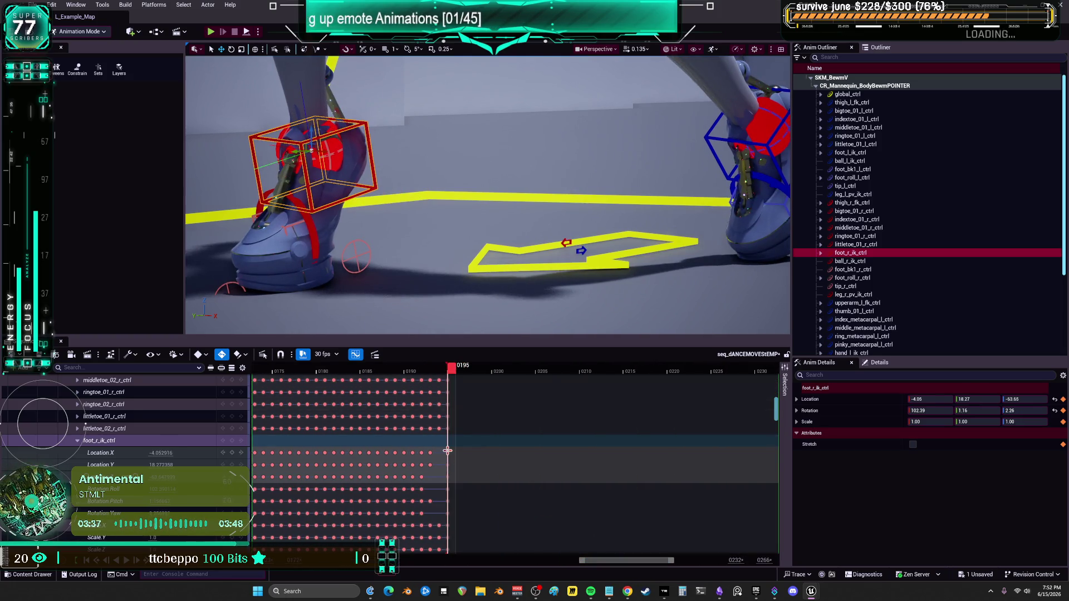
pyautogui.moveTo(449, 372)
pyautogui.mouseDown()
pyautogui.moveTo(410, 373)
pyautogui.moveTo(442, 391)
pyautogui.moveTo(382, 395)
pyautogui.moveTo(454, 402)
pyautogui.mouseUp()
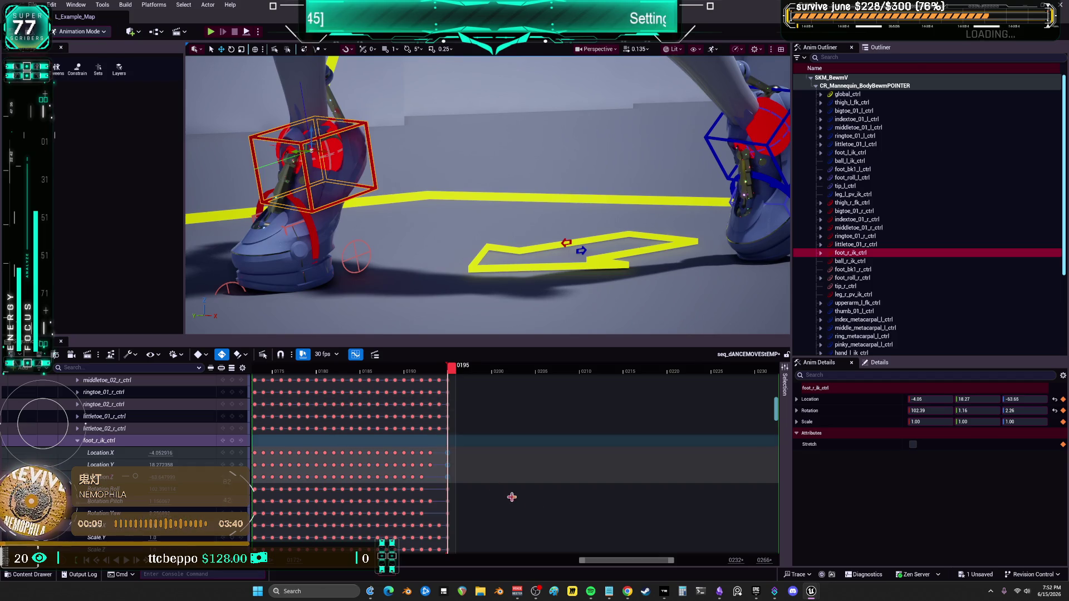
pyautogui.moveTo(627, 561); pyautogui.dragTo(415, 560)
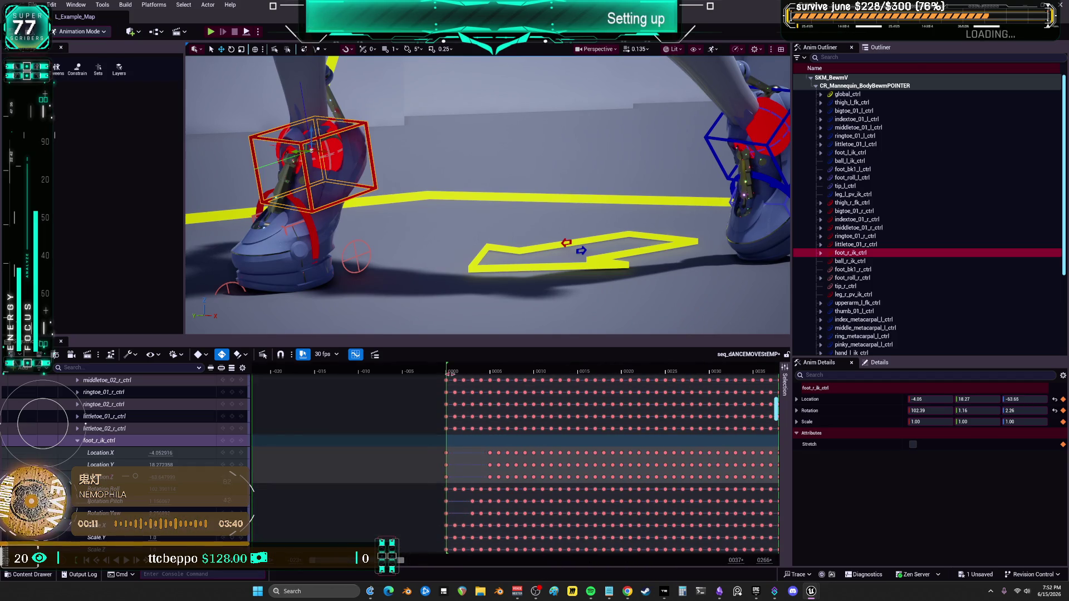
pyautogui.moveTo(451, 374); pyautogui.dragTo(461, 378)
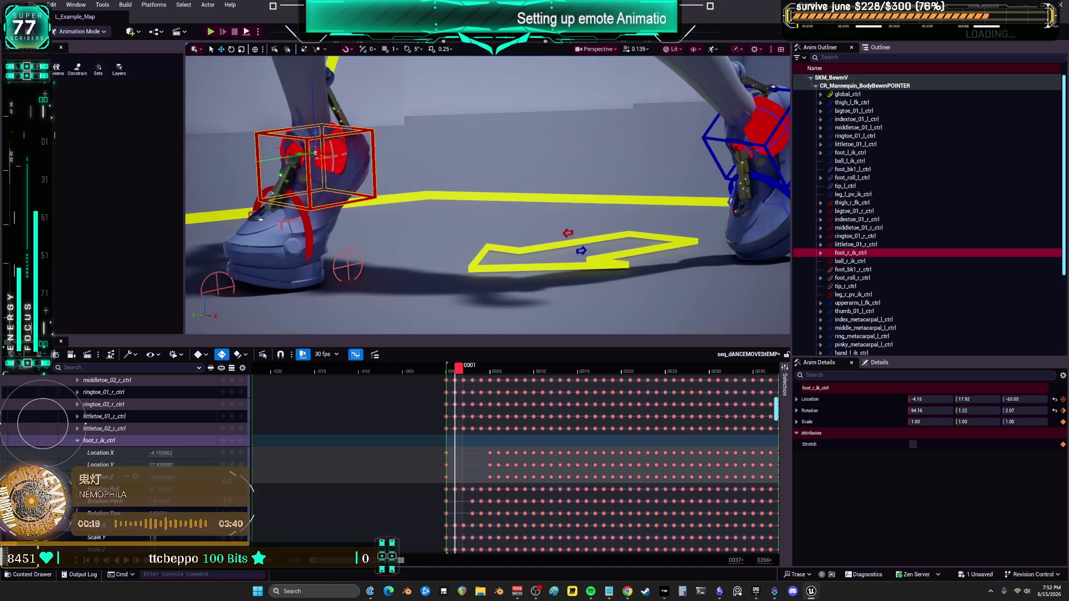
pyautogui.click(355, 354)
# Zoom and pan the curve graph to bring the red rotation curves into view.
pyautogui.scroll(5, 374, 376)
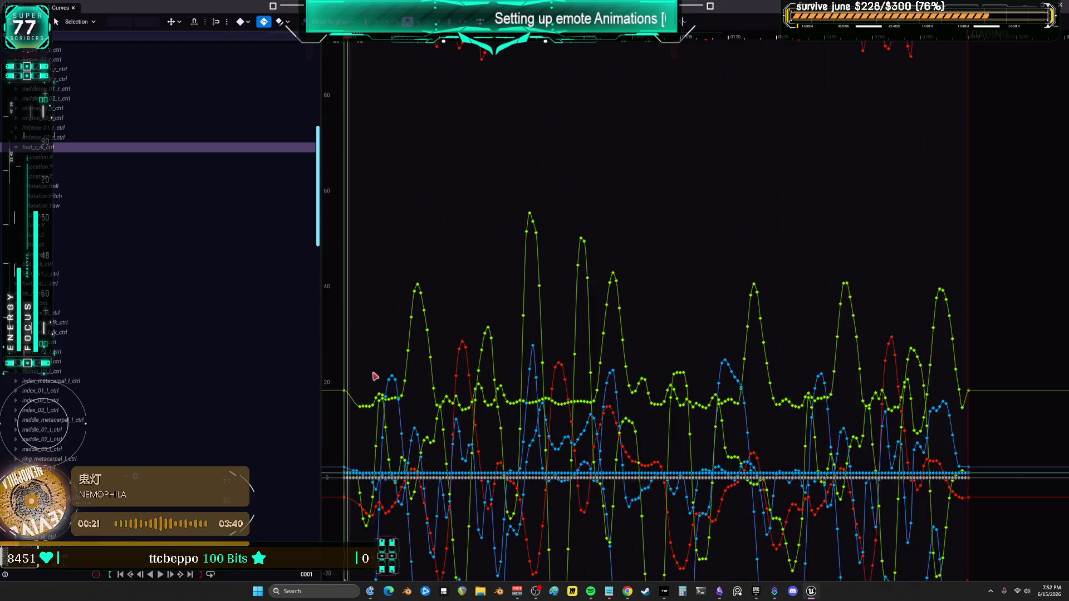
pyautogui.scroll(3, 374, 377)
pyautogui.scroll(3, 389, 437)
pyautogui.scroll(3, 517, 284)
pyautogui.scroll(2, 501, 327)
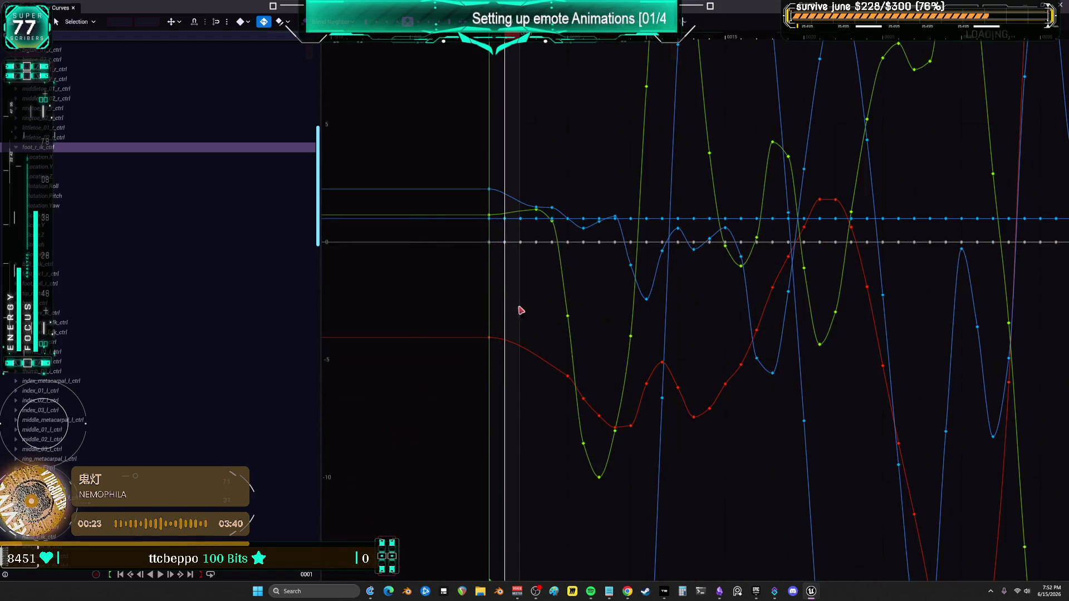
pyautogui.moveTo(575, 312)
pyautogui.mouseDown()
pyautogui.moveTo(668, 33)
pyautogui.moveTo(689, 5)
pyautogui.mouseUp()
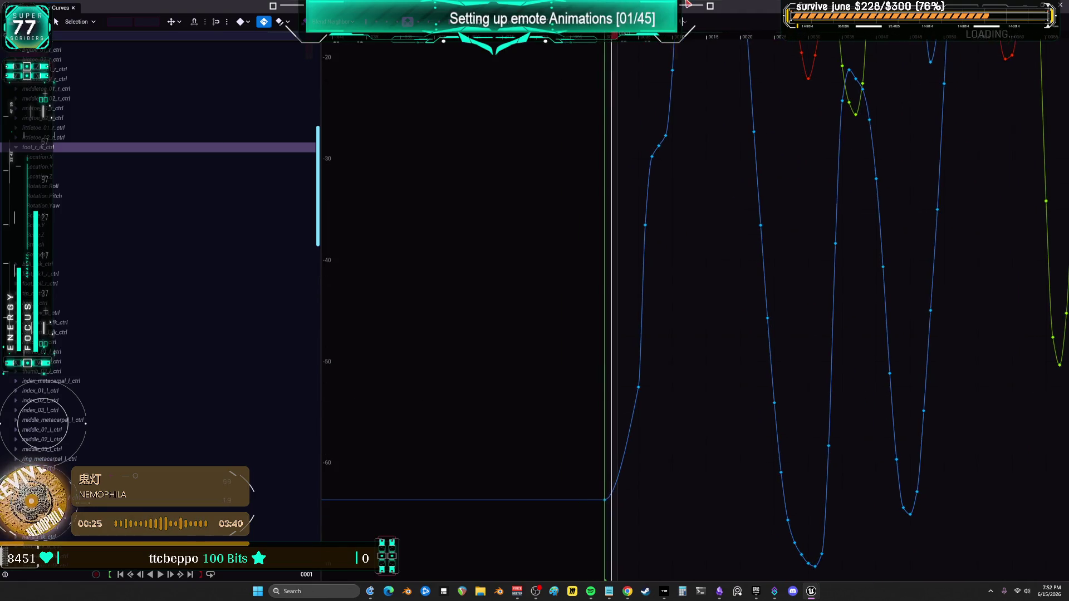
pyautogui.scroll(-5, 639, 565)
pyautogui.scroll(6, 551, 399)
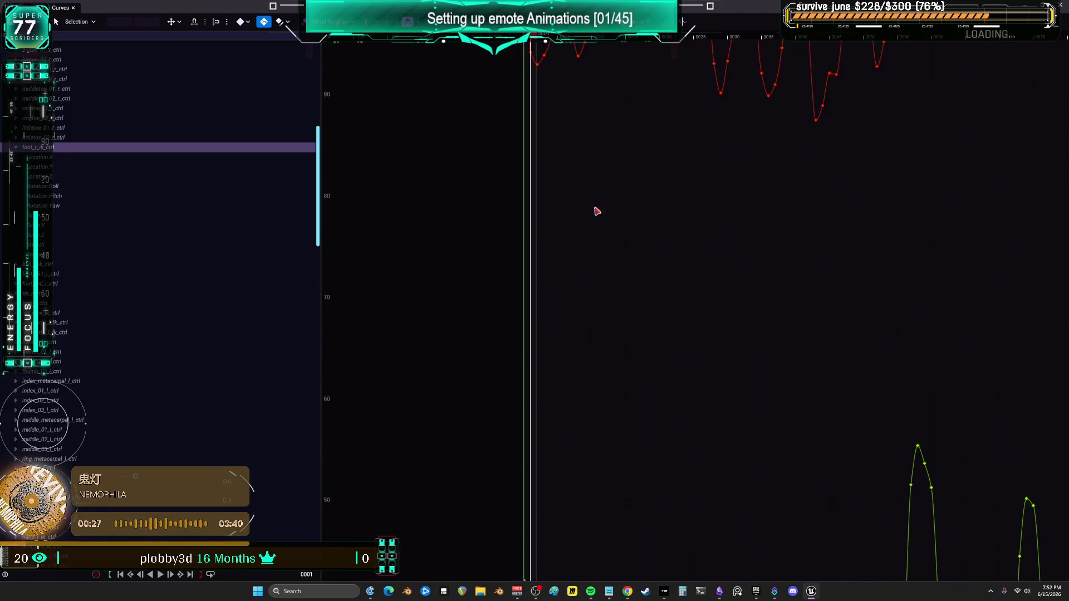
pyautogui.moveTo(596, 211); pyautogui.dragTo(566, 232)
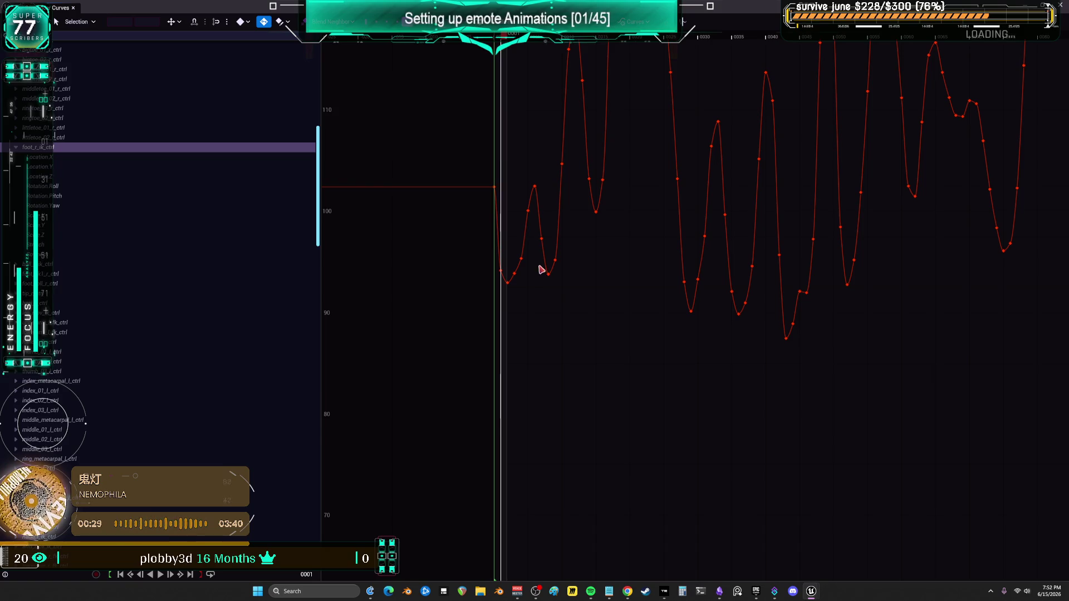
# Isolate Roll, Pitch, then Yaw, and shift the first Yaw key from frame 3 to 4.
pyautogui.click(142, 186)
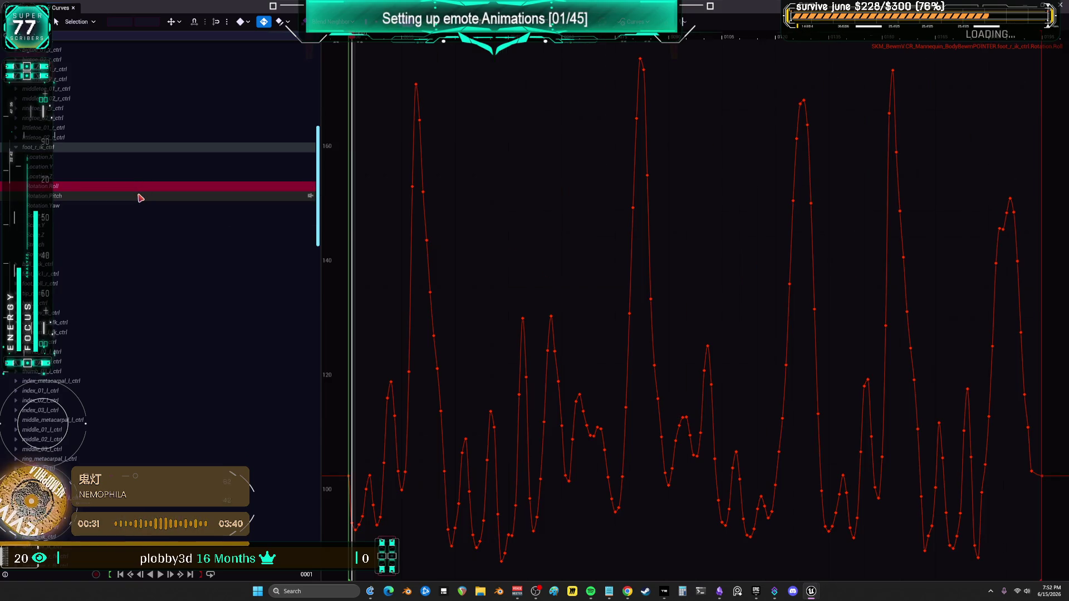
pyautogui.click(140, 197)
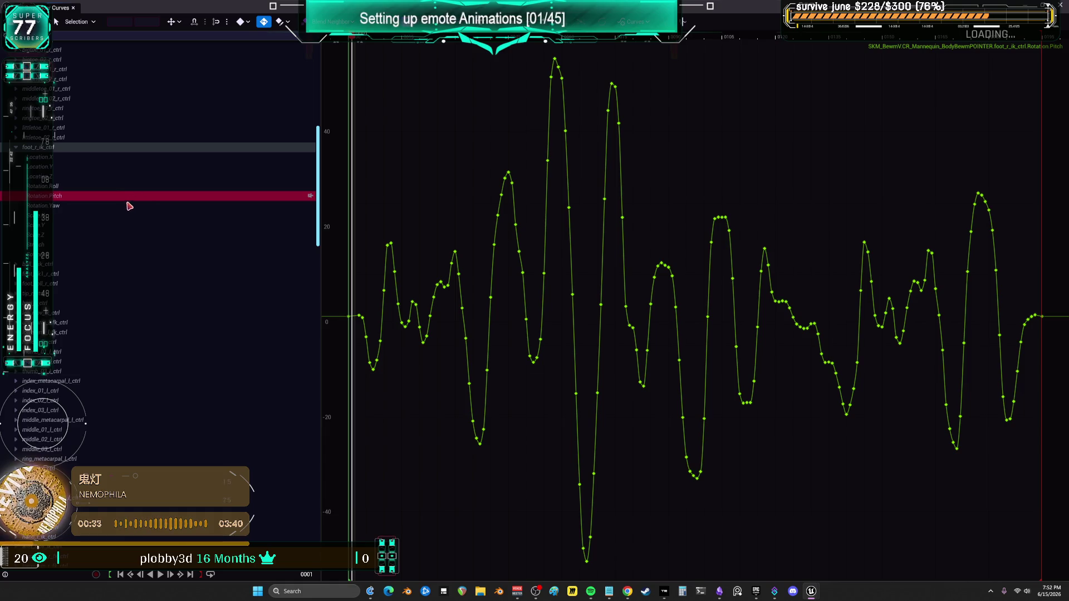
pyautogui.click(129, 207)
pyautogui.click(366, 336)
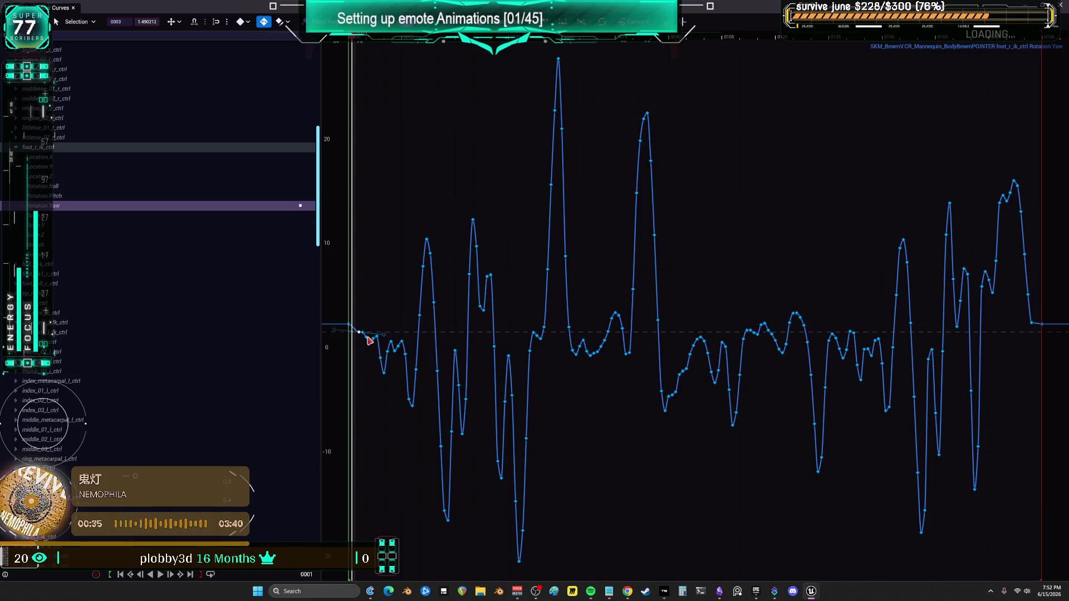
pyautogui.moveTo(369, 341); pyautogui.dragTo(372, 341)
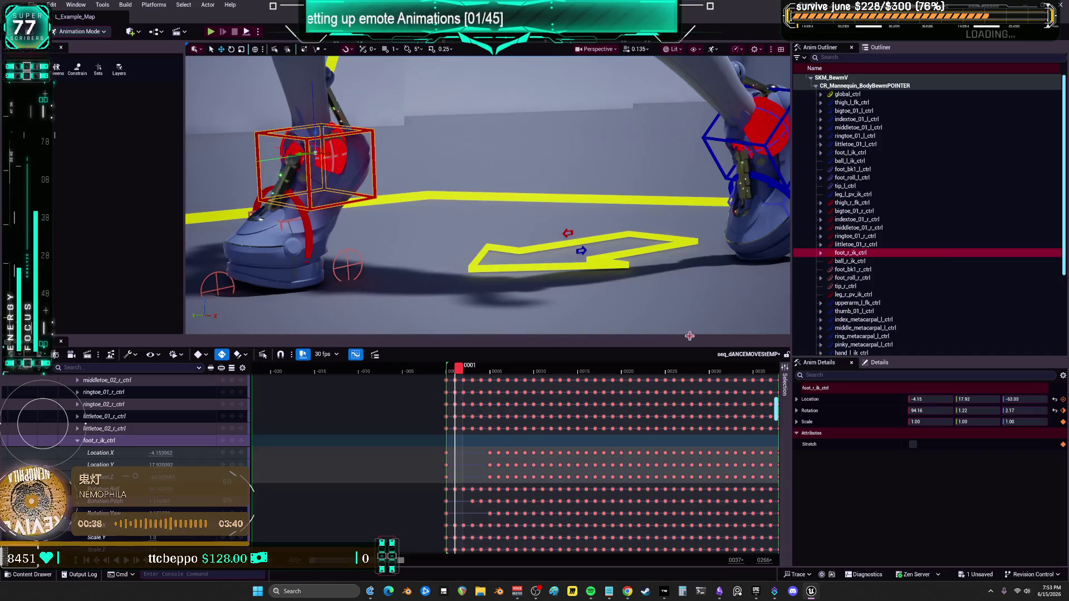
pyautogui.moveTo(454, 368)
pyautogui.mouseDown()
pyautogui.moveTo(463, 368)
pyautogui.moveTo(439, 371)
pyautogui.moveTo(503, 371)
pyautogui.moveTo(451, 386)
pyautogui.moveTo(484, 393)
pyautogui.moveTo(450, 390)
pyautogui.moveTo(461, 391)
pyautogui.mouseUp()
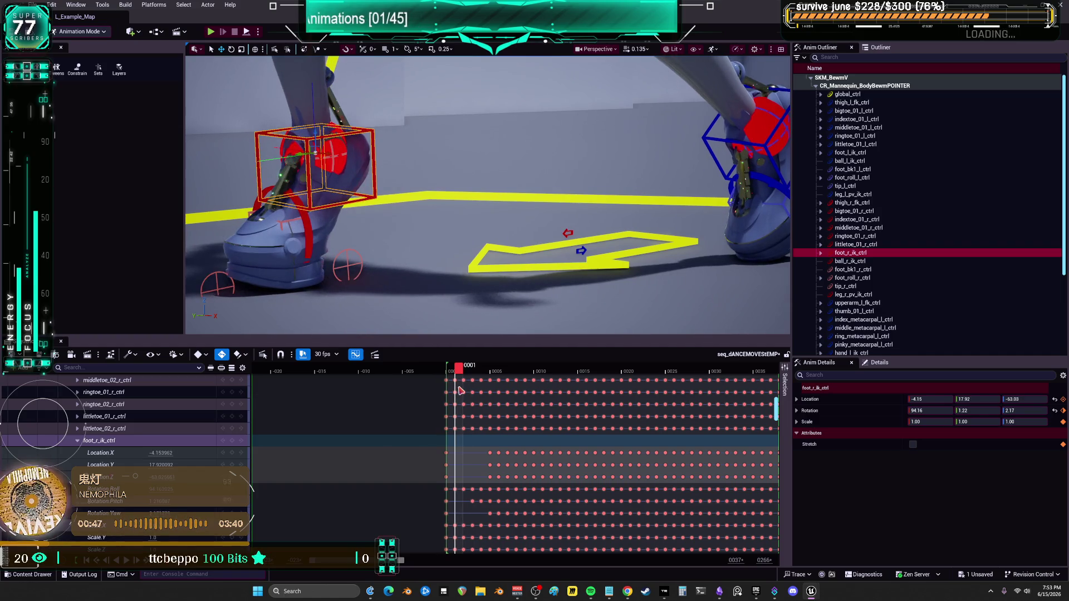
# Hand-adjust foot_r_ik_ctrl Location Y on frames 1–3: lower, raise, then lower.
pyautogui.moveTo(160, 465); pyautogui.dragTo(142, 465)
pyautogui.press('Right')
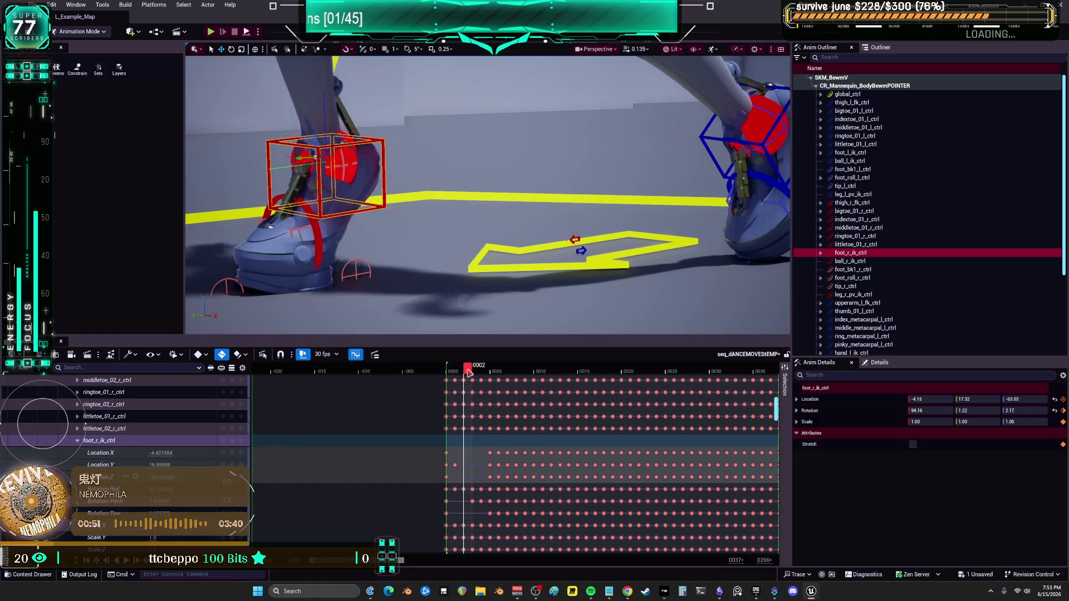
pyautogui.moveTo(160, 465); pyautogui.dragTo(159, 465)
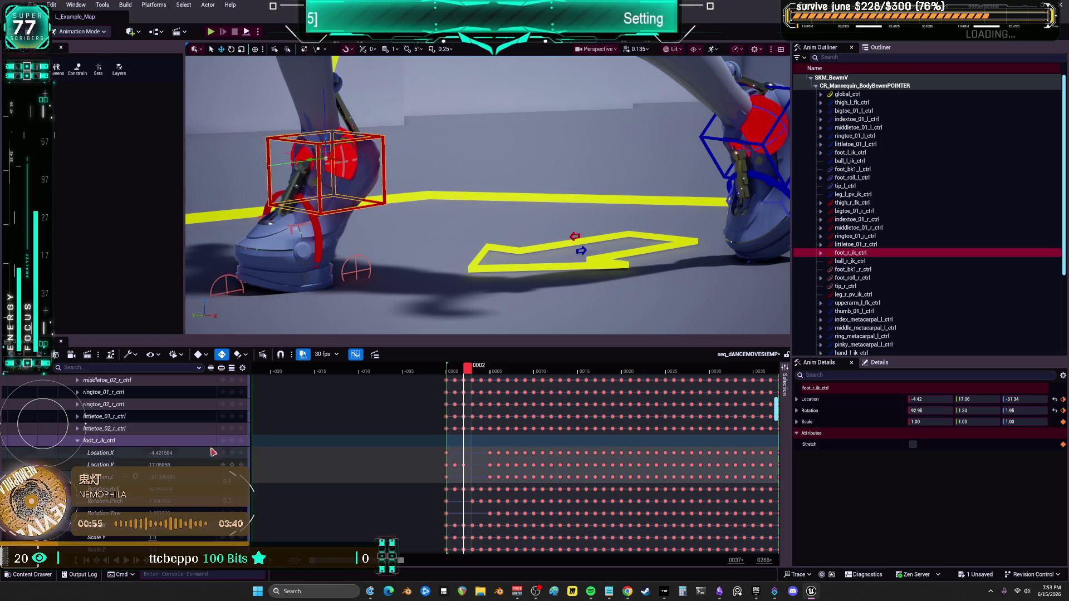
pyautogui.click(475, 372)
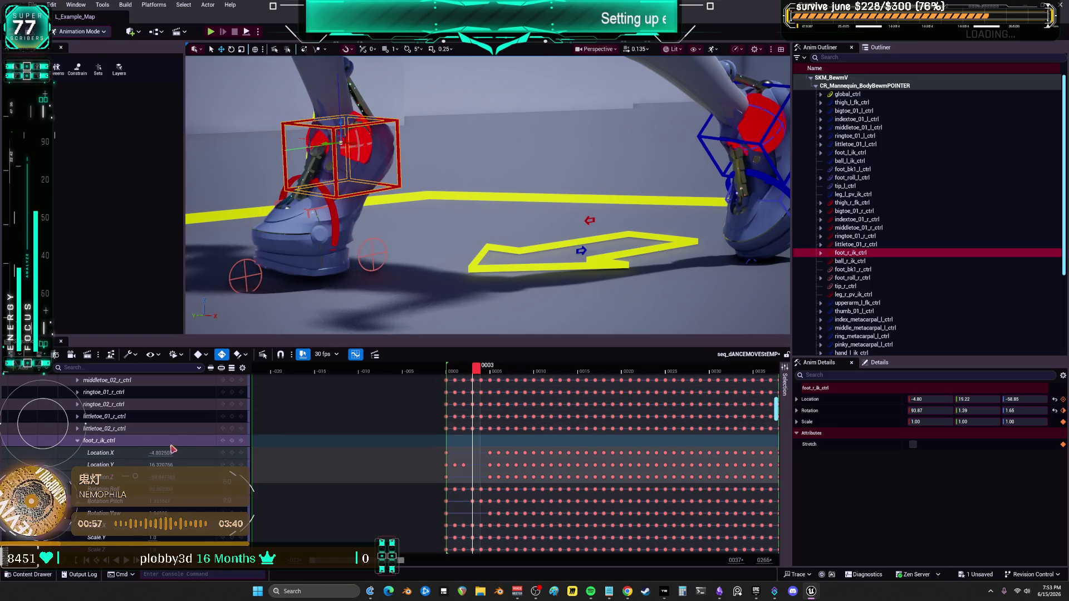
pyautogui.moveTo(161, 465); pyautogui.dragTo(148, 465)
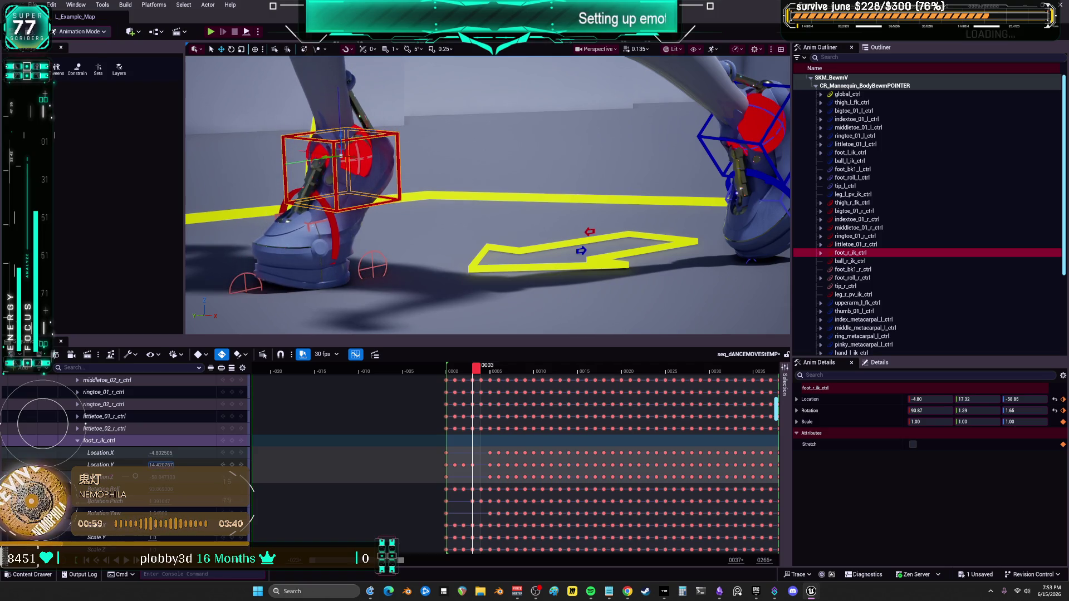
# Lower Location Y slightly on frame 4, then zoom the timeline out and scrub to frame 181.
pyautogui.click(485, 372)
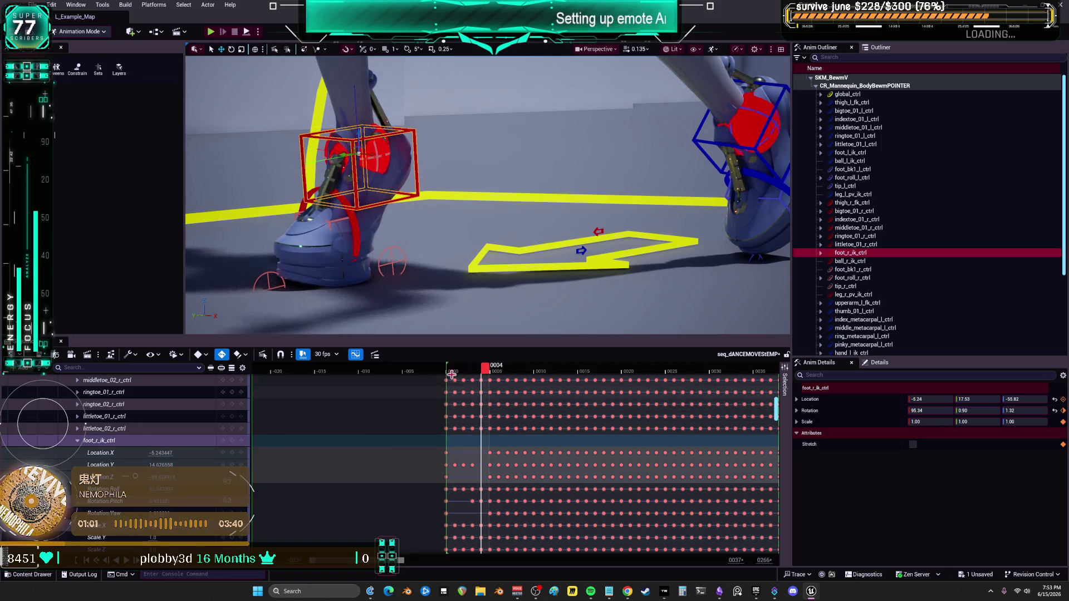
pyautogui.moveTo(485, 372)
pyautogui.mouseDown()
pyautogui.moveTo(494, 372)
pyautogui.moveTo(485, 372)
pyautogui.mouseUp()
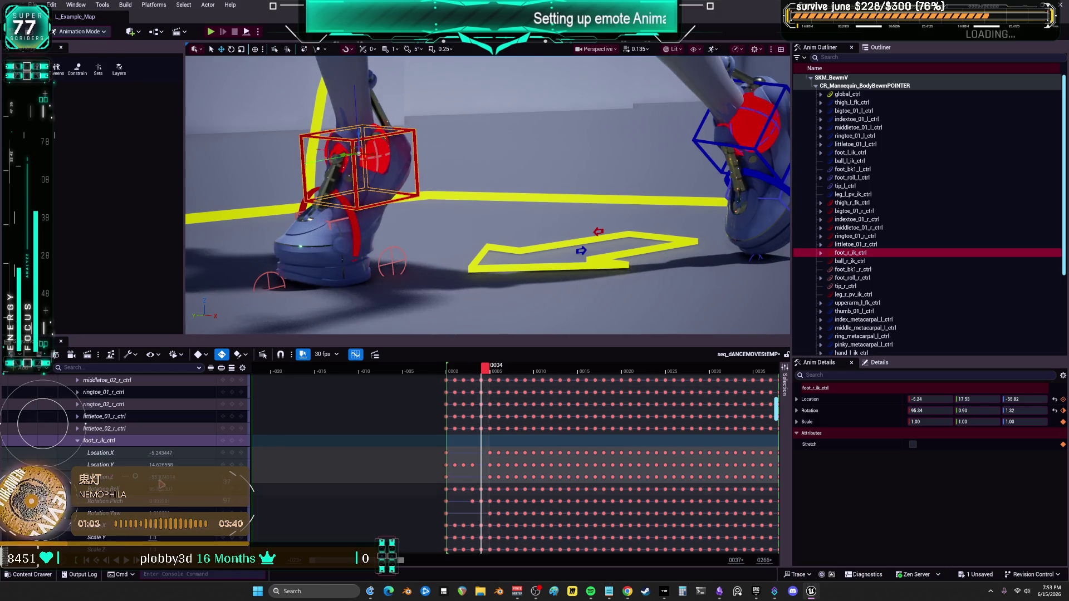
pyautogui.moveTo(161, 465); pyautogui.dragTo(159, 465)
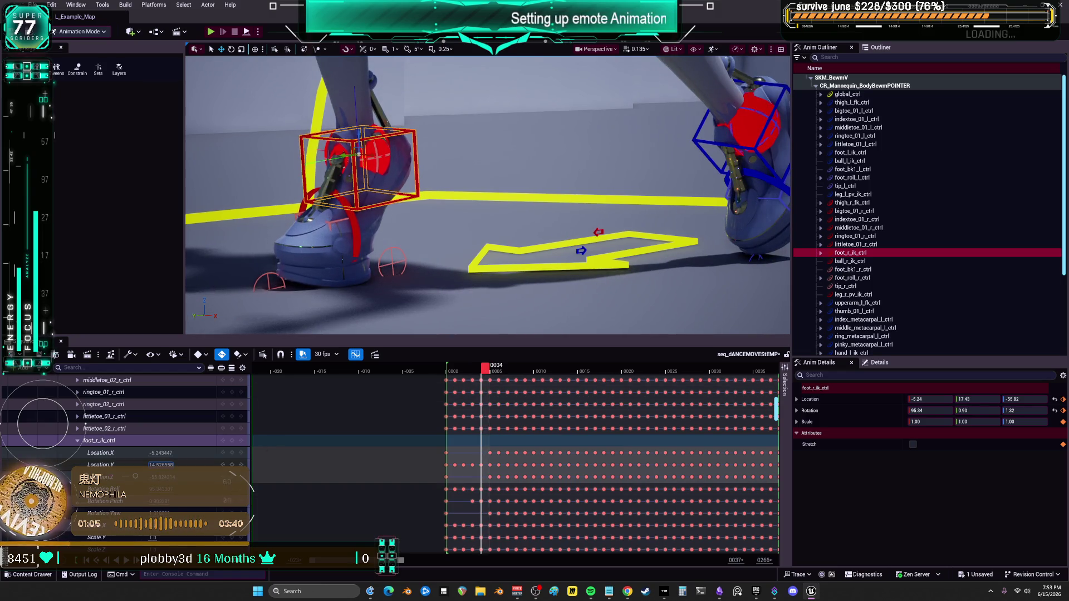
pyautogui.moveTo(402, 560); pyautogui.dragTo(611, 559)
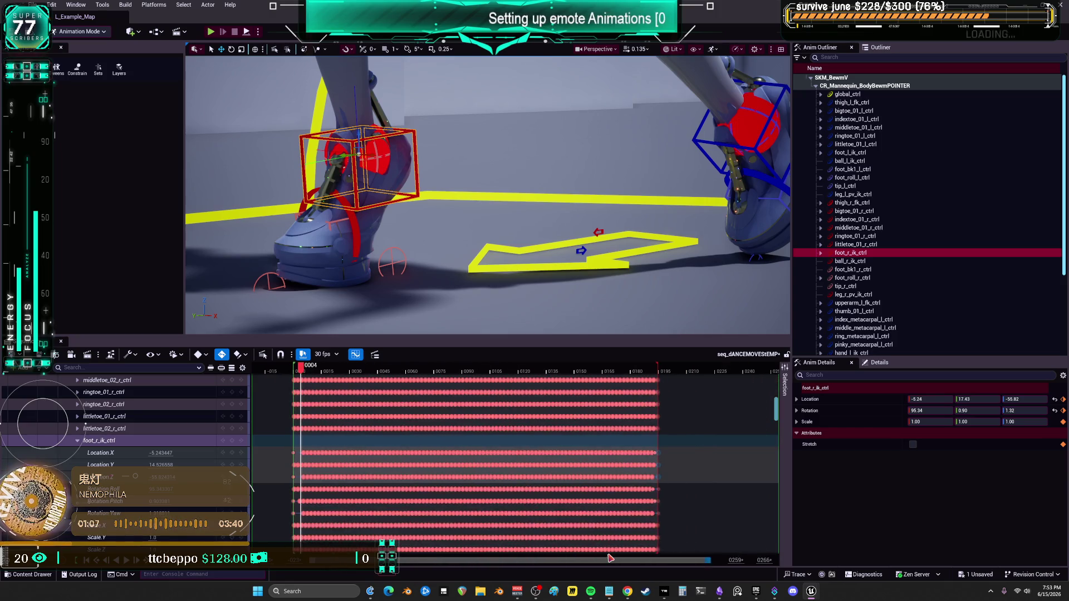
pyautogui.moveTo(658, 379); pyautogui.dragTo(632, 373)
pyautogui.press('space')
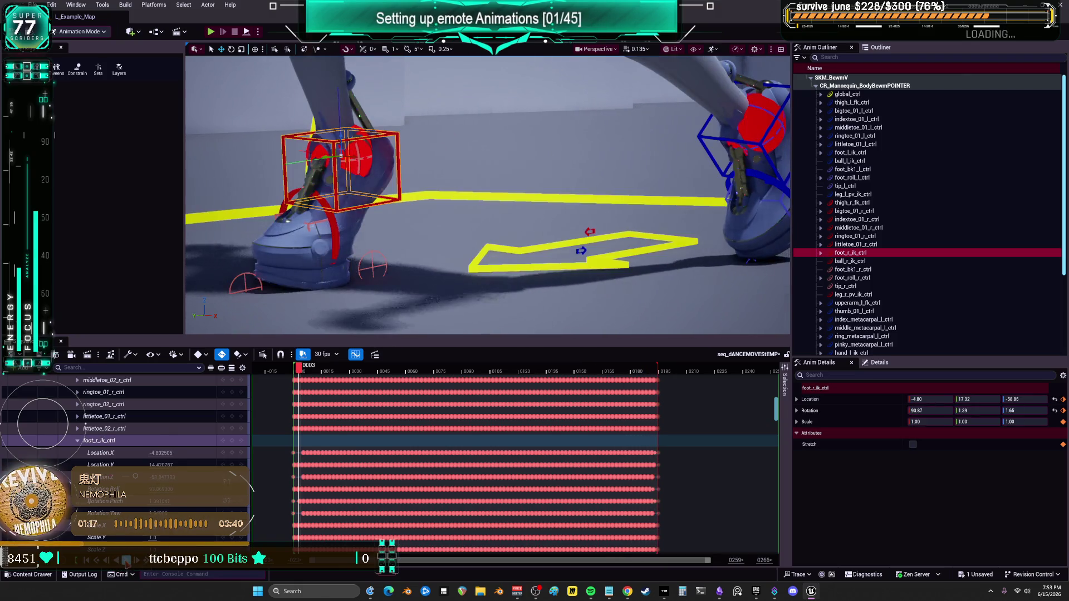
pyautogui.moveTo(301, 370)
pyautogui.mouseDown()
pyautogui.moveTo(663, 378)
pyautogui.moveTo(651, 383)
pyautogui.moveTo(660, 389)
pyautogui.moveTo(294, 374)
pyautogui.moveTo(310, 373)
pyautogui.mouseUp()
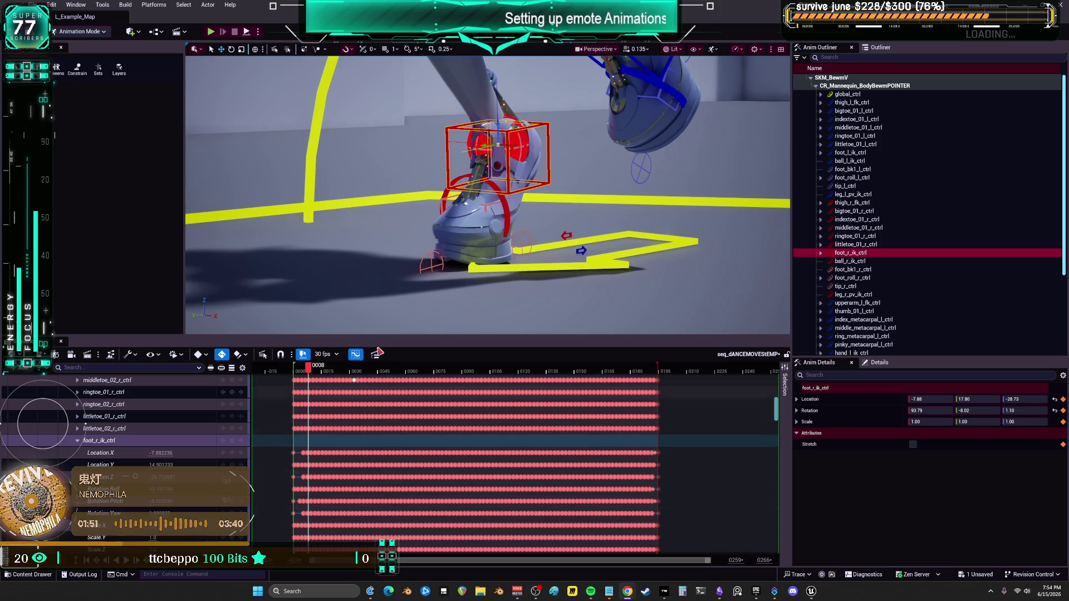
# Orbit out to the whole character and play the dance from frame 119 toward the end.
pyautogui.moveTo(488, 195)
pyautogui.mouseDown()
pyautogui.moveTo(546, 184)
pyautogui.moveTo(310, 312)
pyautogui.mouseUp()
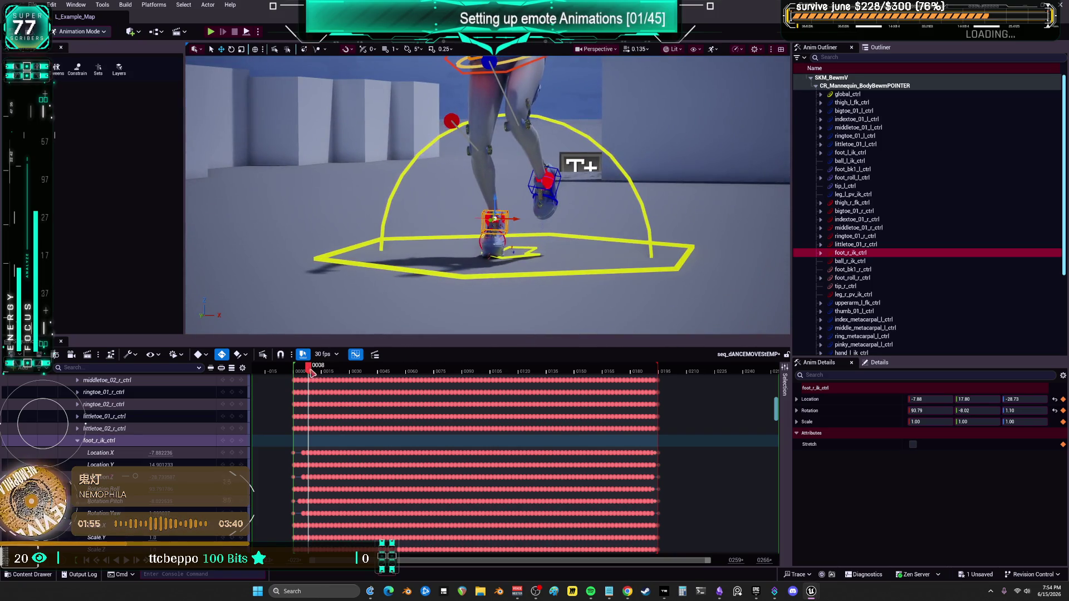
pyautogui.moveTo(312, 372)
pyautogui.mouseDown()
pyautogui.moveTo(295, 370)
pyautogui.moveTo(517, 371)
pyautogui.moveTo(584, 391)
pyautogui.mouseUp()
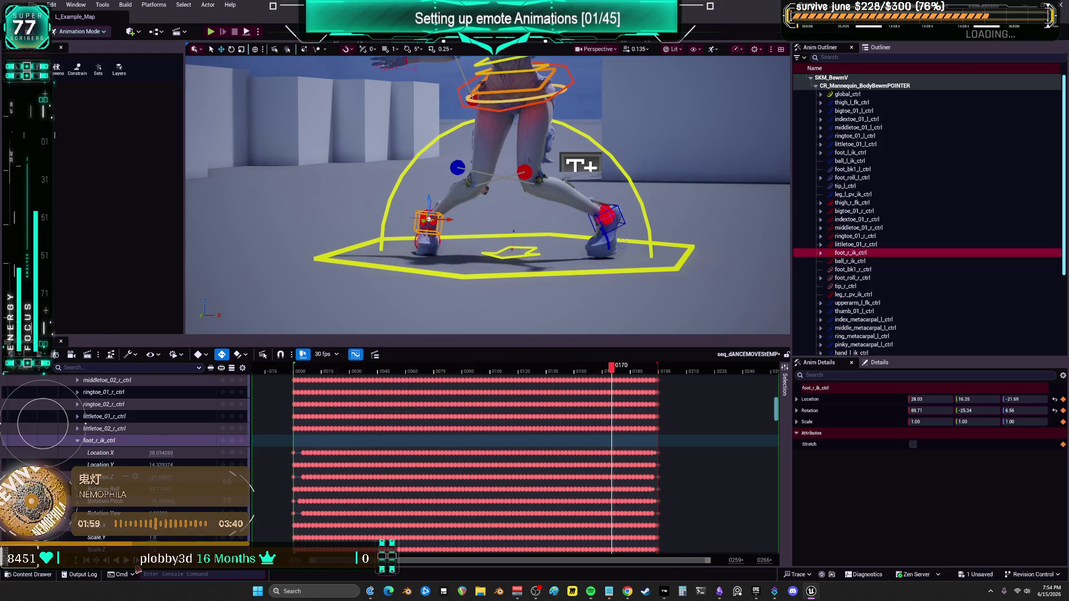
pyautogui.press('space')
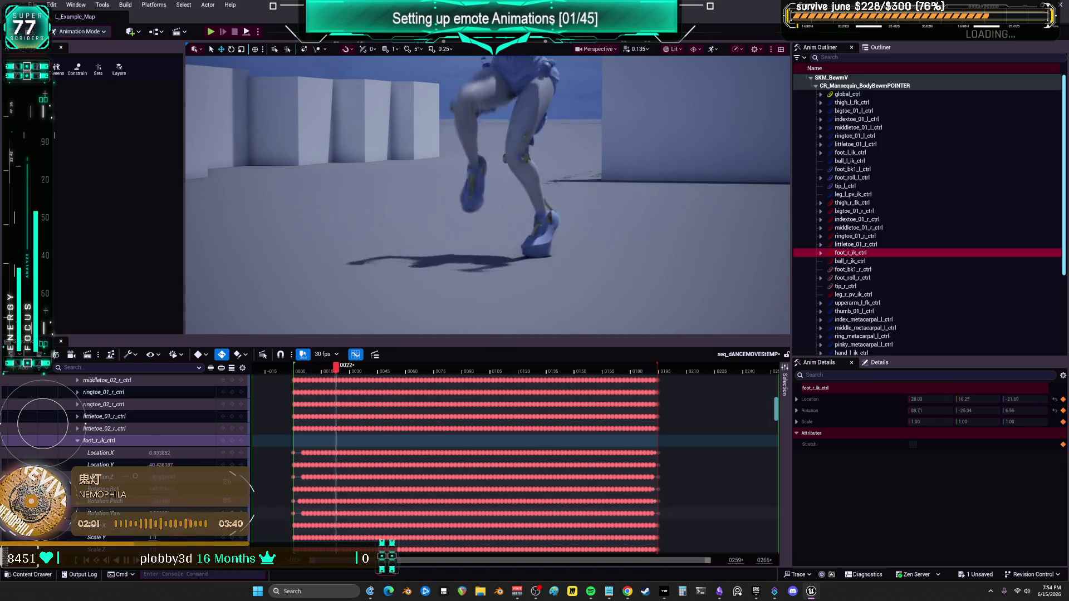
pyautogui.click(635, 370)
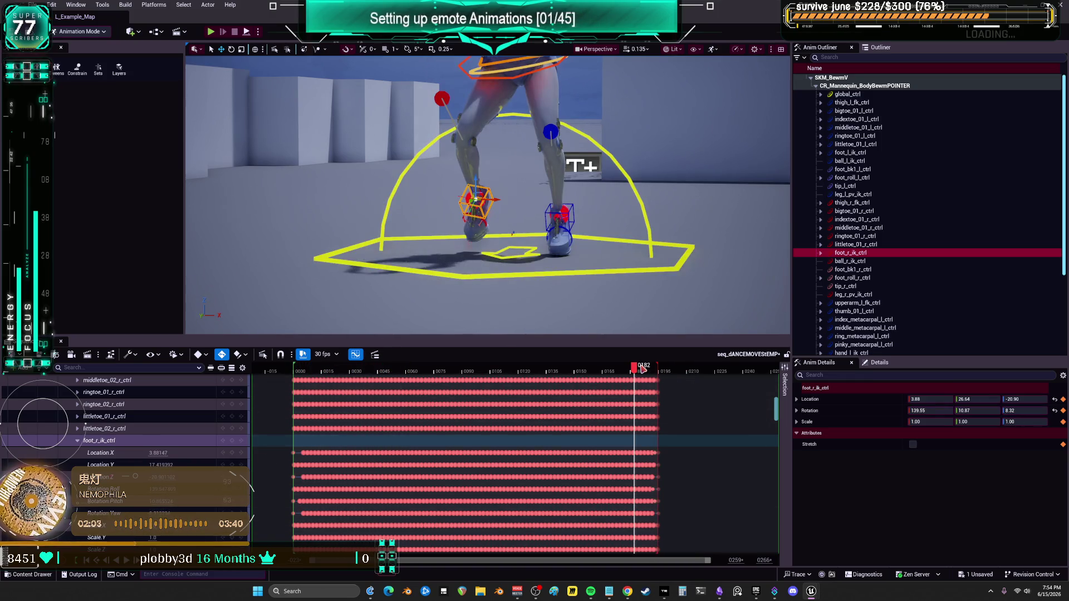
pyautogui.press('space')
pyautogui.click(644, 368)
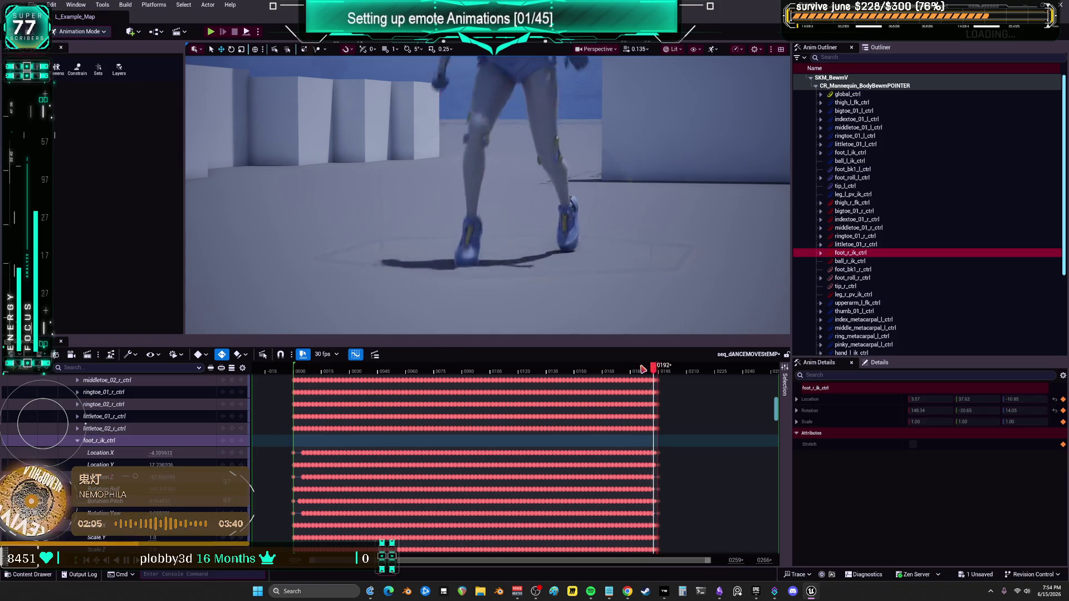
pyautogui.press('space')
pyautogui.press('space')
# Replay the ending from frame 0178, then scrub from 0182 to about 0191.
pyautogui.press('space')
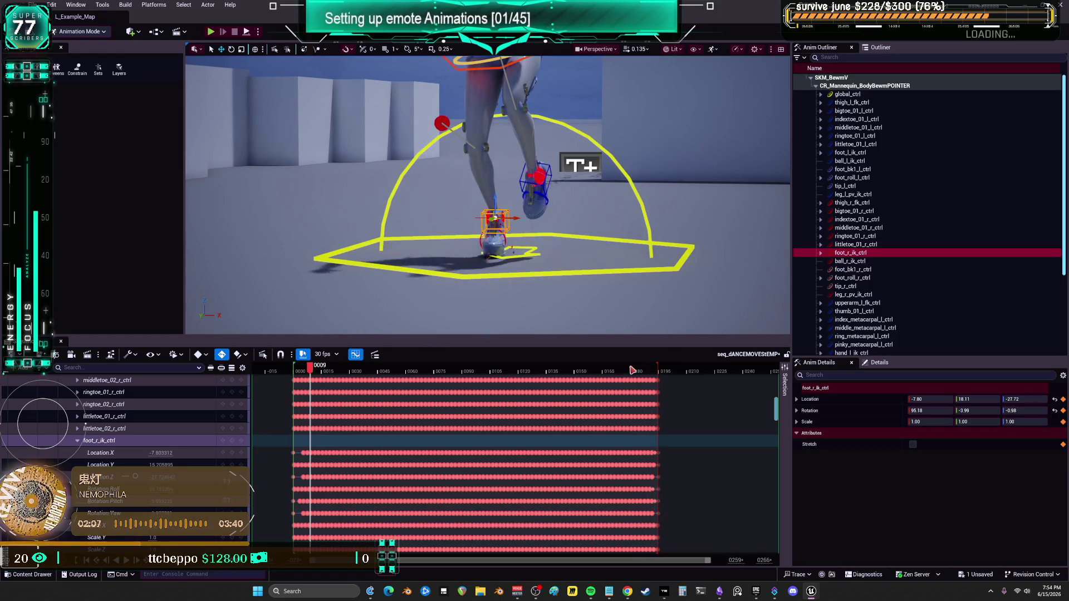
pyautogui.click(631, 371)
pyautogui.press('space')
pyautogui.press('space')
pyautogui.click(630, 370)
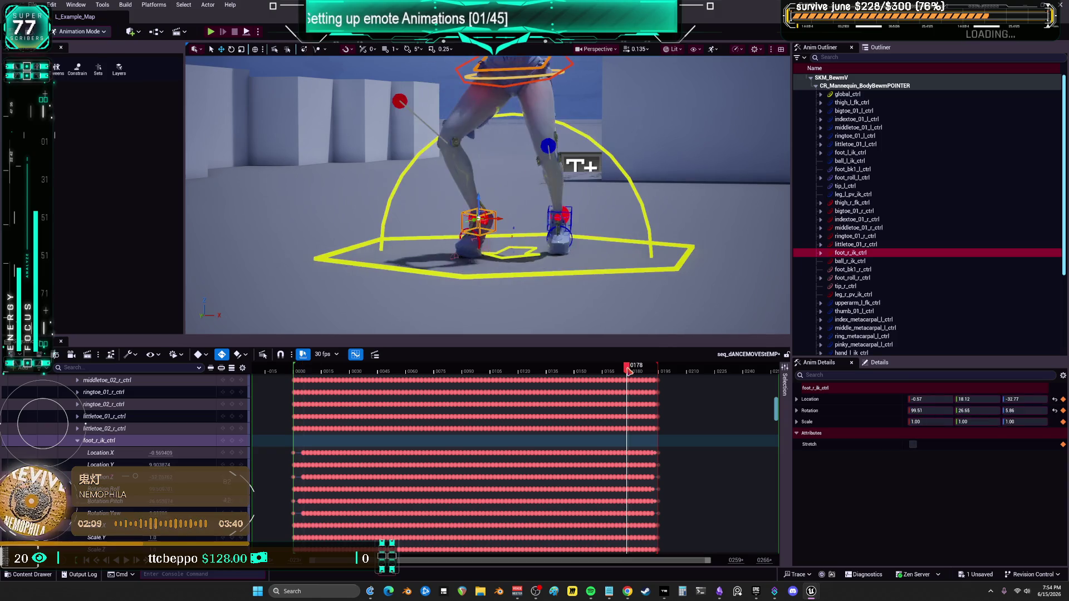
pyautogui.press('space')
pyautogui.press('space')
pyautogui.click(638, 370)
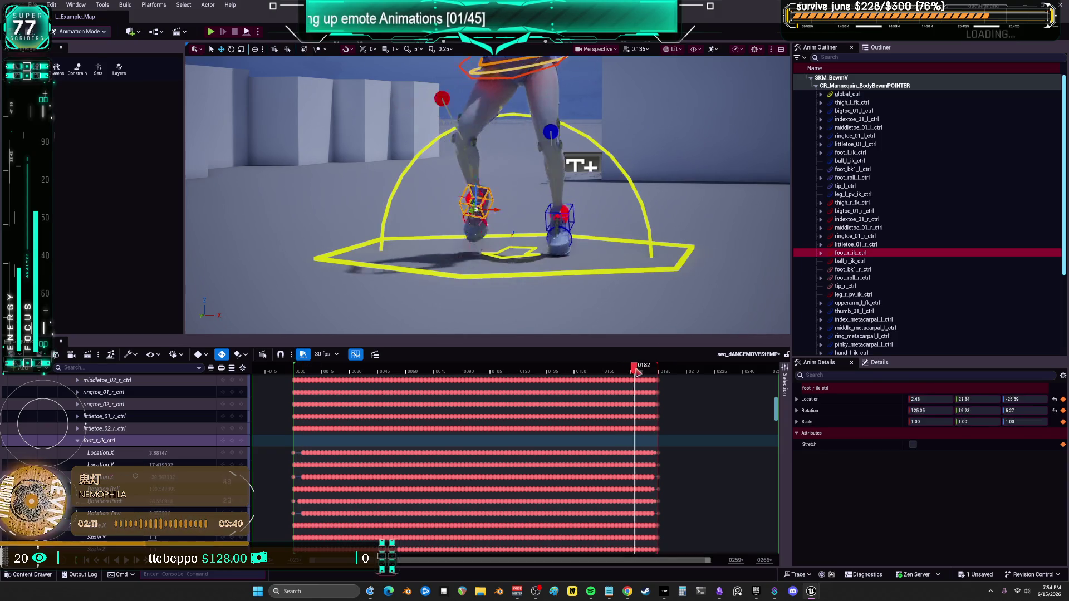
pyautogui.moveTo(638, 372)
pyautogui.mouseDown()
pyautogui.moveTo(659, 376)
pyautogui.moveTo(291, 383)
pyautogui.moveTo(310, 381)
pyautogui.mouseUp()
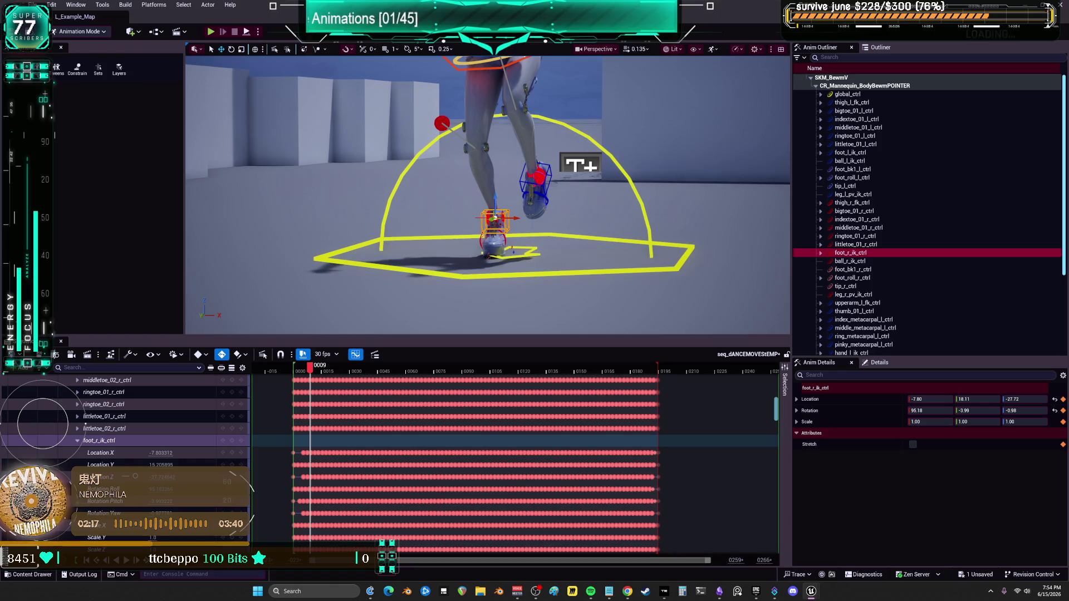
# Collapse the foot_r_ik_ctrl channels and the CR_Mannequin control rig track.
pyautogui.click(99, 441)
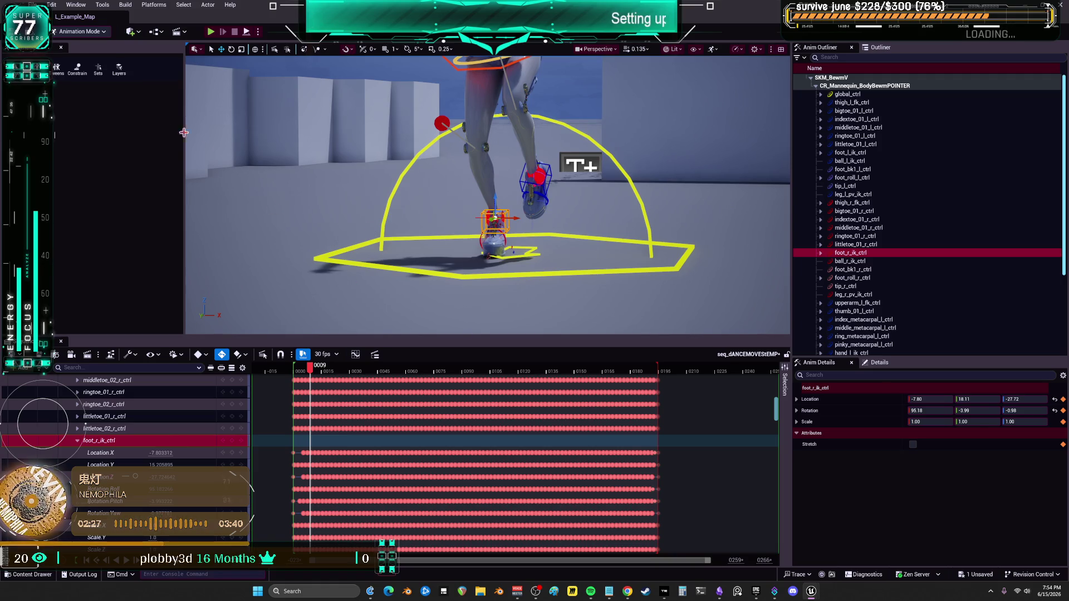
pyautogui.click(77, 440)
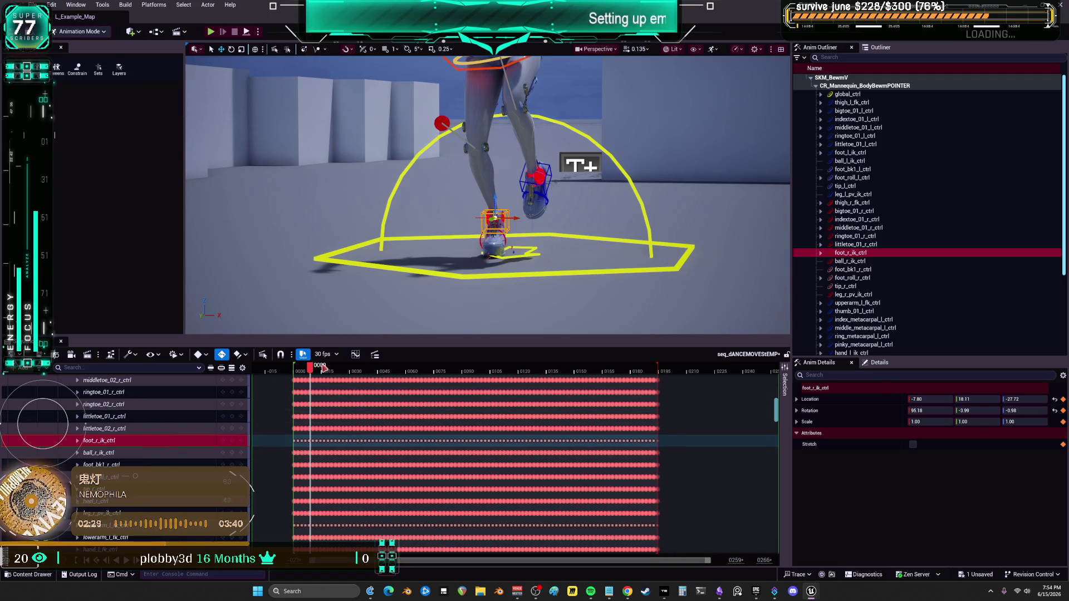
pyautogui.moveTo(324, 368); pyautogui.dragTo(660, 390)
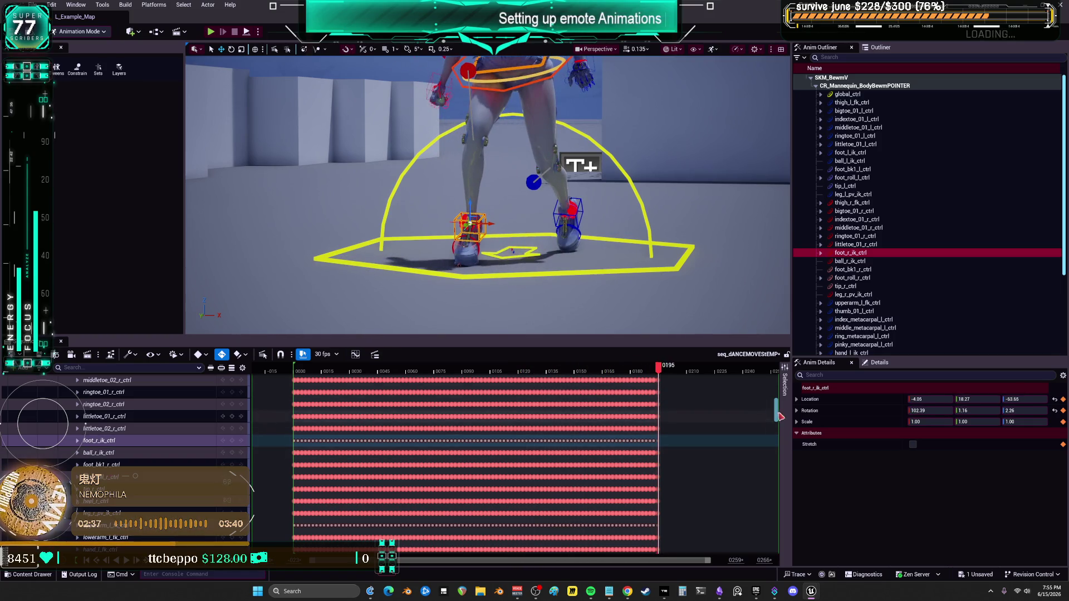
pyautogui.scroll(10, 139, 423)
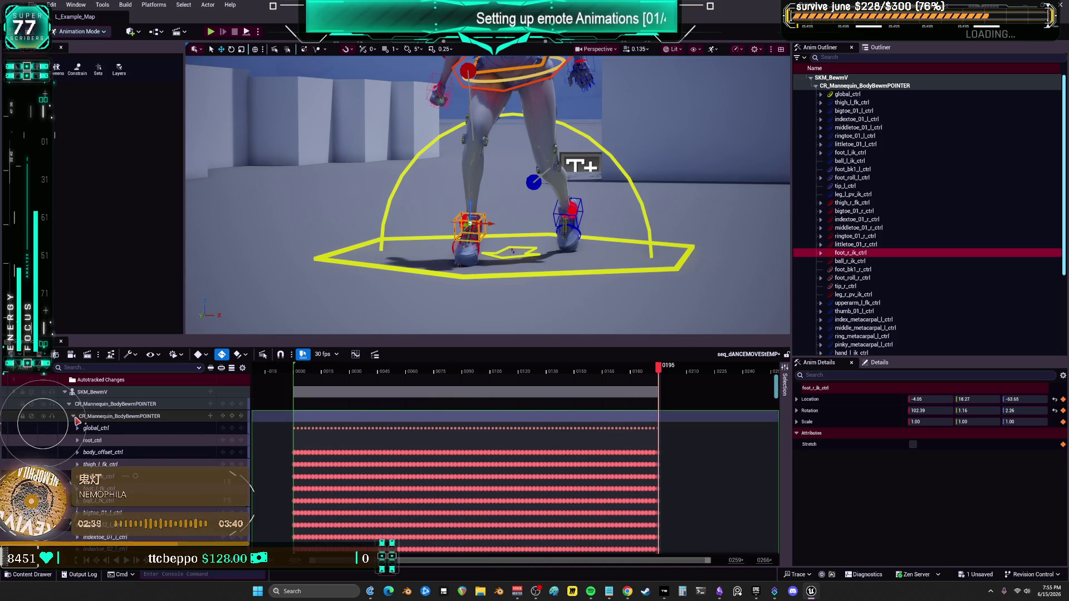
pyautogui.click(73, 417)
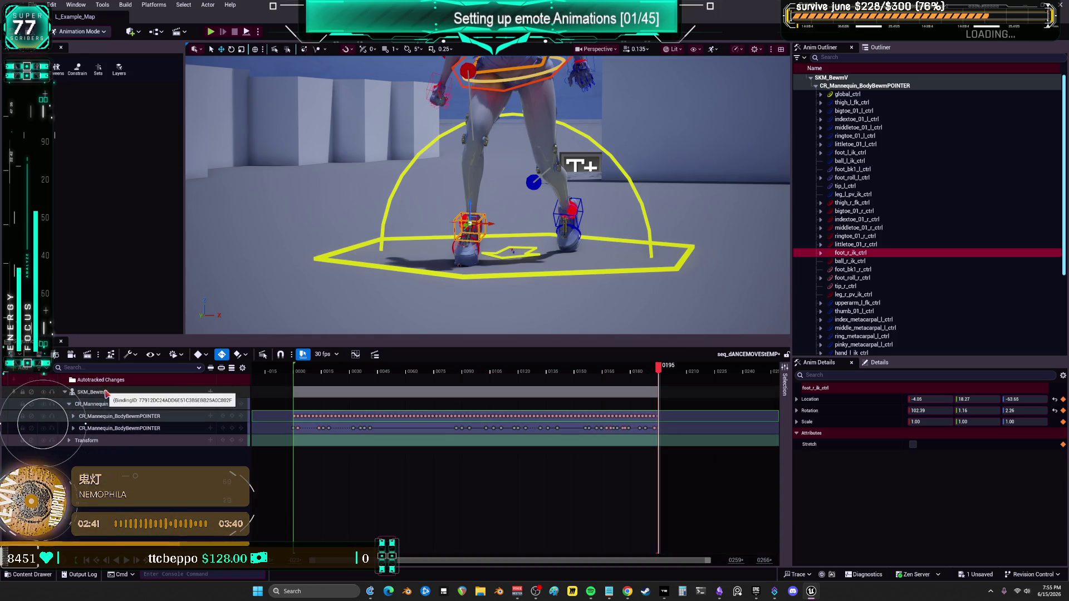
# Bake SKM_BewmV to an animation sequence named incompletedance in the Complete folder.
pyautogui.click(106, 394)
pyautogui.rightClick(106, 395)
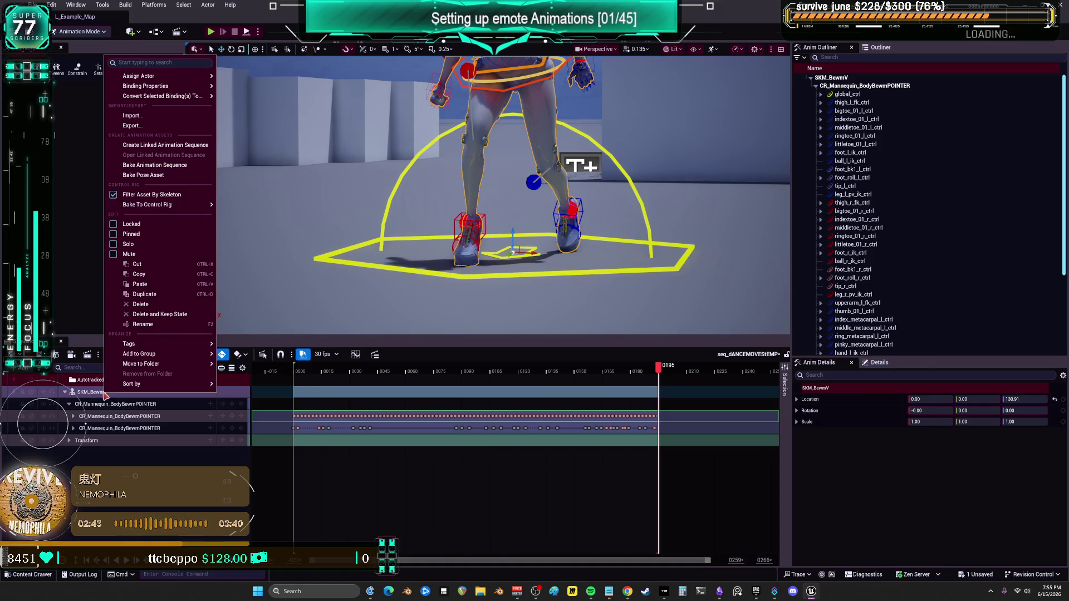
pyautogui.click(167, 165)
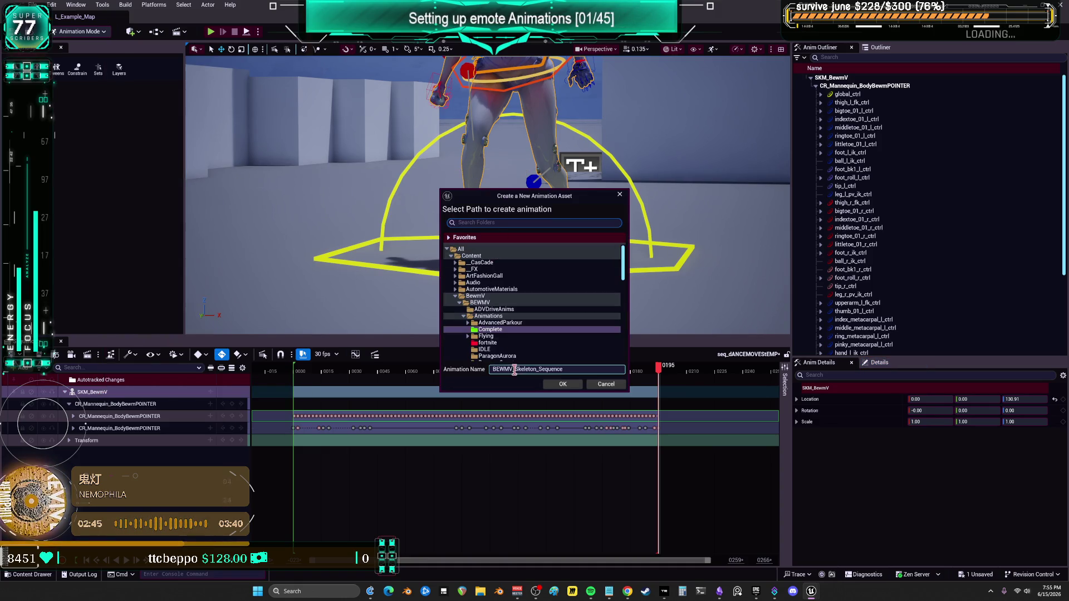
pyautogui.click(536, 369)
pyautogui.write('incompletedance')
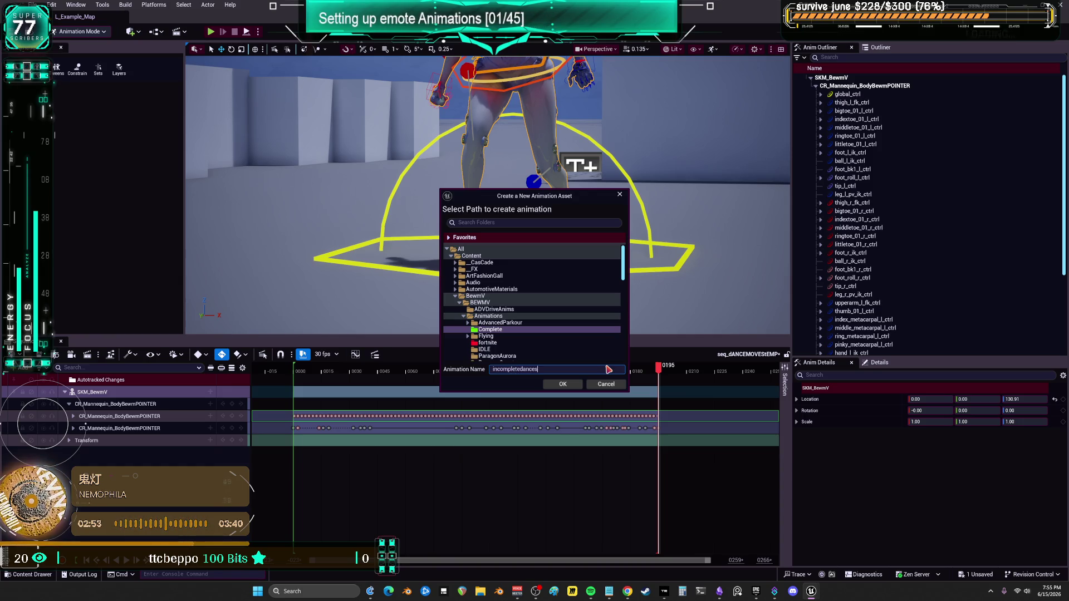
pyautogui.click(579, 383)
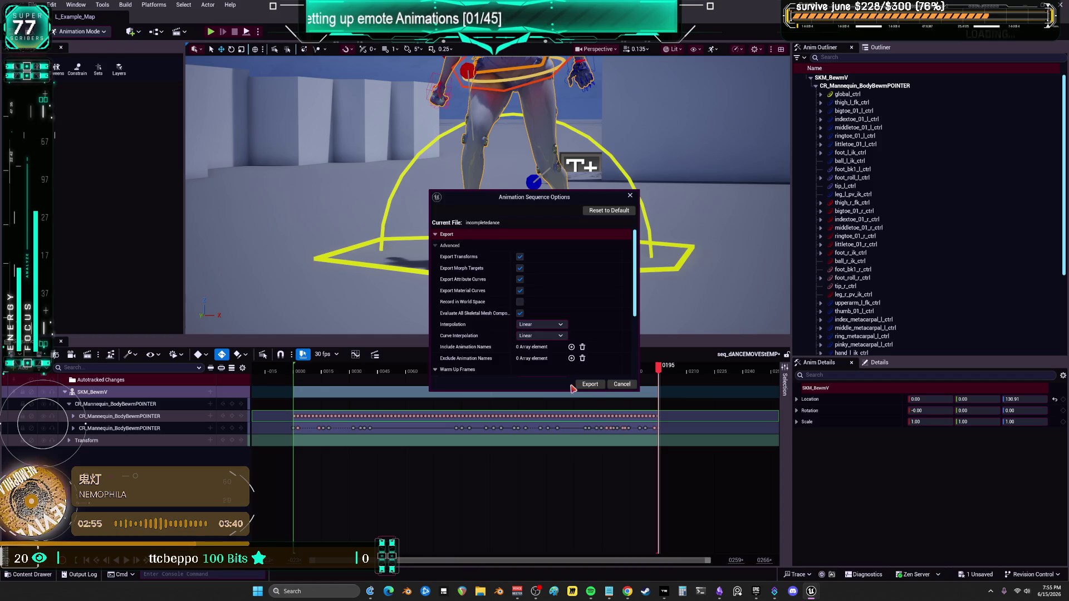
# Turn off morph target, attribute curve and material curve export, then export the sequence.
pyautogui.click(520, 268)
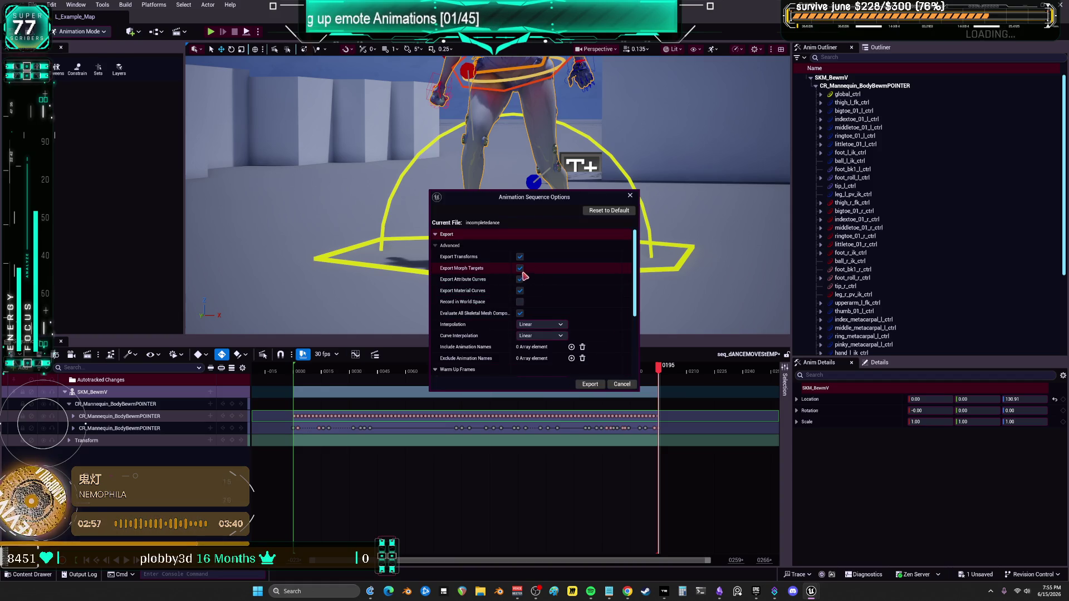
pyautogui.click(519, 279)
pyautogui.click(520, 291)
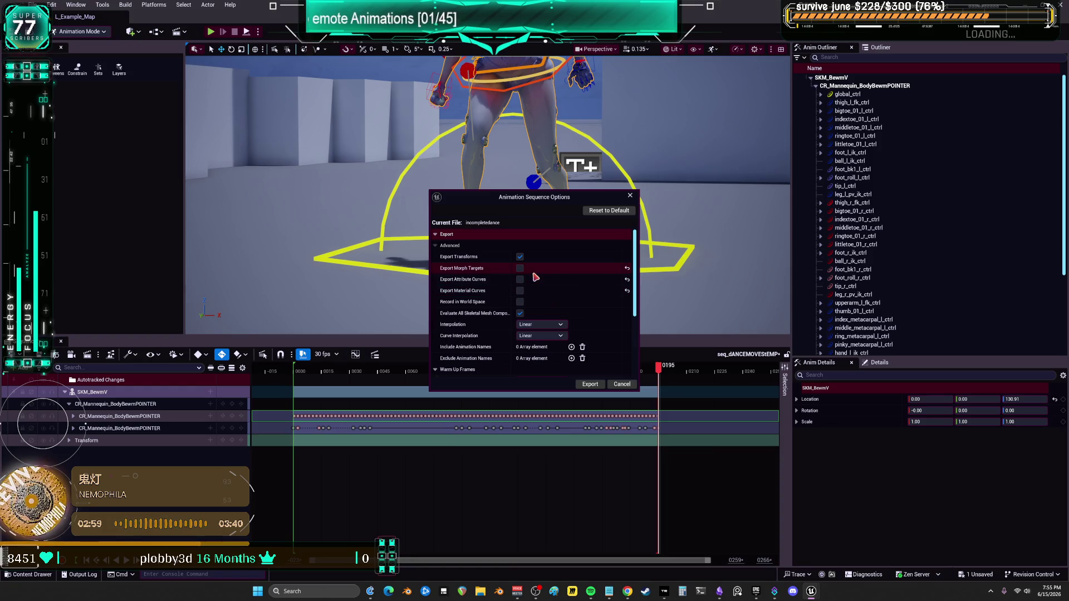
pyautogui.click(590, 384)
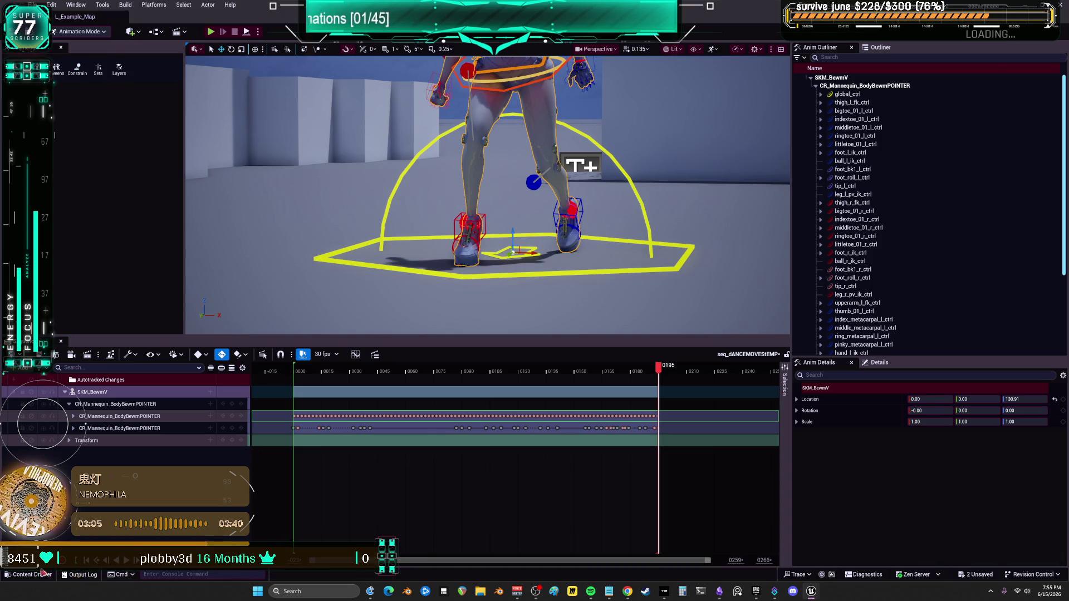
pyautogui.hotkey('ctrl', 'space')
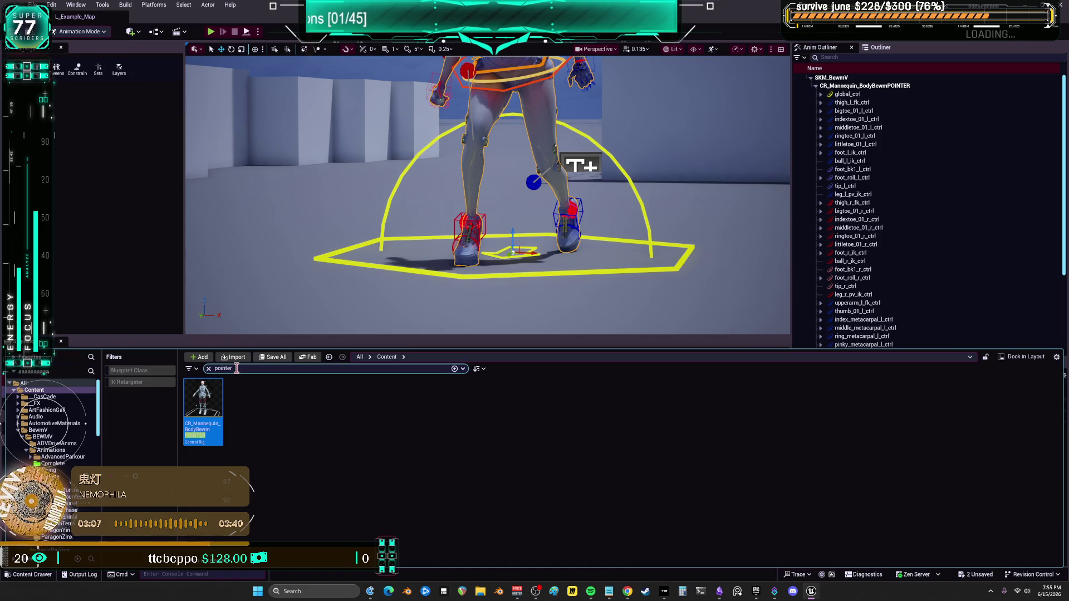
# Create a new level sequence named seq_dancelastedit in the Complete animations folder.
pyautogui.click(209, 368)
pyautogui.doubleClick(471, 418)
pyautogui.rightClick(470, 419)
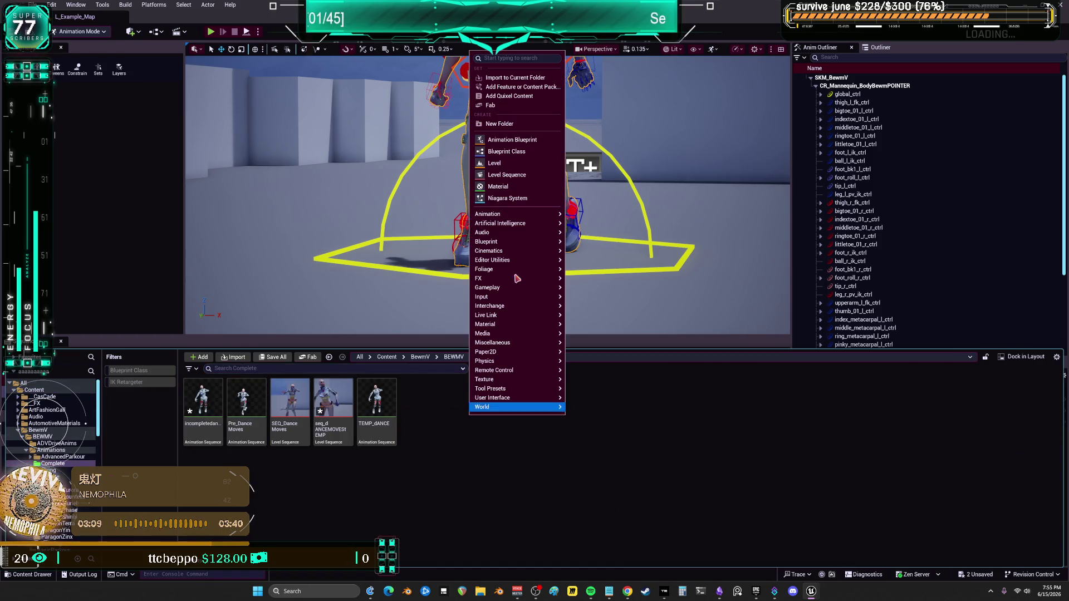
pyautogui.click(511, 178)
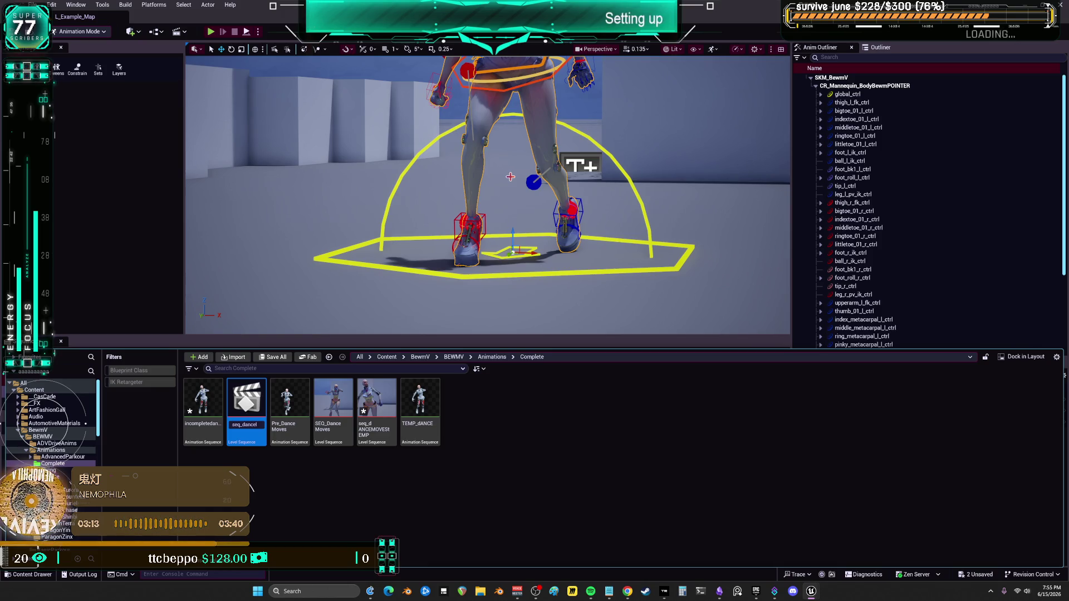
pyautogui.press('Return')
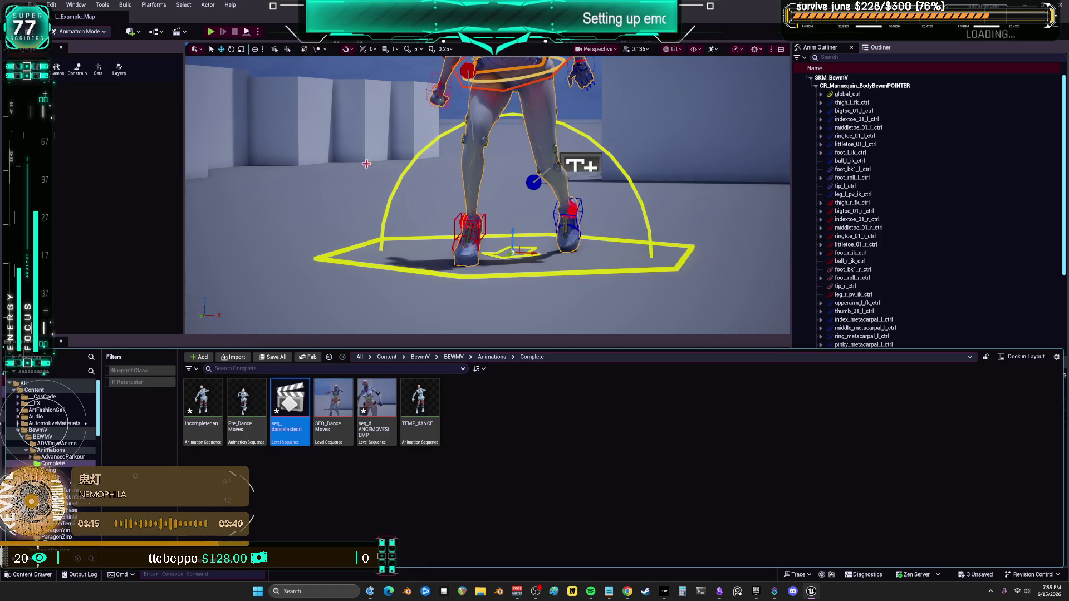
# Open seq_dancelastedit and add SKM_BewmV with the incompletedance animation on its track.
pyautogui.click(203, 401)
pyautogui.press('F2')
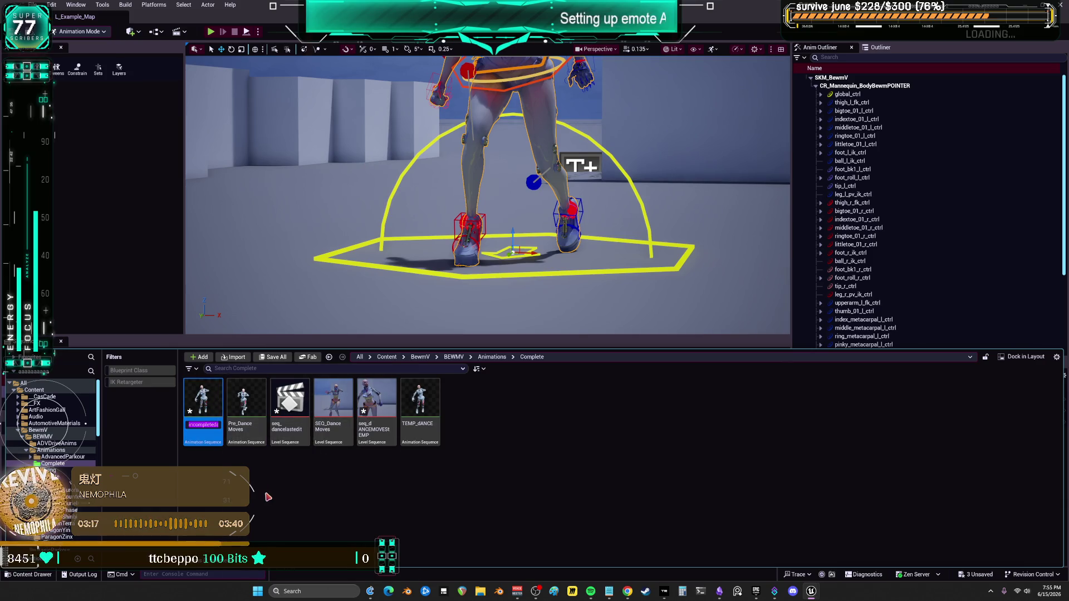
pyautogui.doubleClick(289, 401)
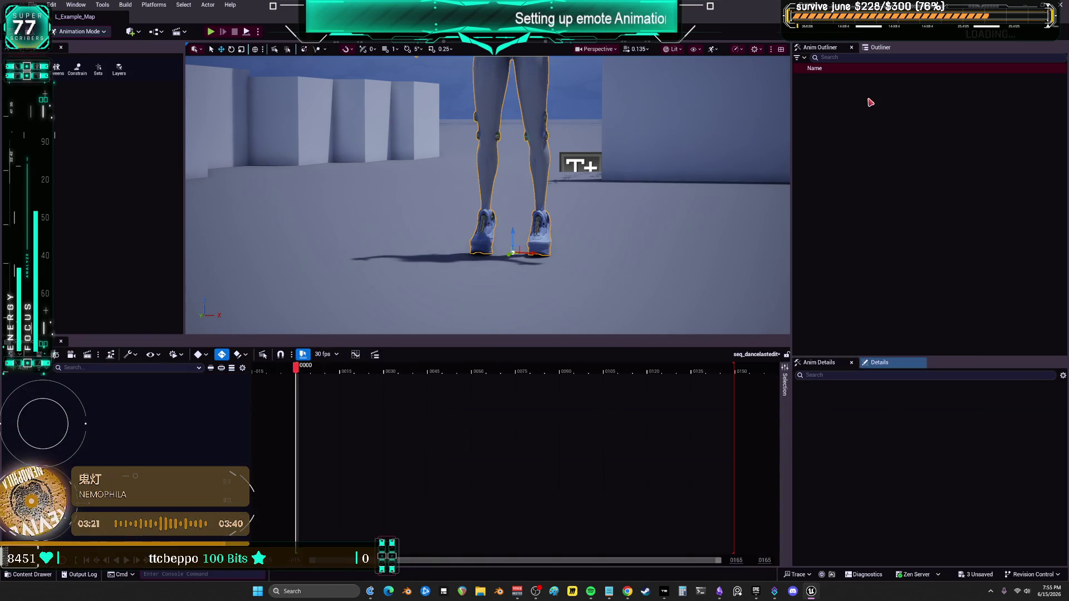
pyautogui.click(877, 48)
pyautogui.moveTo(852, 141); pyautogui.dragTo(157, 404)
pyautogui.click(210, 392)
pyautogui.write('incompletedance')
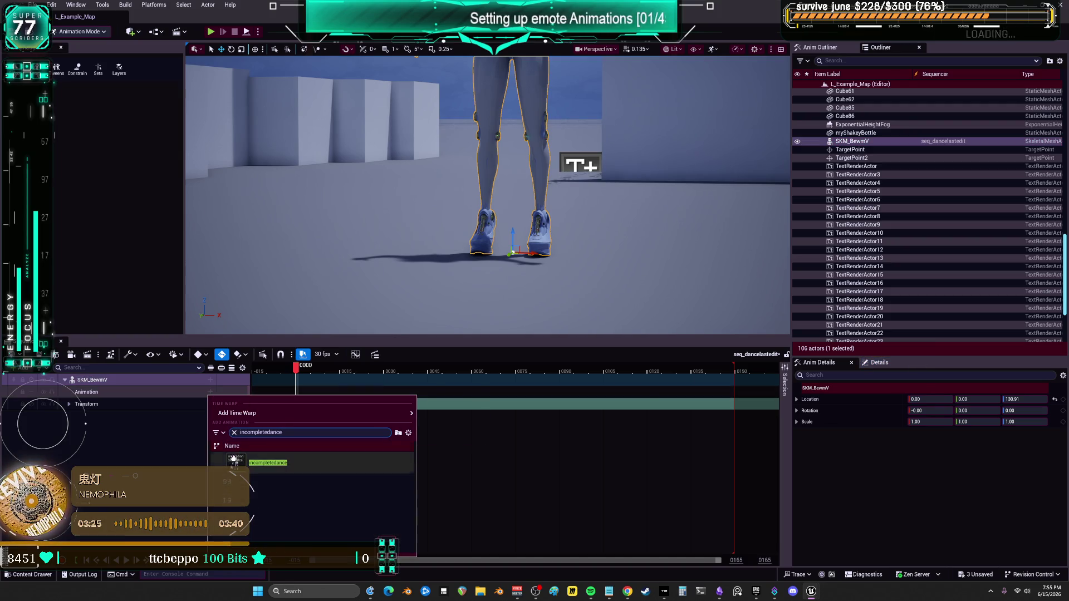
pyautogui.click(234, 459)
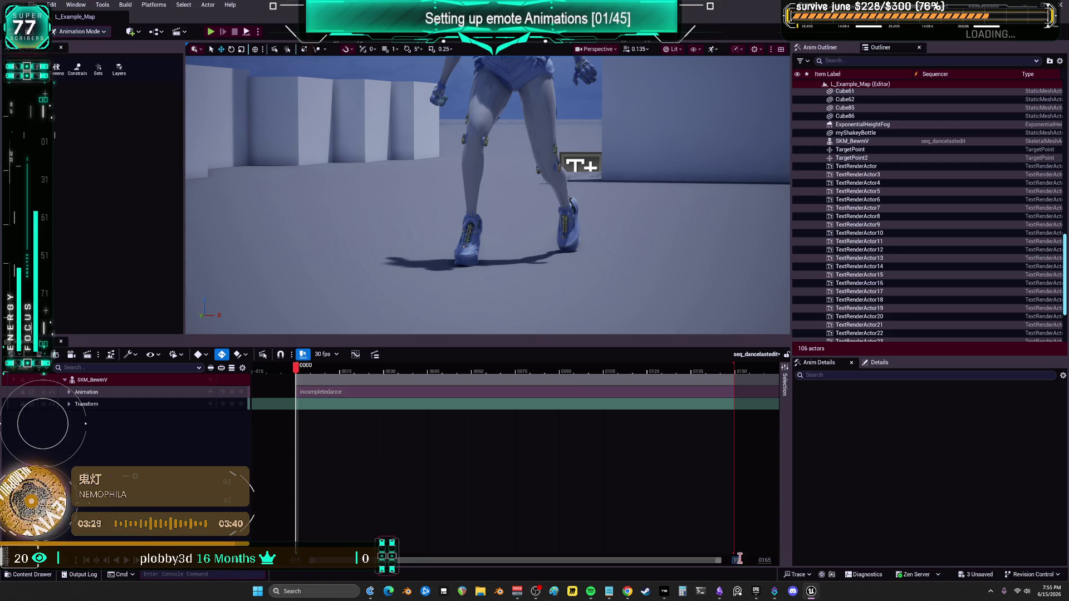
# Extend the timeline and playback range to frame 0195.
pyautogui.write('195')
pyautogui.press('Return')
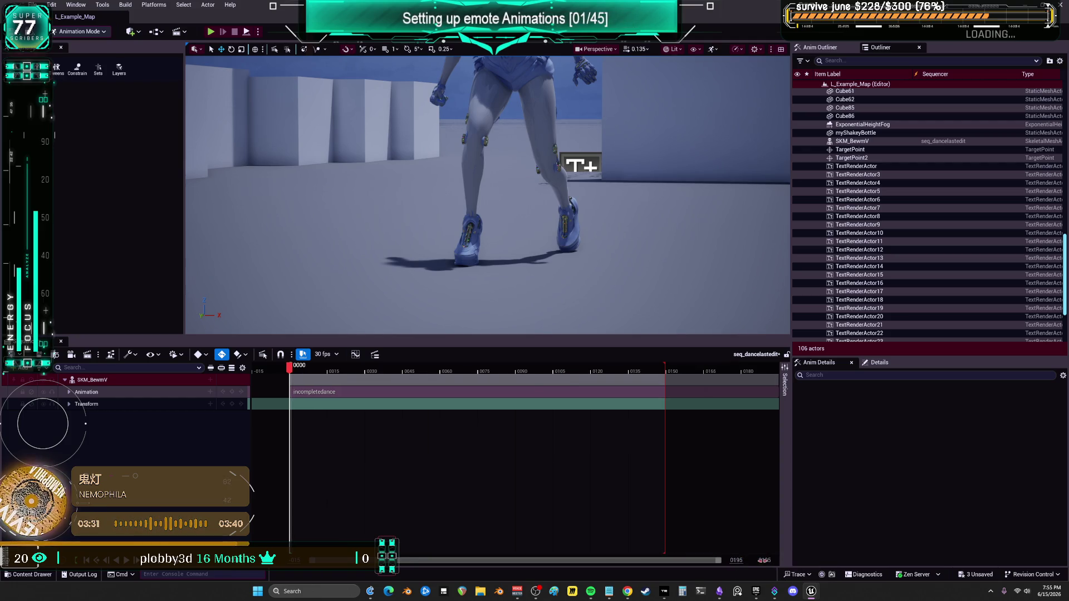
pyautogui.moveTo(664, 370); pyautogui.dragTo(773, 379)
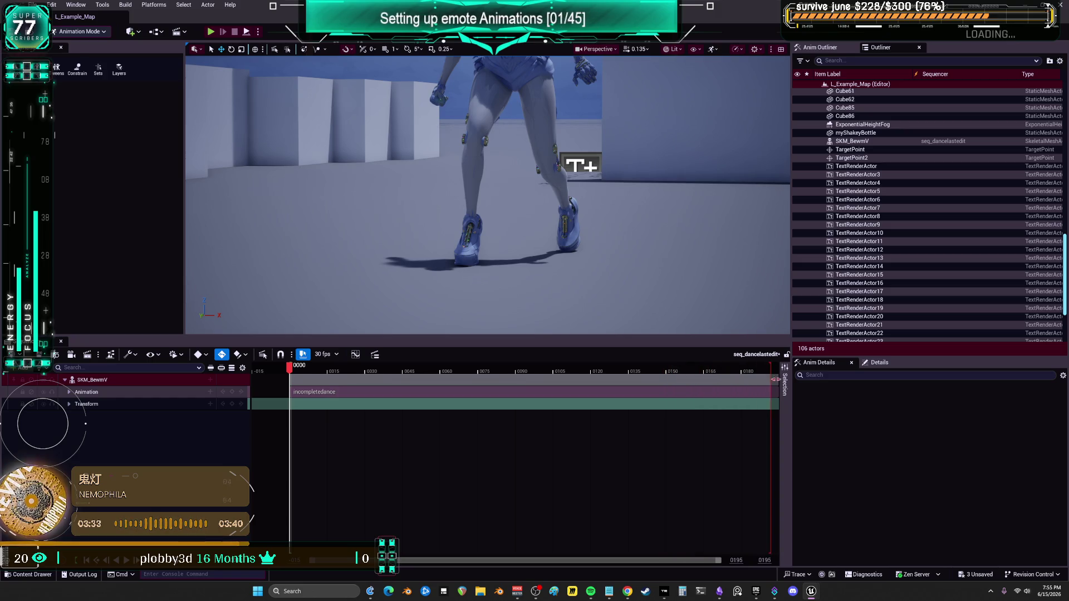
pyautogui.click(778, 370)
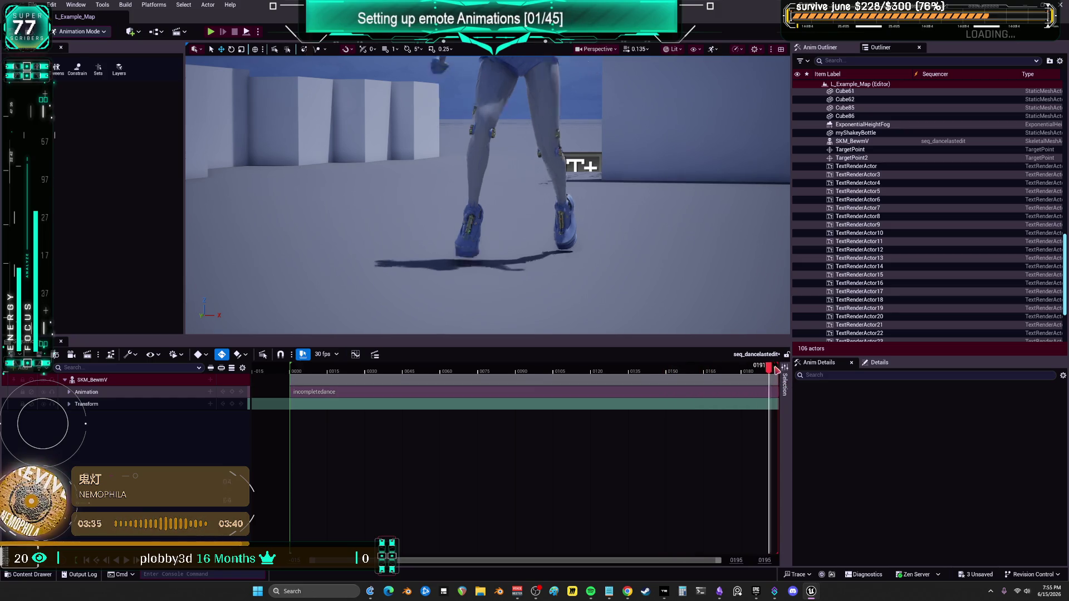
# Bake SKM_BewmV to the CR_Mannequin_BodyBewm control rig with morph, attribute and material curves off.
pyautogui.rightClick(153, 386)
pyautogui.moveTo(173, 192)
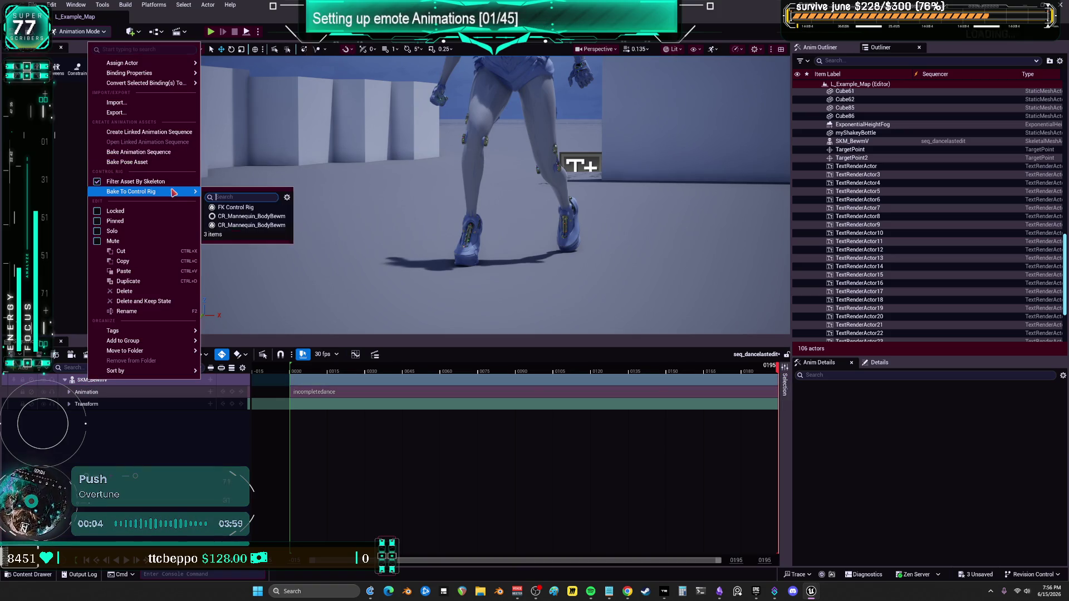
pyautogui.click(253, 225)
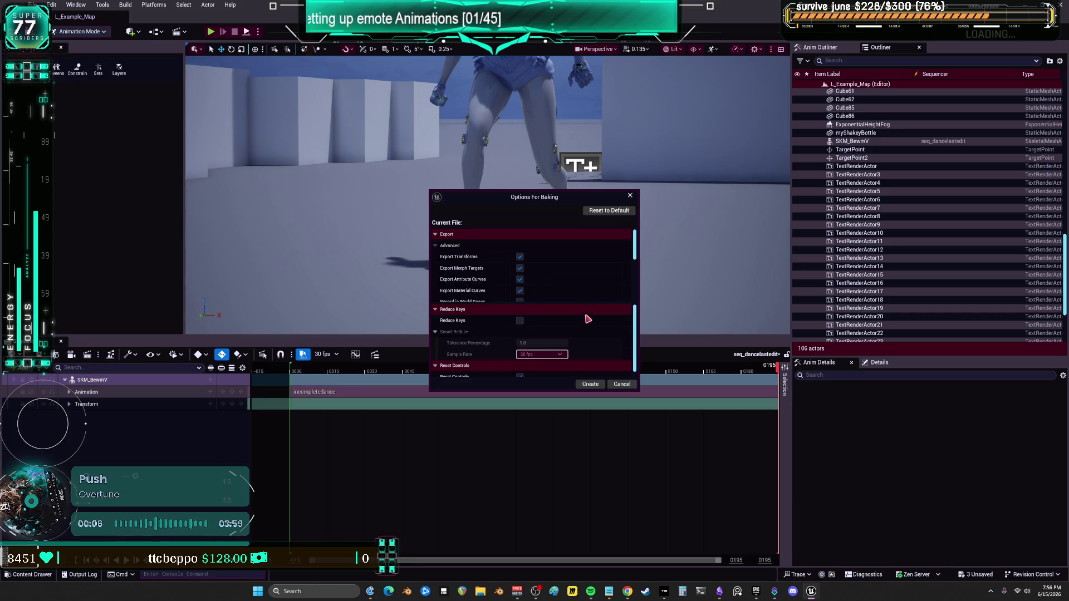
pyautogui.click(519, 290)
pyautogui.click(519, 279)
pyautogui.click(519, 268)
pyautogui.click(591, 385)
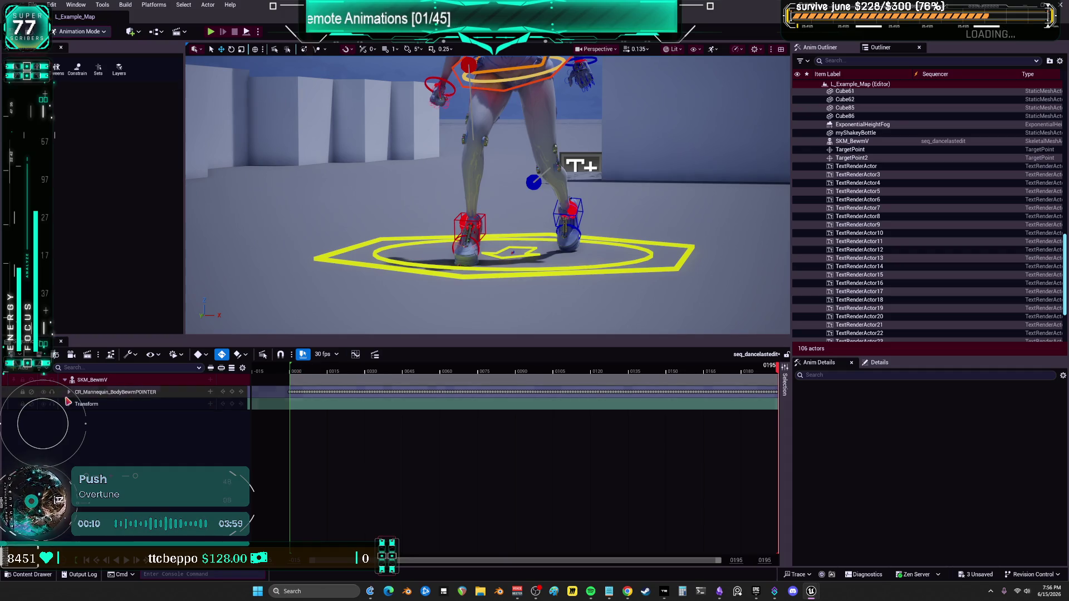
# Expand the rig track, scrub the baked animation, and start playback.
pyautogui.click(301, 372)
pyautogui.moveTo(301, 372)
pyautogui.mouseDown()
pyautogui.moveTo(291, 375)
pyautogui.moveTo(327, 380)
pyautogui.moveTo(259, 379)
pyautogui.mouseUp()
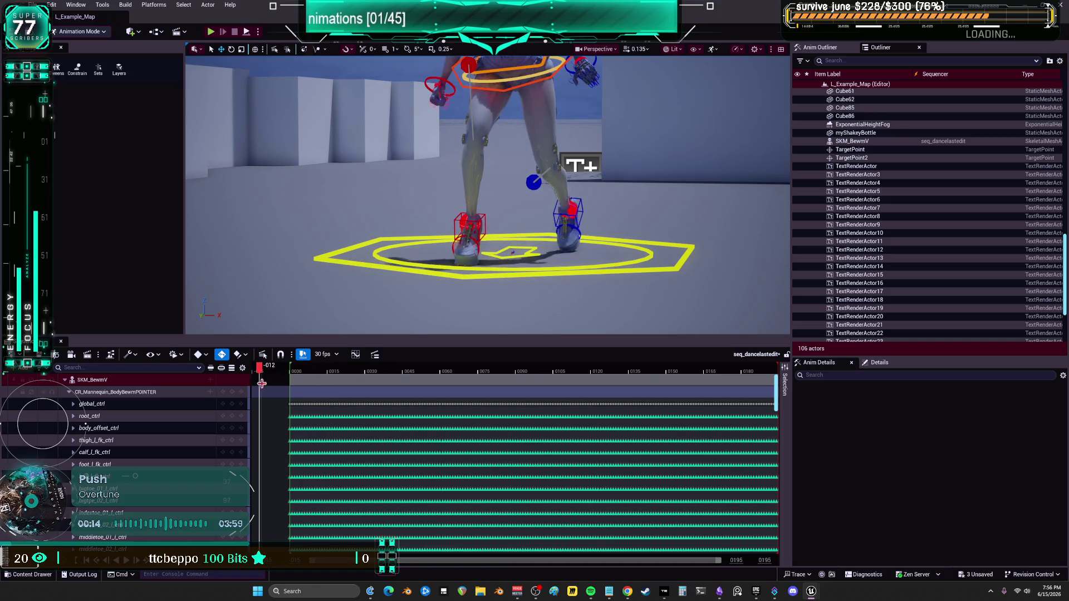
pyautogui.click(126, 560)
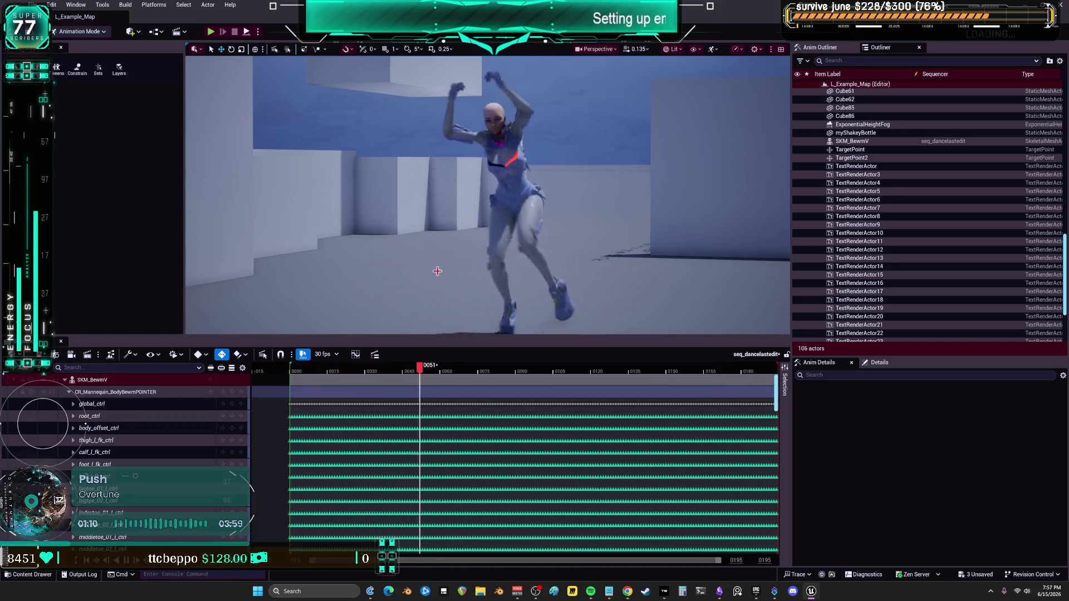
# Open the Content Drawer showing the Complete animations folder.
pyautogui.click(27, 575)
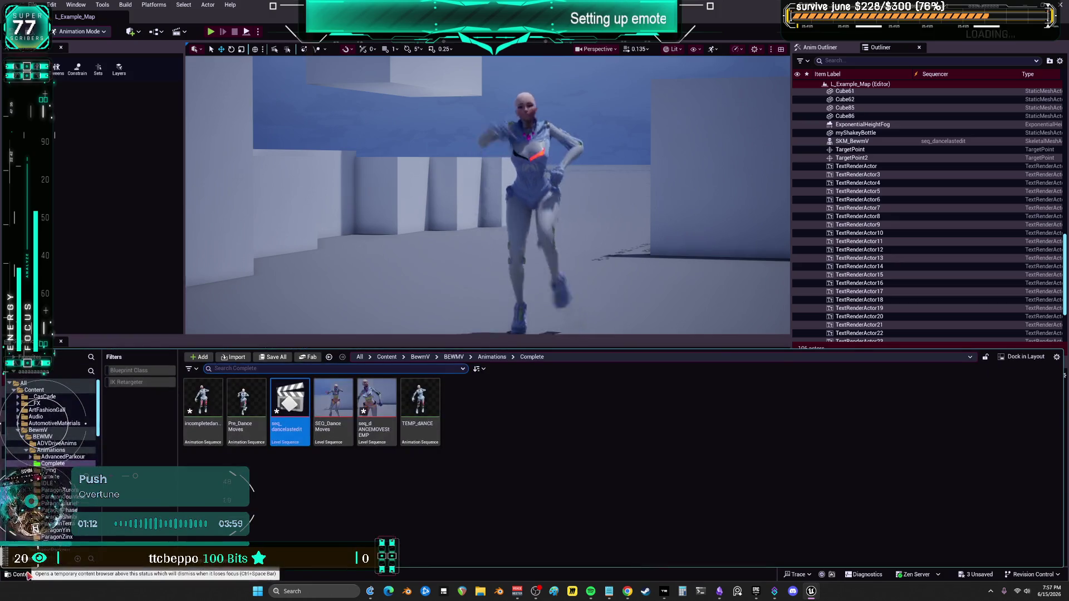
# Rename incompletedance to Anim_DanceMoves and open it in the animation editor.
pyautogui.click(422, 497)
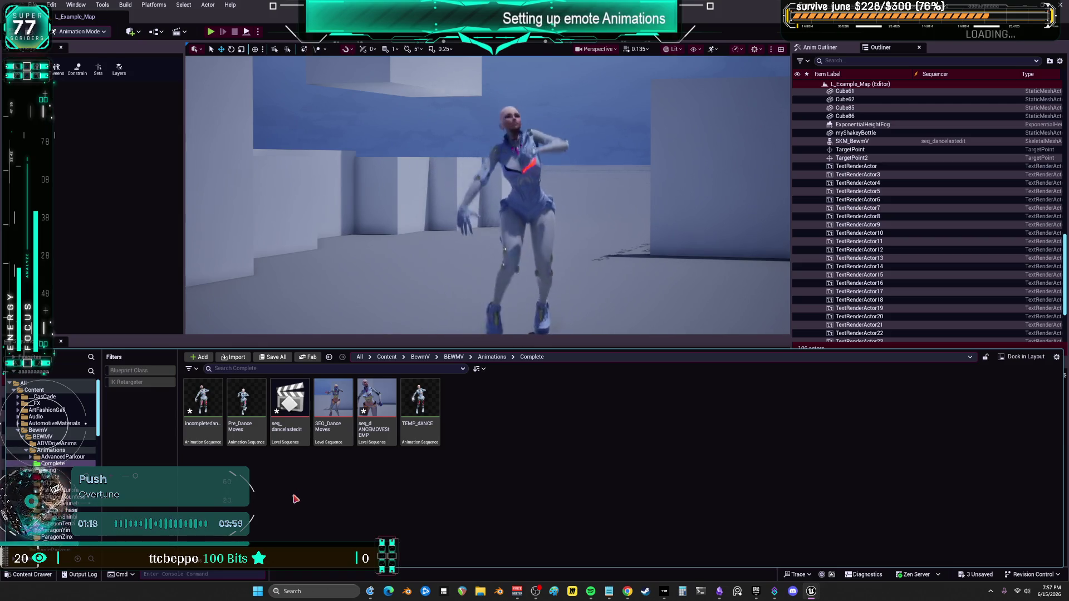
pyautogui.click(203, 423)
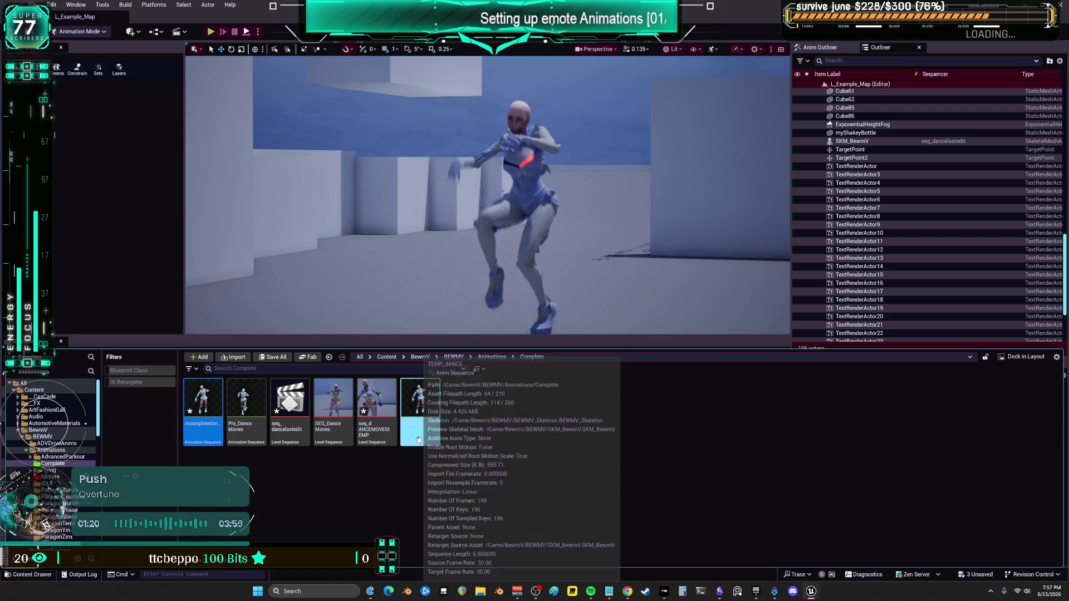
pyautogui.keyDown('ctrl'); pyautogui.click(418, 440); pyautogui.keyUp('ctrl')
pyautogui.write('_DanceMoves')
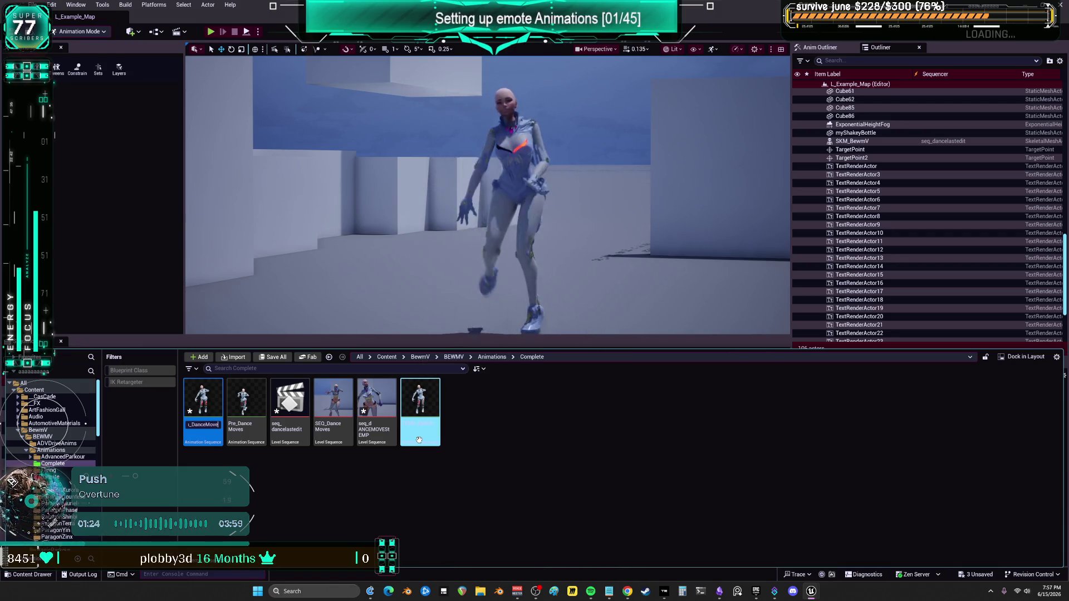
pyautogui.press('Return')
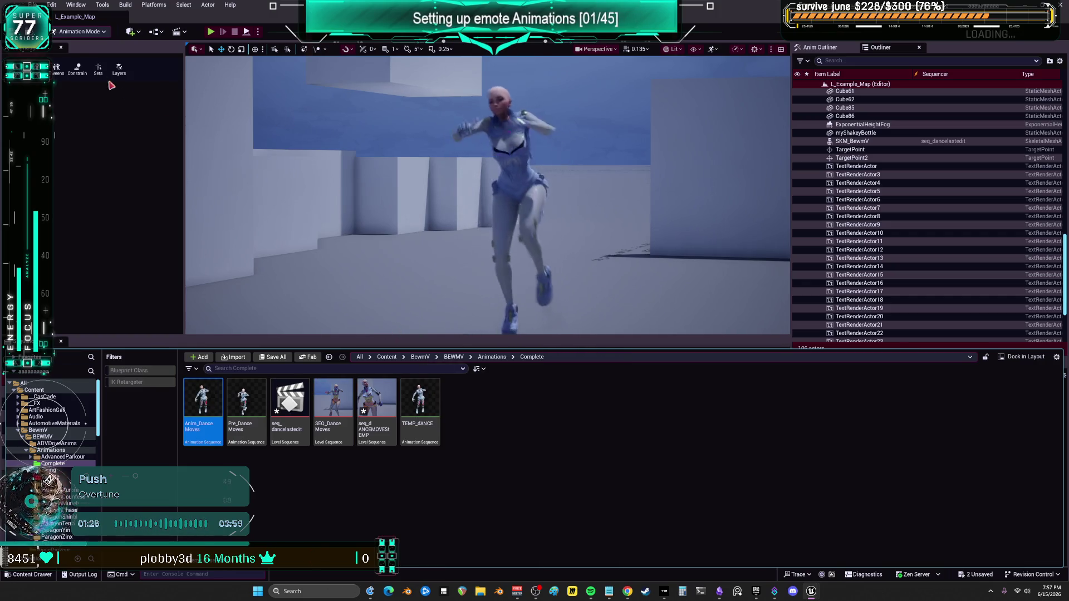
pyautogui.doubleClick(205, 403)
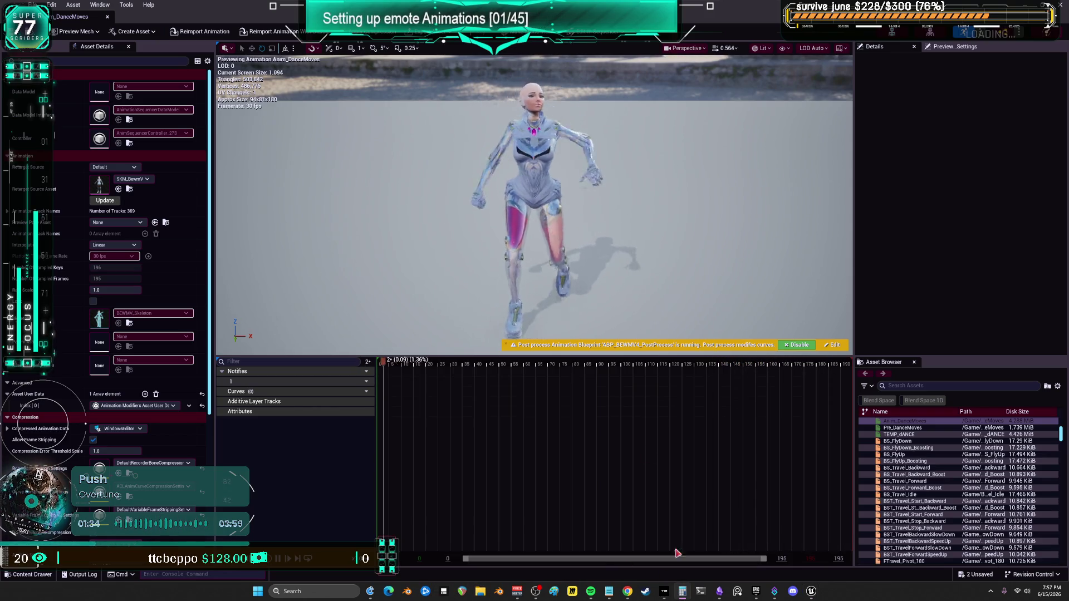
# Compute 175 ÷ 120 = 1.45833 in Calculator and copy the result.
pyautogui.click(683, 591)
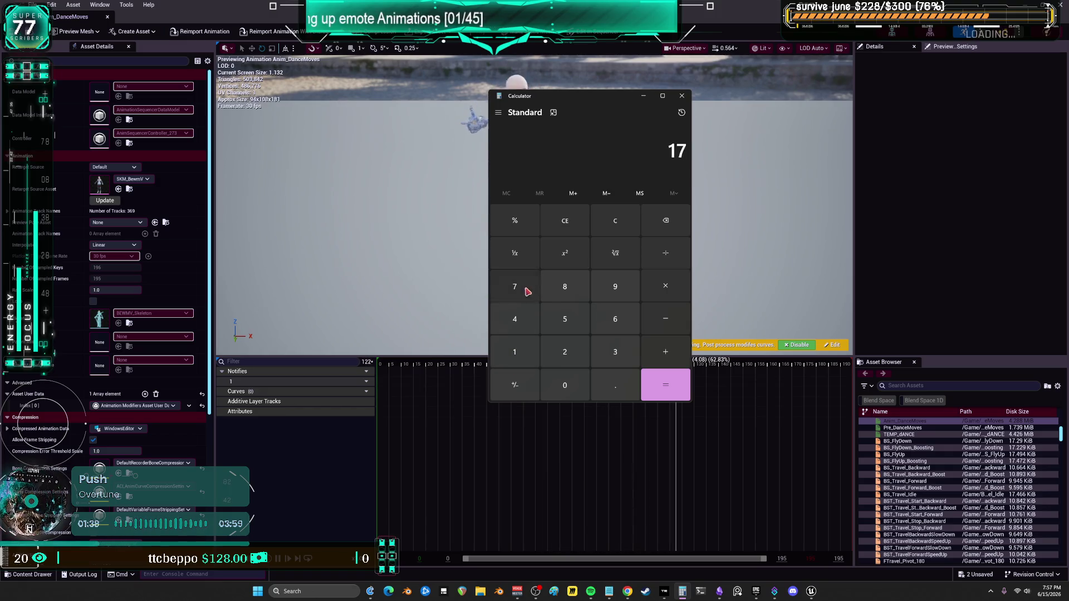
pyautogui.write('5 + 120')
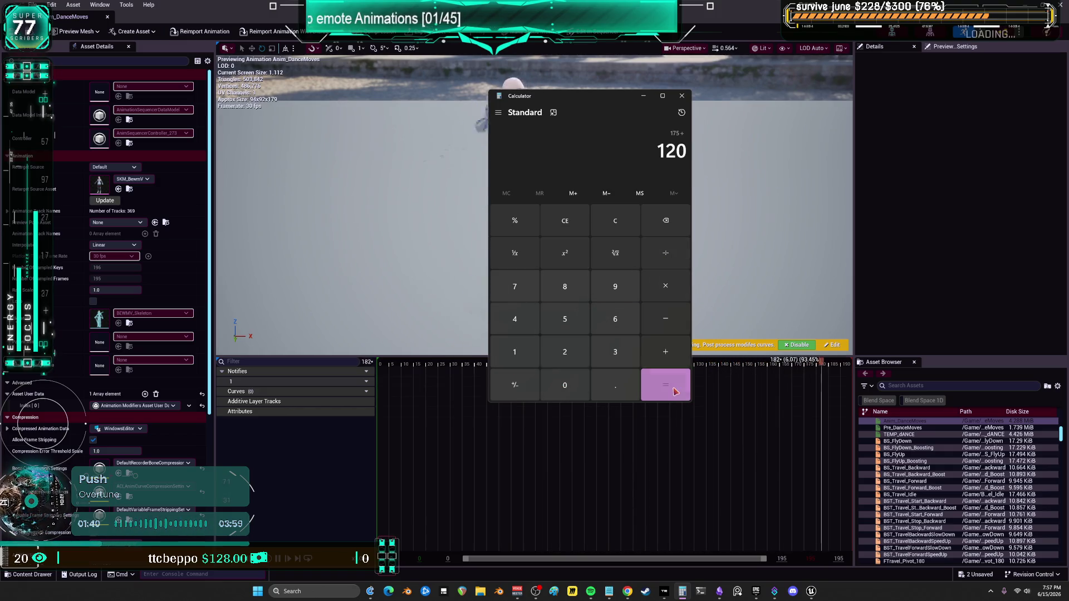
pyautogui.click(676, 391)
pyautogui.moveTo(580, 150); pyautogui.dragTo(491, 160)
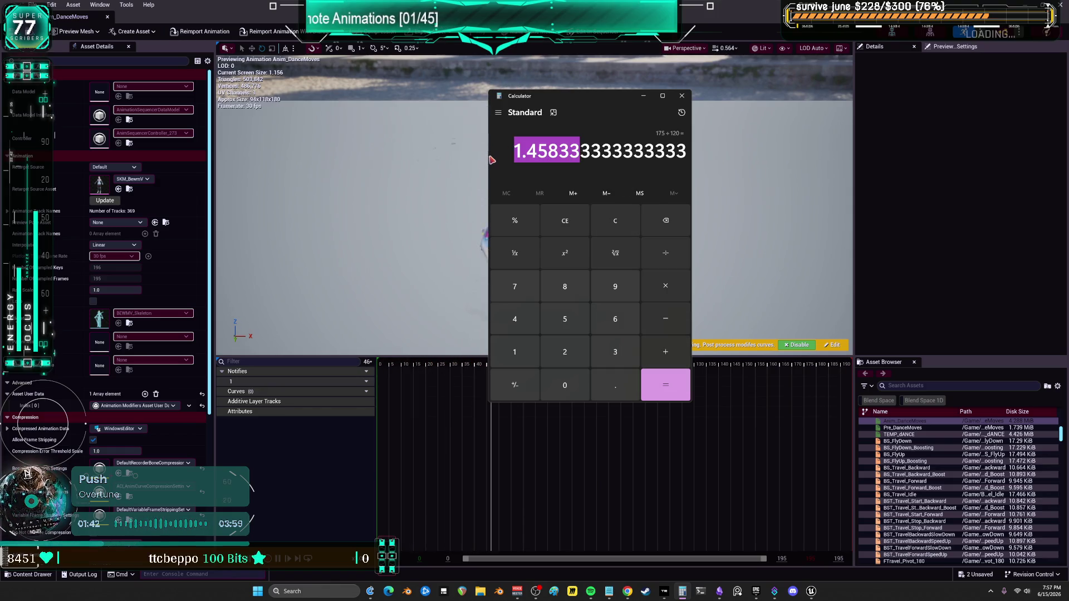
pyautogui.hotkey('ctrl', 'c')
# Set Anim_DanceMoves' Rate Scale to 1.45833*.5, giving 0.729165.
pyautogui.click(115, 290)
pyautogui.hotkey('ctrl', 'v')
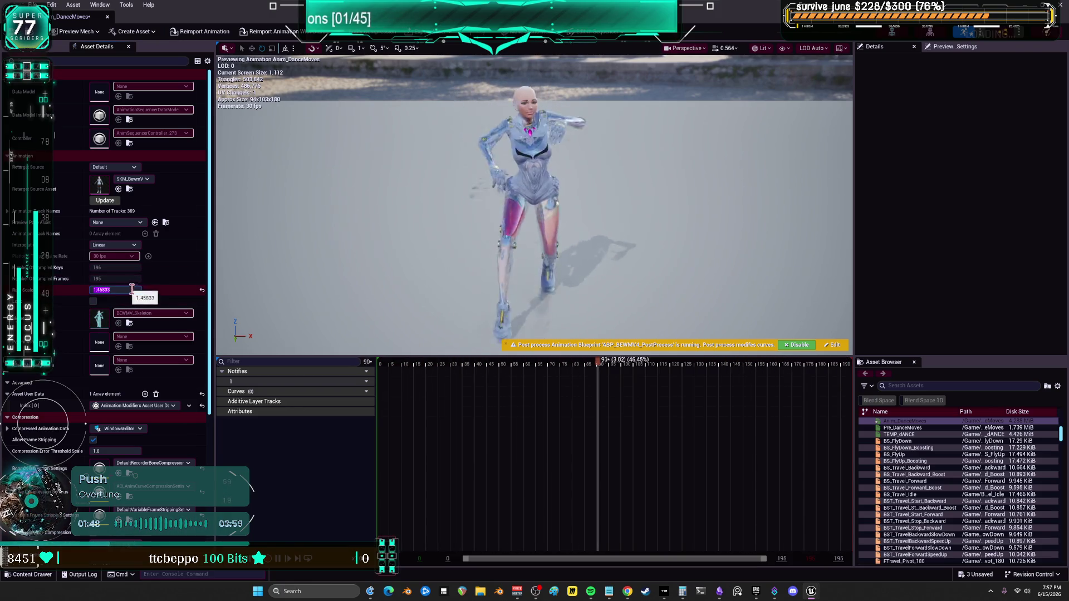
pyautogui.press('End')
pyautogui.write('*.5')
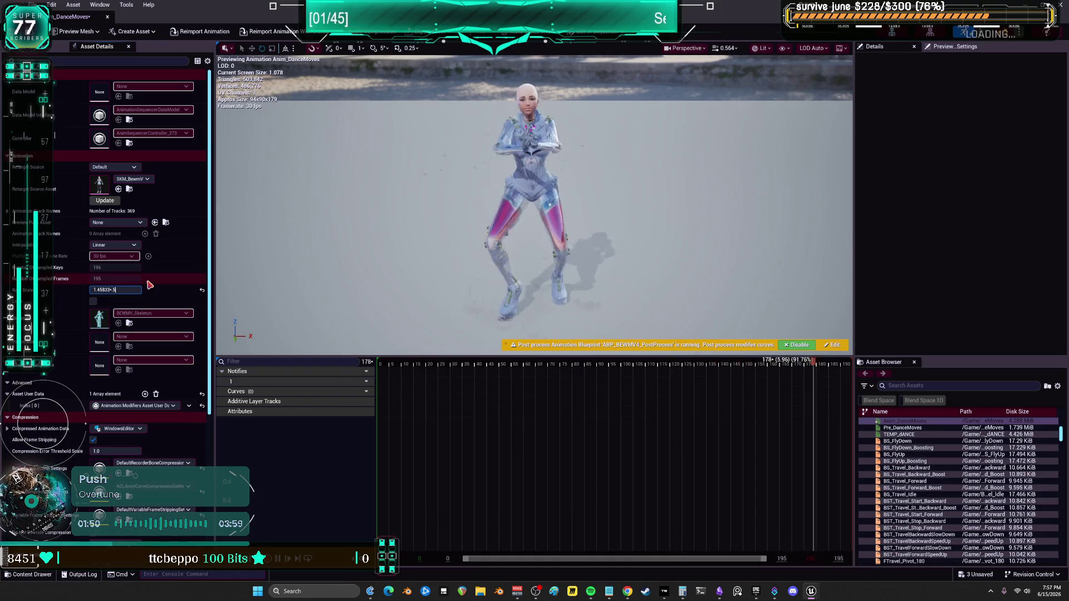
pyautogui.press('Return')
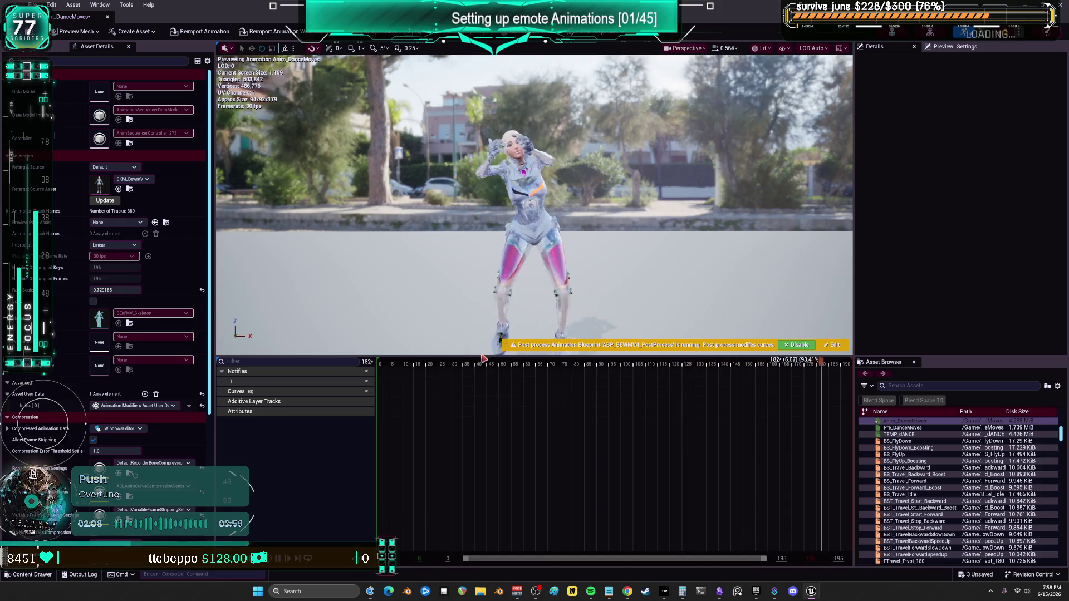
# Enlarge the preview area, then pause and replay the slowed Anim_DanceMoves to review it.
pyautogui.moveTo(473, 355); pyautogui.dragTo(472, 494)
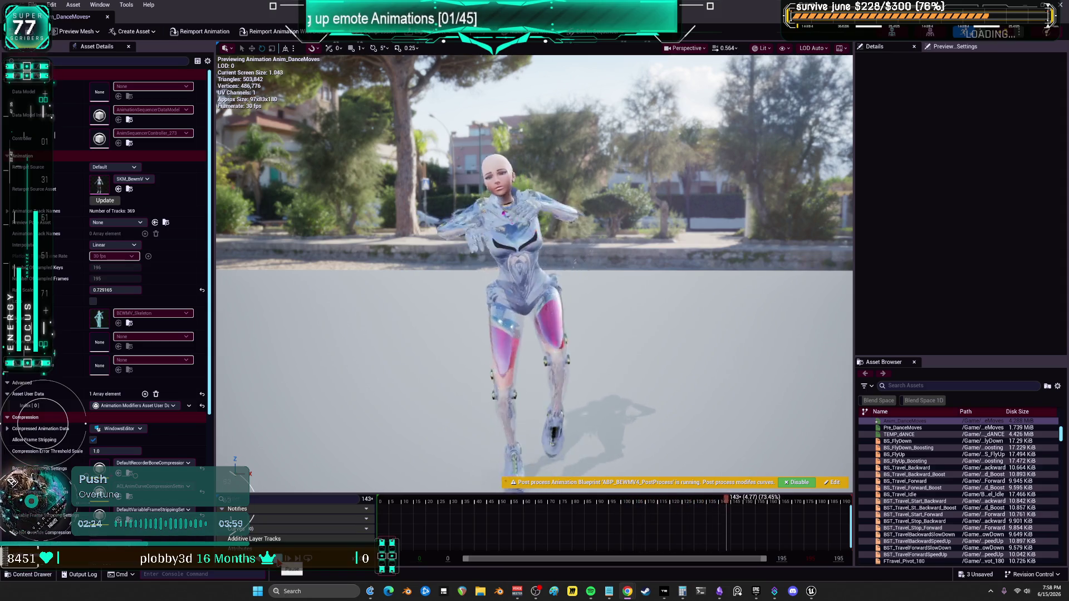
pyautogui.click(283, 559)
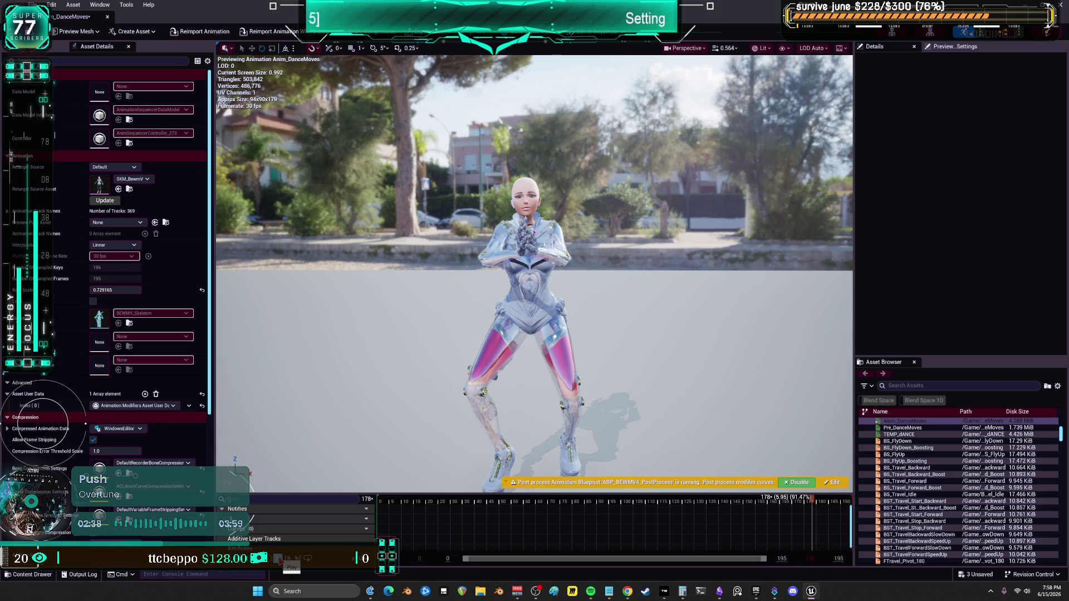
pyautogui.click(278, 560)
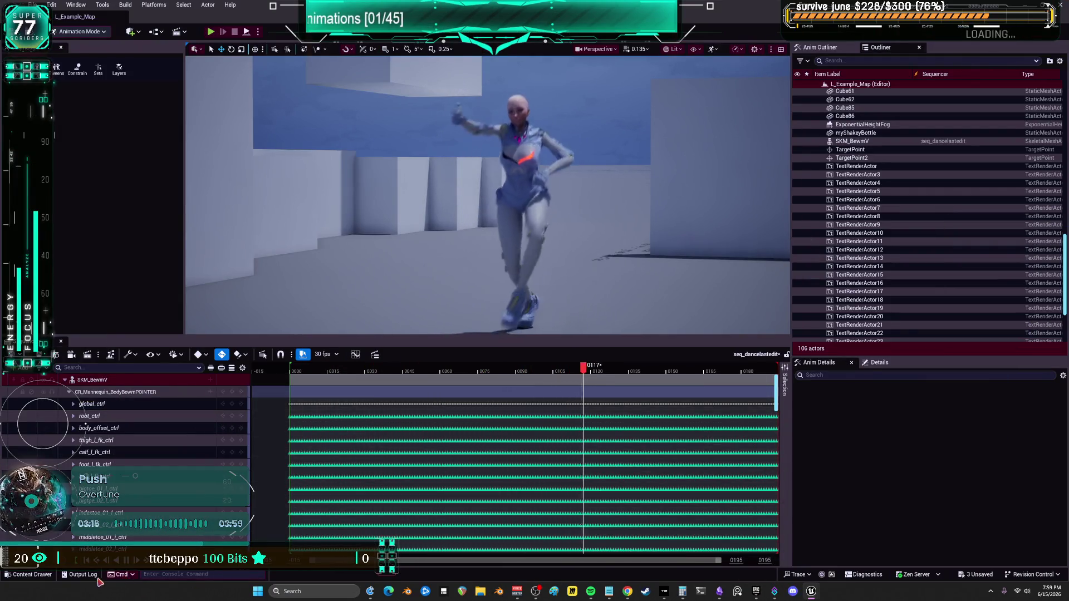
# Open the Complete animations folder and select seq_dancelastedit and seq_dANCEMOVEStEMP.
pyautogui.click(28, 575)
pyautogui.click(300, 437)
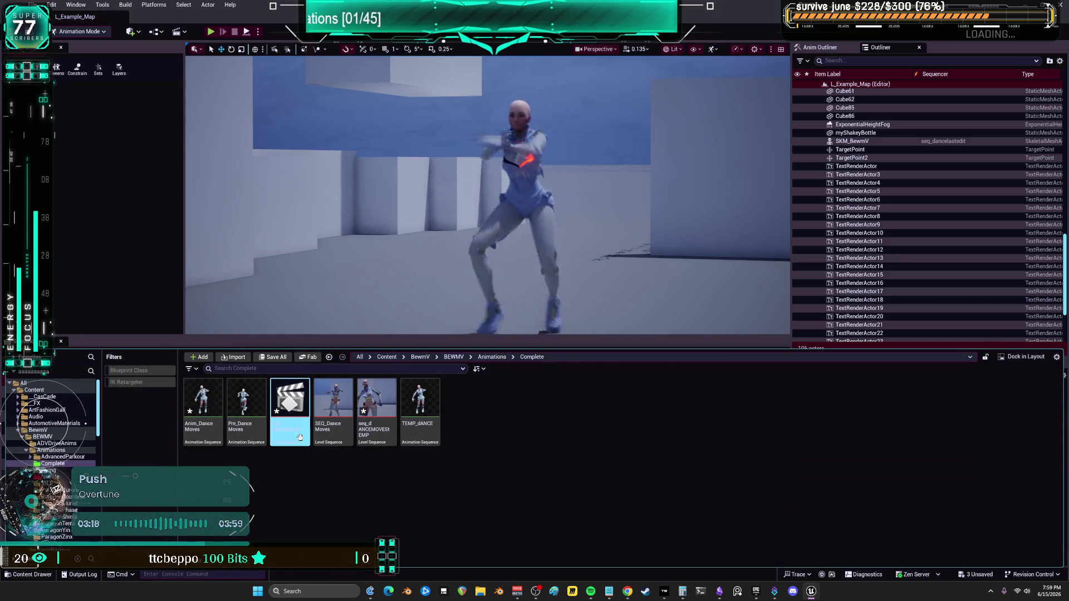
pyautogui.keyDown('ctrl'); pyautogui.click(377, 406); pyautogui.keyUp('ctrl')
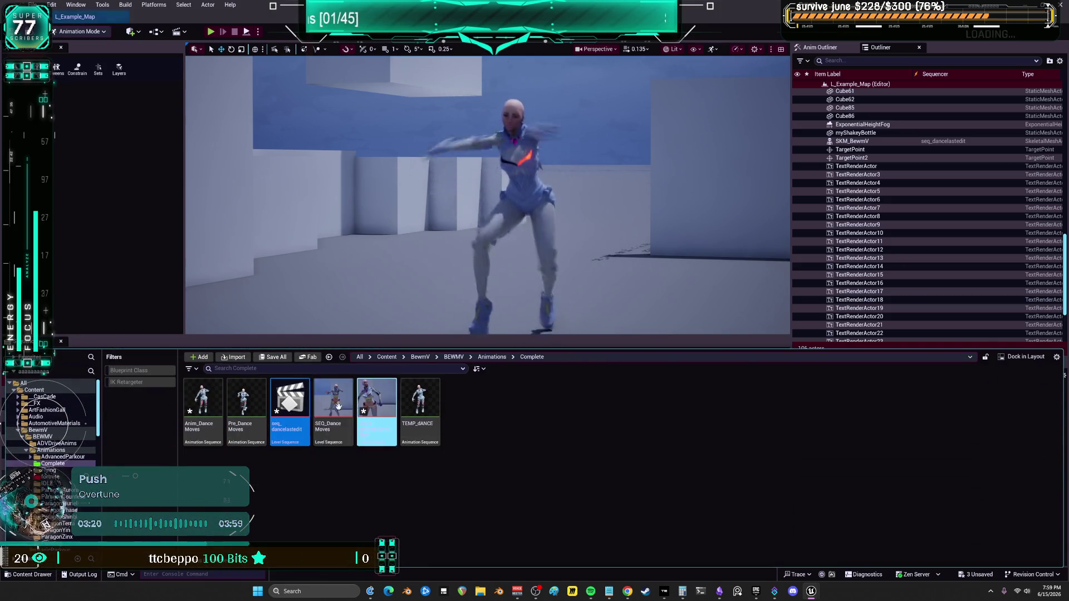
# Add an absolute section to the control rig track and rewind to the sequence start.
pyautogui.click(128, 568)
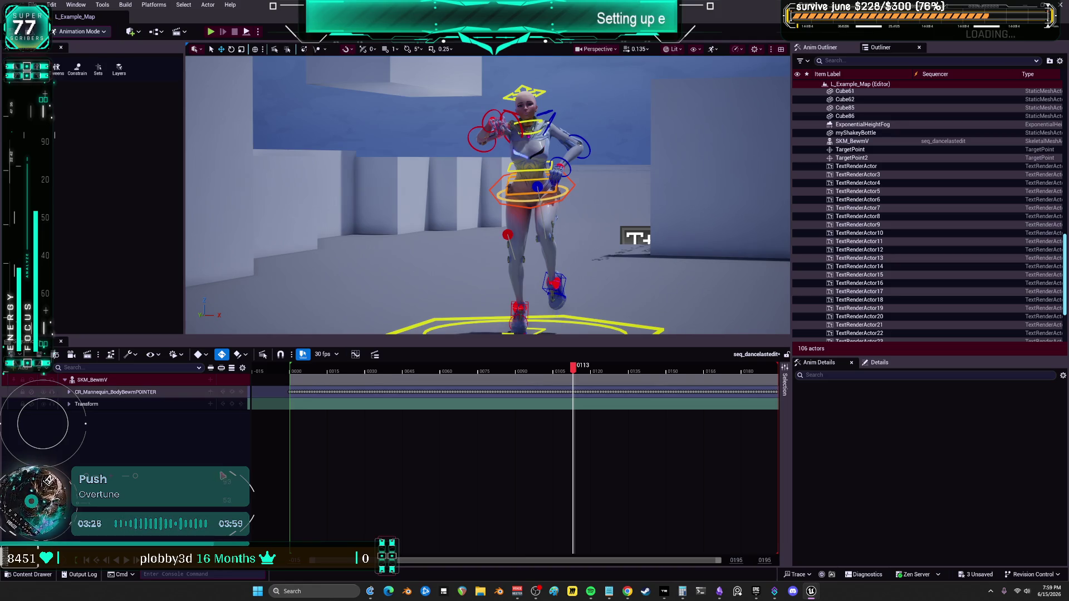
pyautogui.click(184, 393)
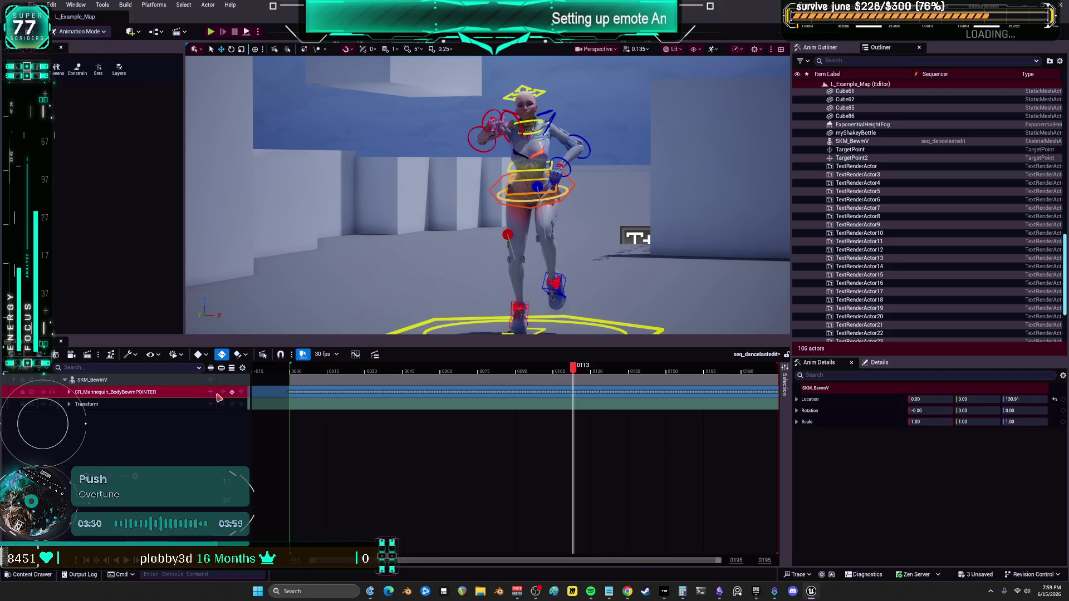
pyautogui.click(210, 392)
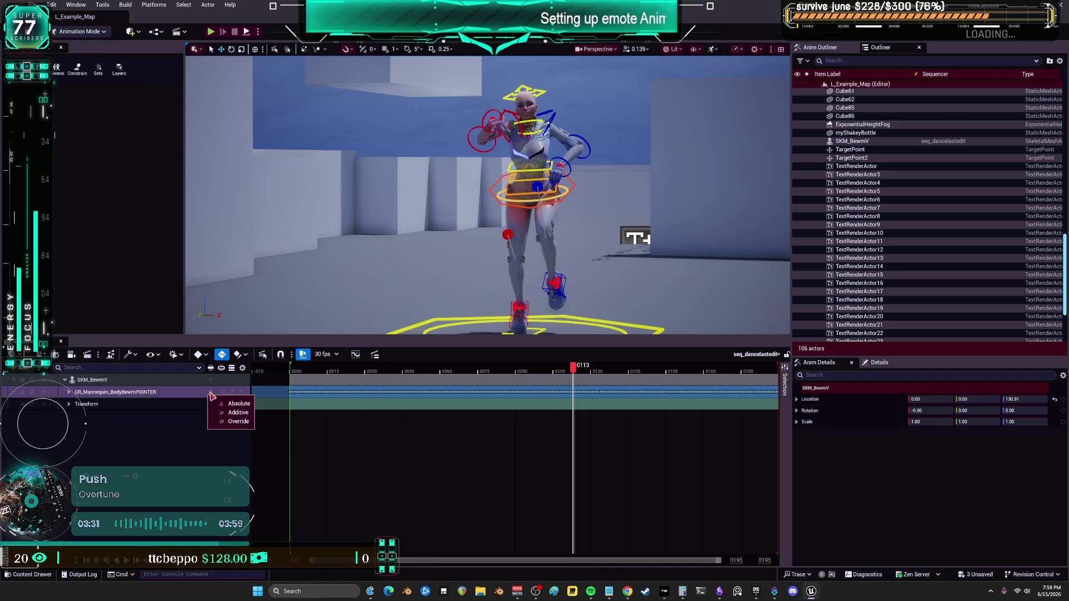
pyautogui.click(239, 405)
pyautogui.moveTo(554, 375); pyautogui.dragTo(287, 370)
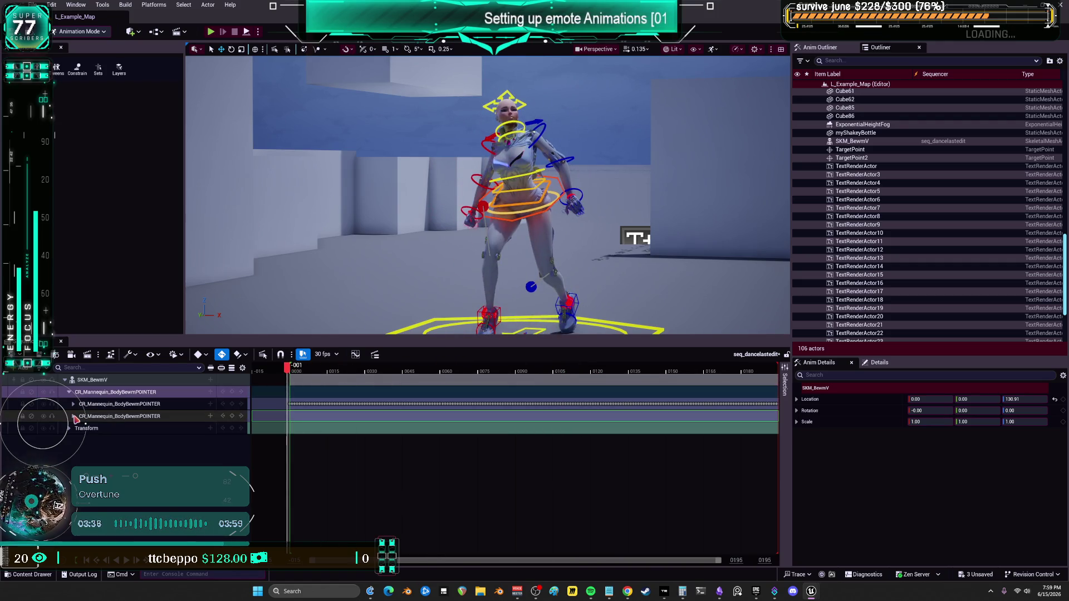
# Delete the duplicate CR_Mannequin_BodyBewmPOINTER track and select the character's right clavicle control.
pyautogui.click(82, 418)
pyautogui.press('Delete')
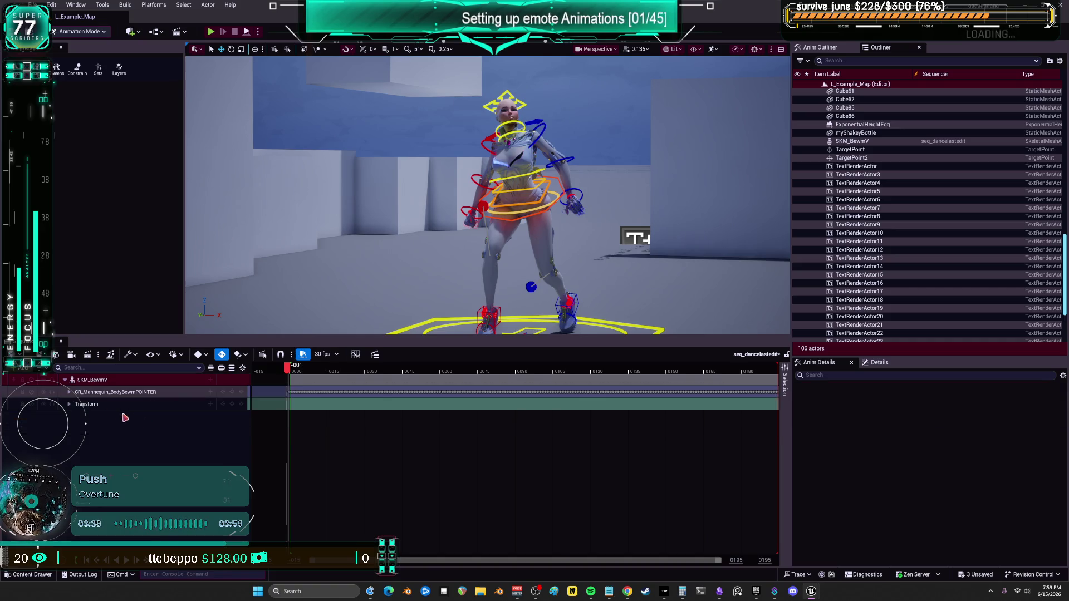
pyautogui.moveTo(459, 190)
pyautogui.mouseDown()
pyautogui.moveTo(639, 245)
pyautogui.moveTo(630, 251)
pyautogui.mouseUp()
pyautogui.click(536, 209)
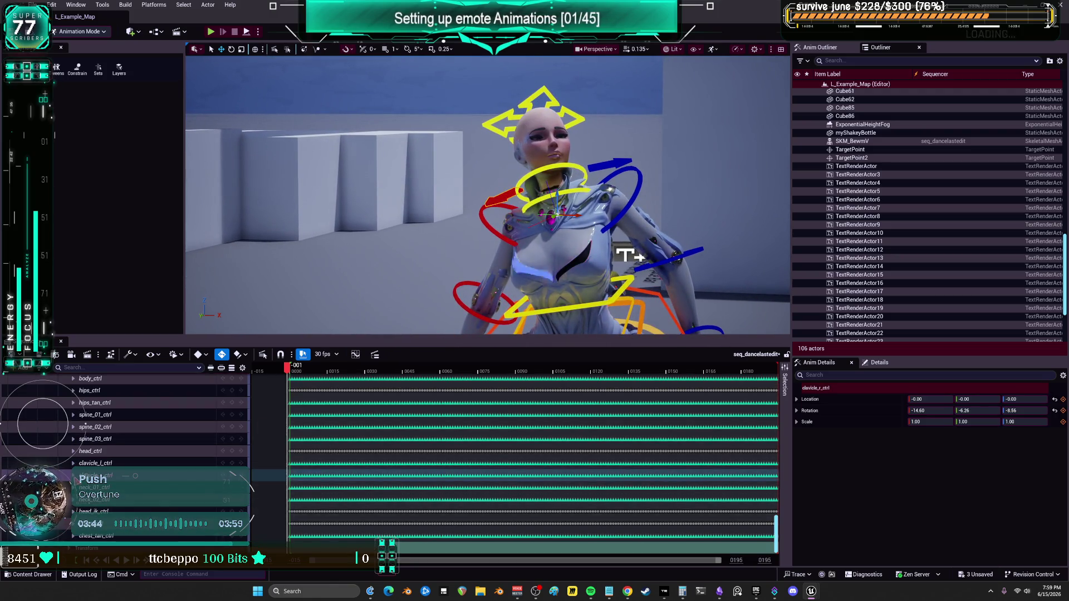
# Scrub the dance and preview the right clavicle's Rotation.Pitch curve in a floating window.
pyautogui.moveTo(287, 370)
pyautogui.mouseDown()
pyautogui.moveTo(613, 383)
pyautogui.moveTo(346, 384)
pyautogui.moveTo(294, 389)
pyautogui.moveTo(296, 402)
pyautogui.mouseUp()
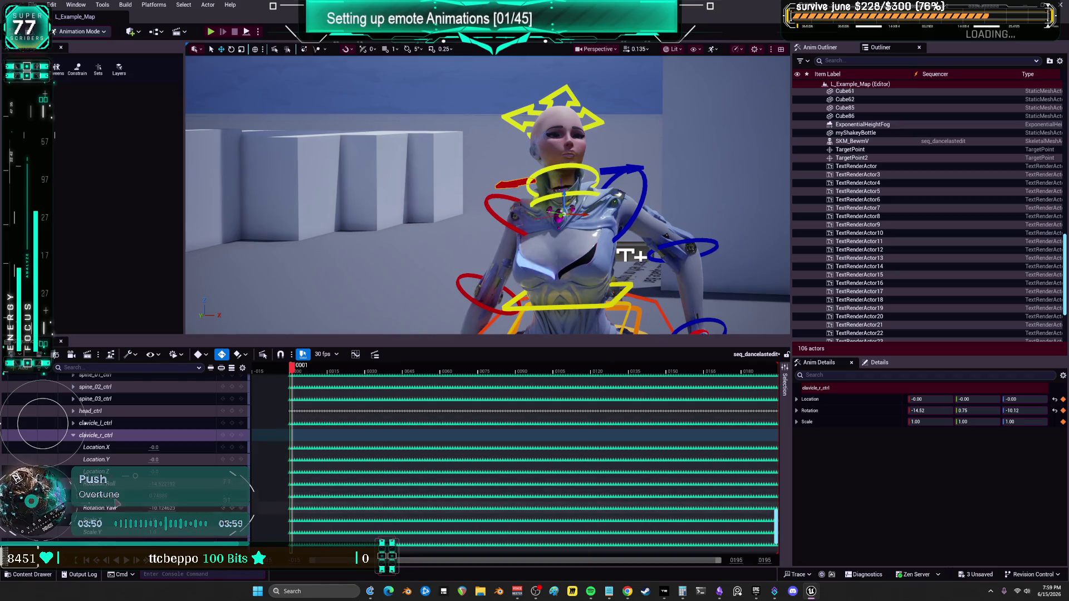
pyautogui.click(111, 497)
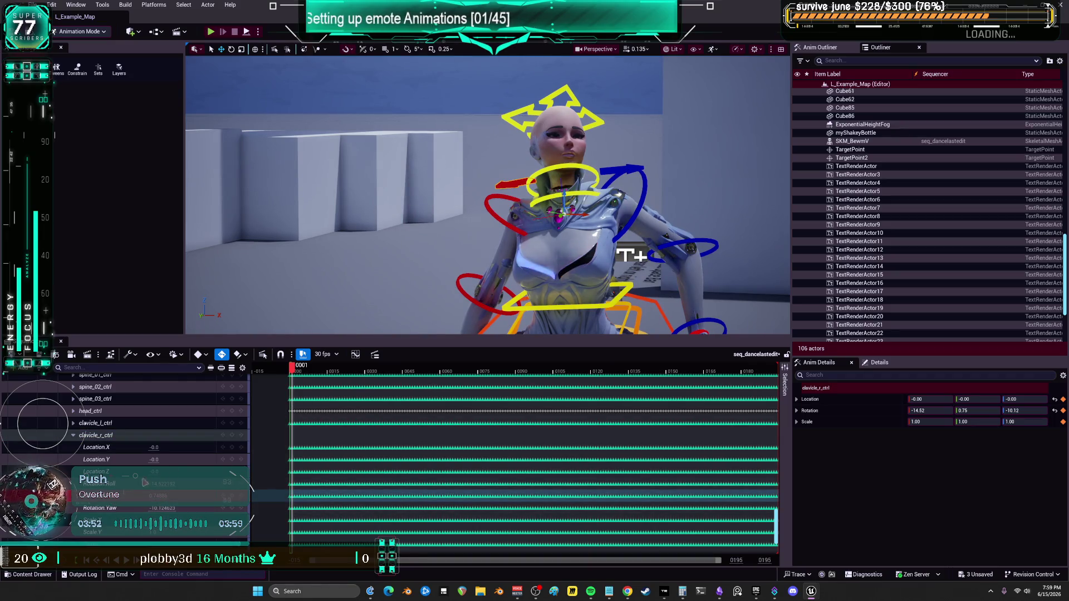
pyautogui.click(356, 355)
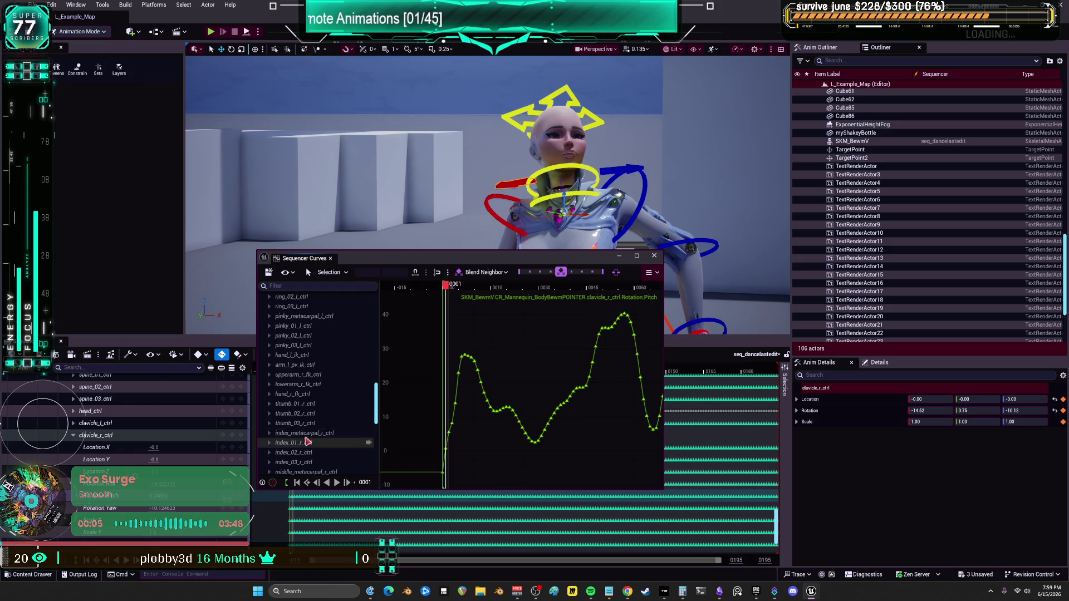
pyautogui.click(655, 256)
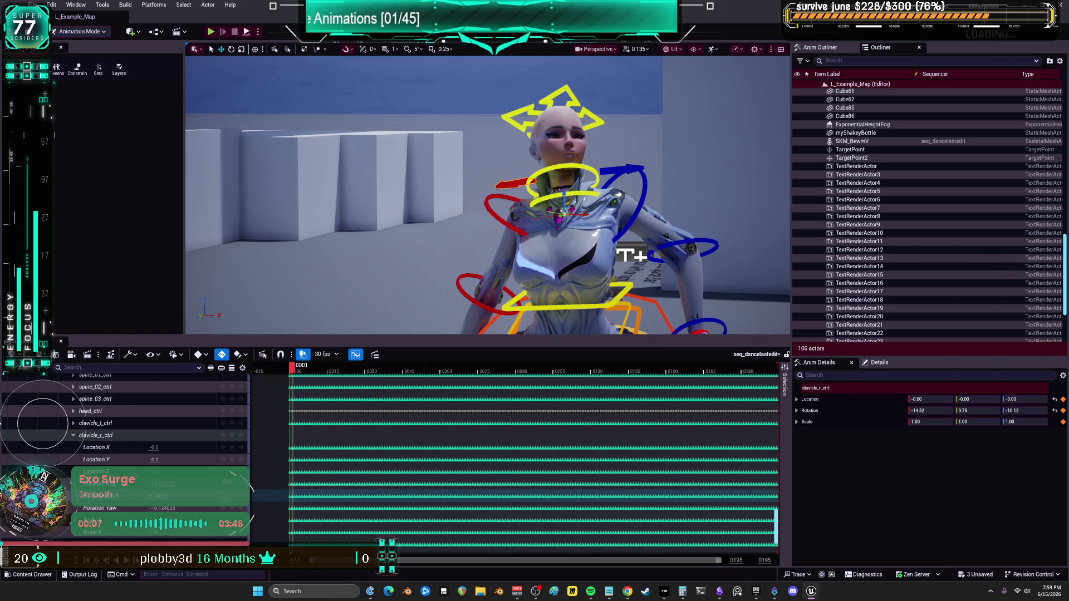
# Reselect the right clavicle control, undo its accidental move, and maximize the curve editor.
pyautogui.click(520, 182)
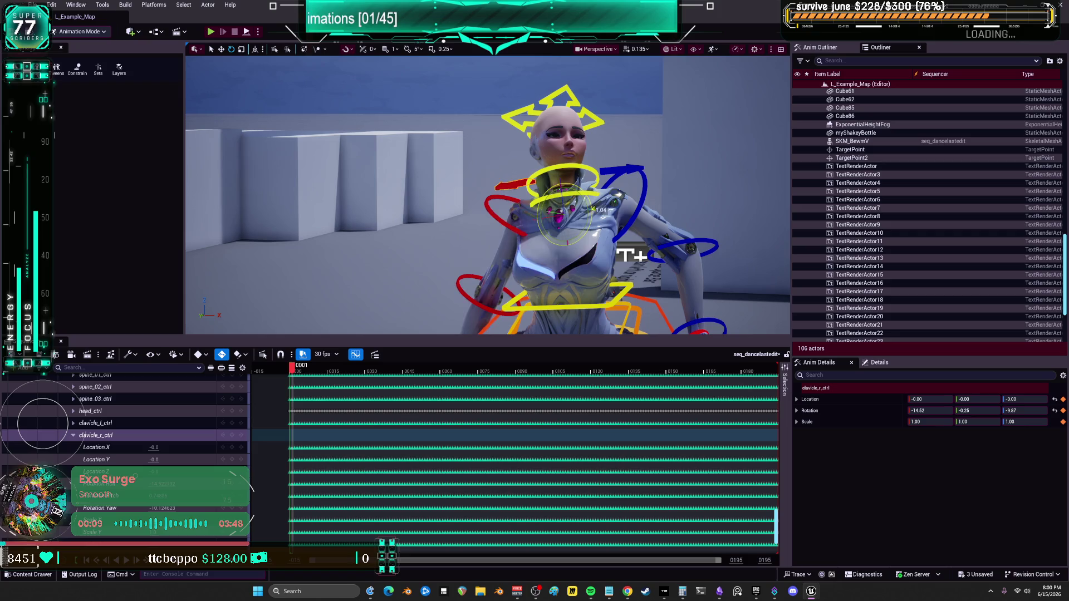
pyautogui.hotkey('ctrl', 'z')
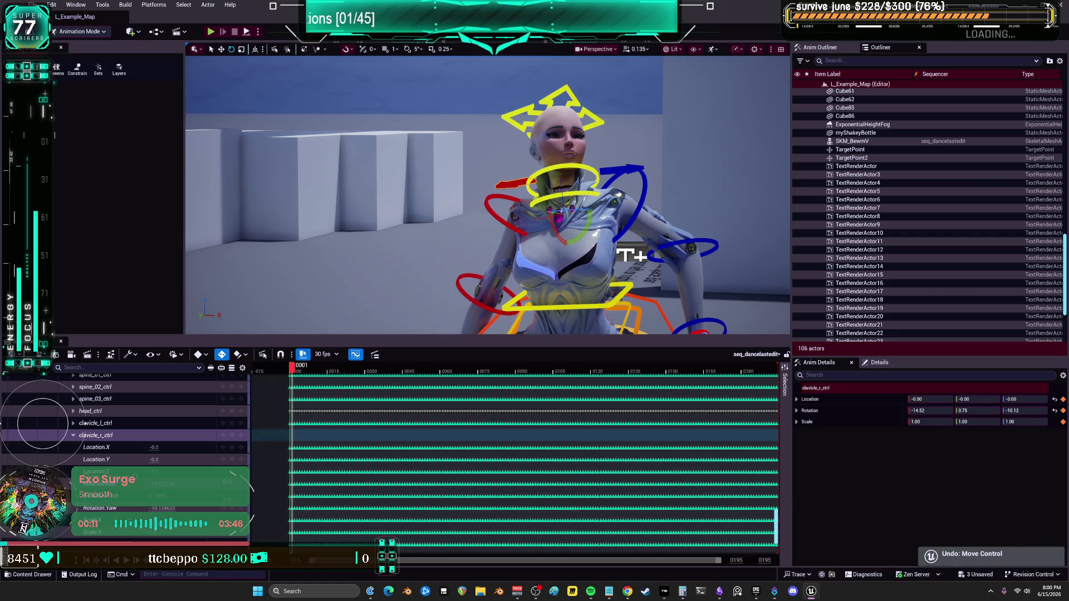
pyautogui.click(375, 354)
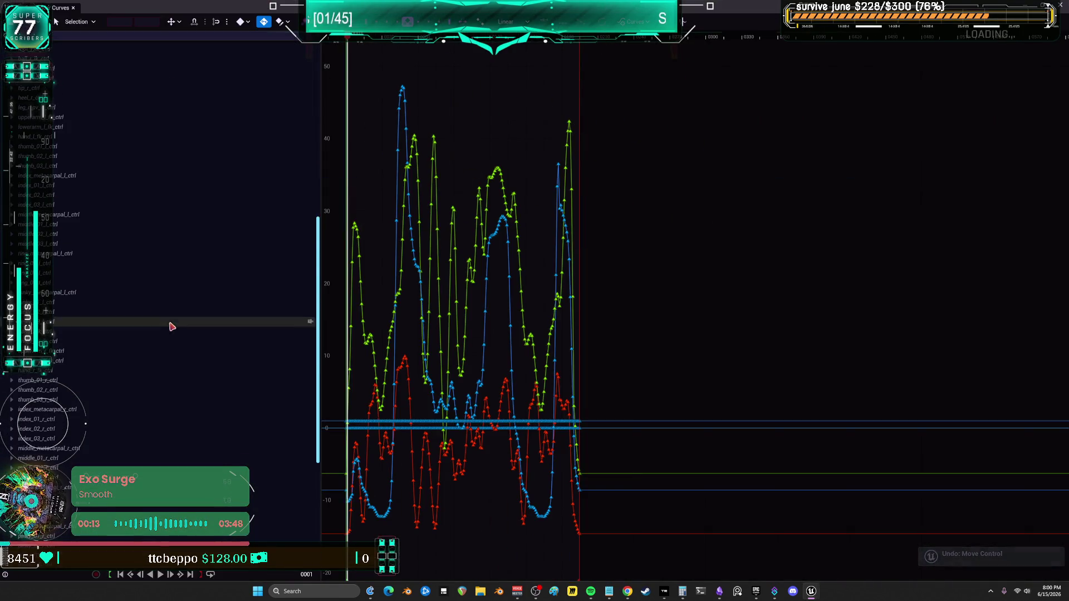
# Show only the clavicle_r_ctrl Rotation.Pitch curve, select all its keys, and centre the graph.
pyautogui.scroll(-8, 171, 326)
pyautogui.click(56, 446)
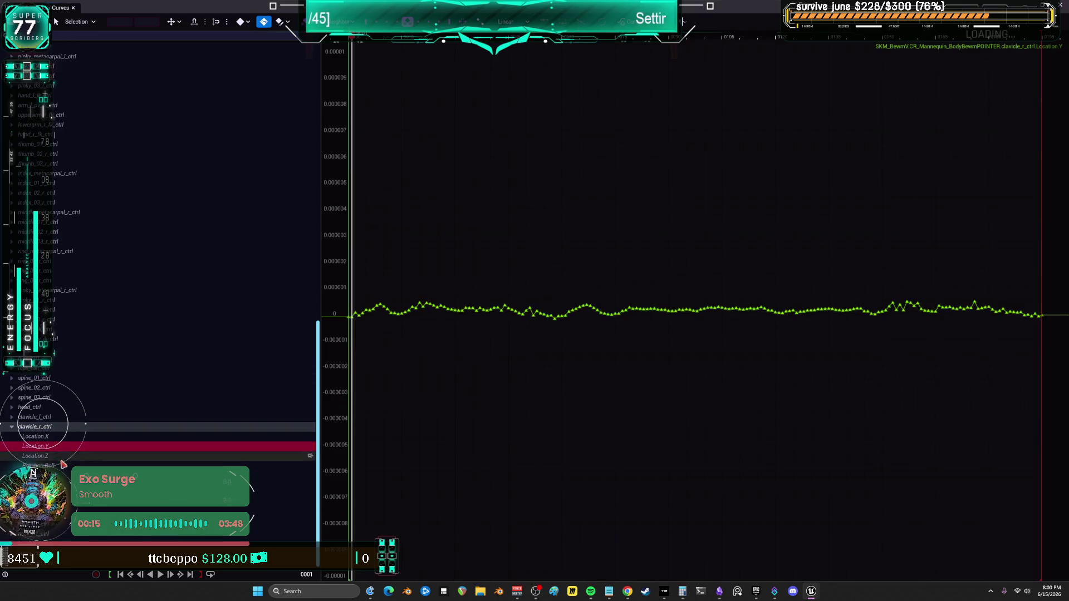
pyautogui.click(62, 465)
pyautogui.click(62, 475)
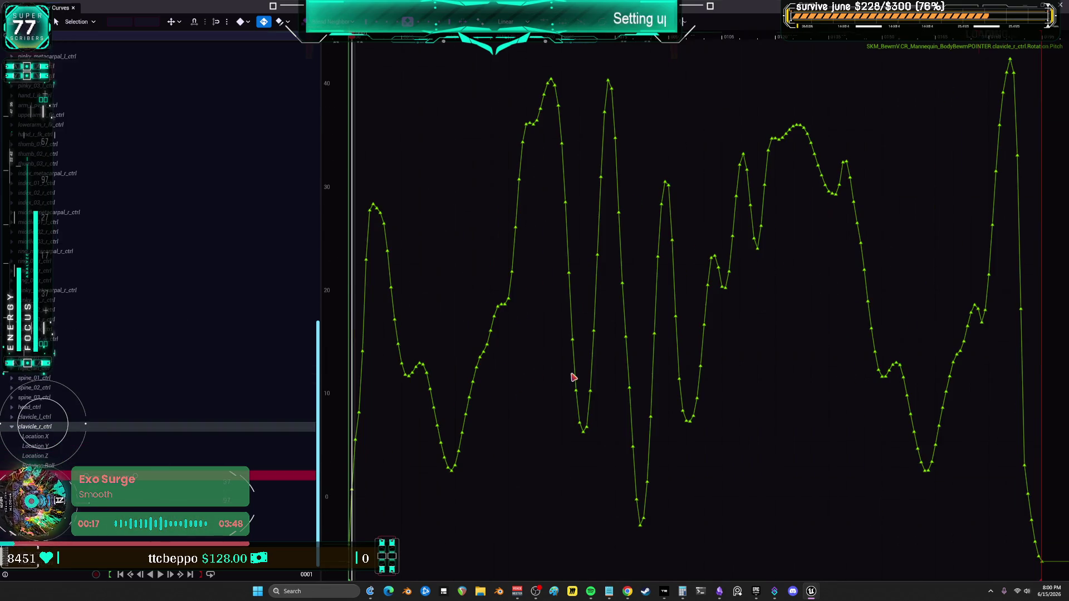
pyautogui.scroll(-4, 574, 377)
pyautogui.moveTo(582, 386)
pyautogui.mouseDown()
pyautogui.moveTo(336, 226)
pyautogui.moveTo(414, 225)
pyautogui.mouseUp()
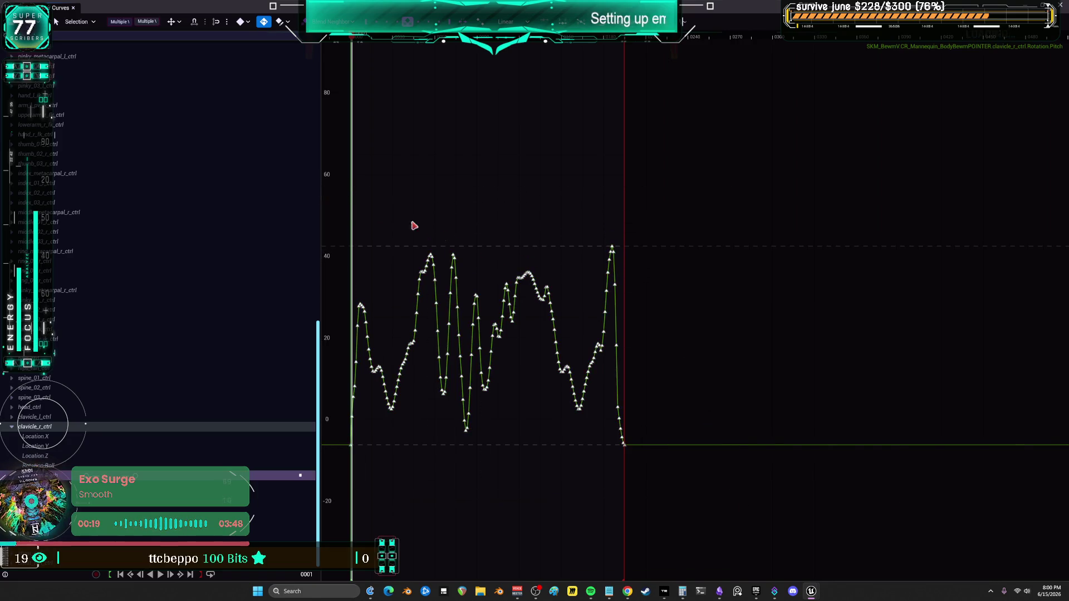
pyautogui.moveTo(512, 280); pyautogui.dragTo(564, 271)
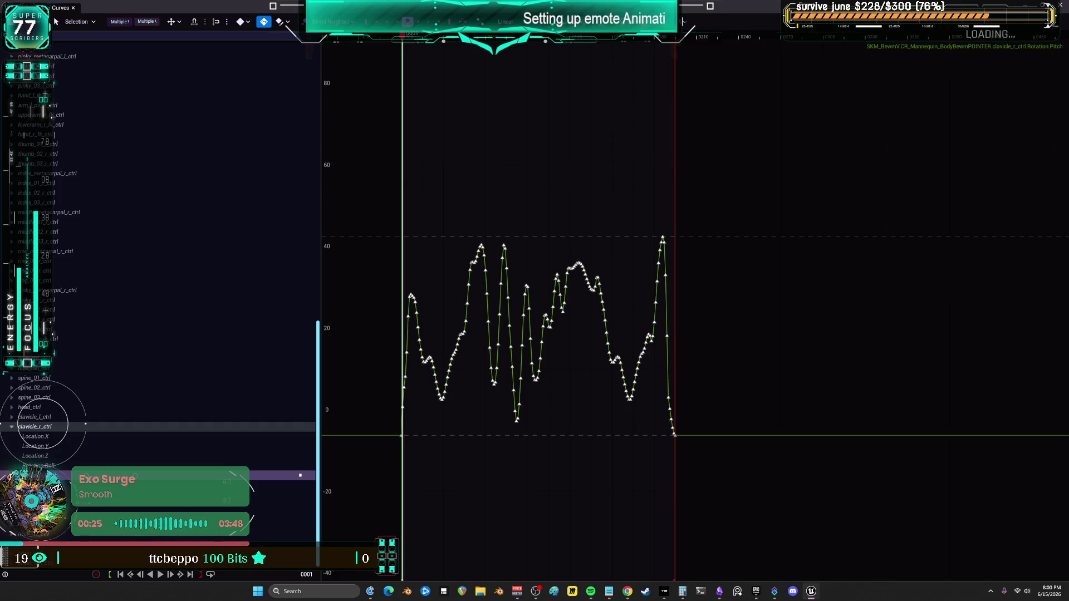
# Check the extrapolation options, then reselect all Pitch keys, undoing any accidental key moves.
pyautogui.click(683, 22)
pyautogui.click(684, 23)
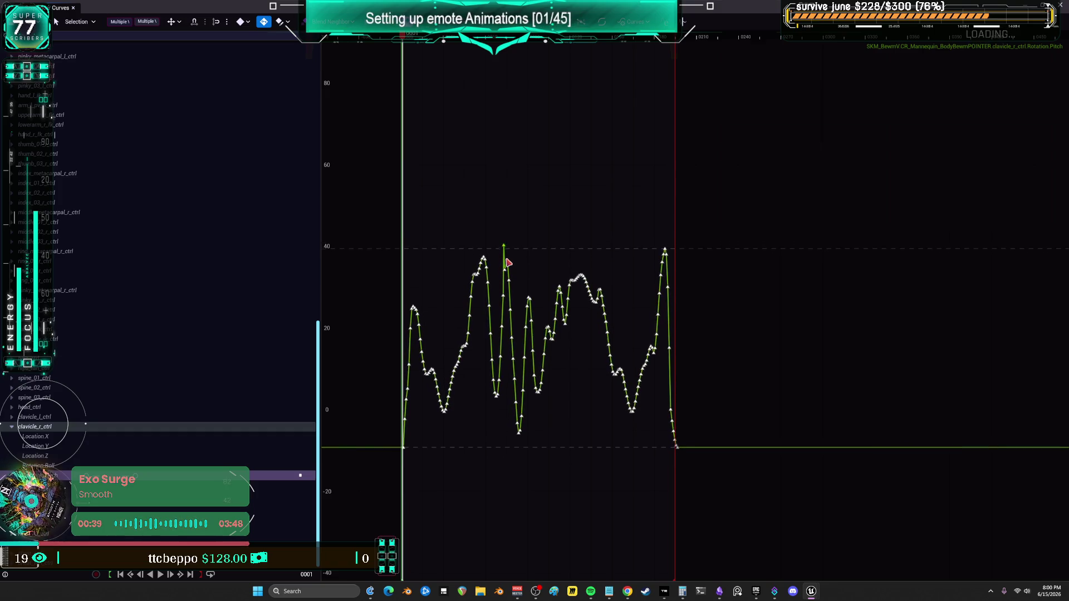
pyautogui.hotkey('ctrl', 'z')
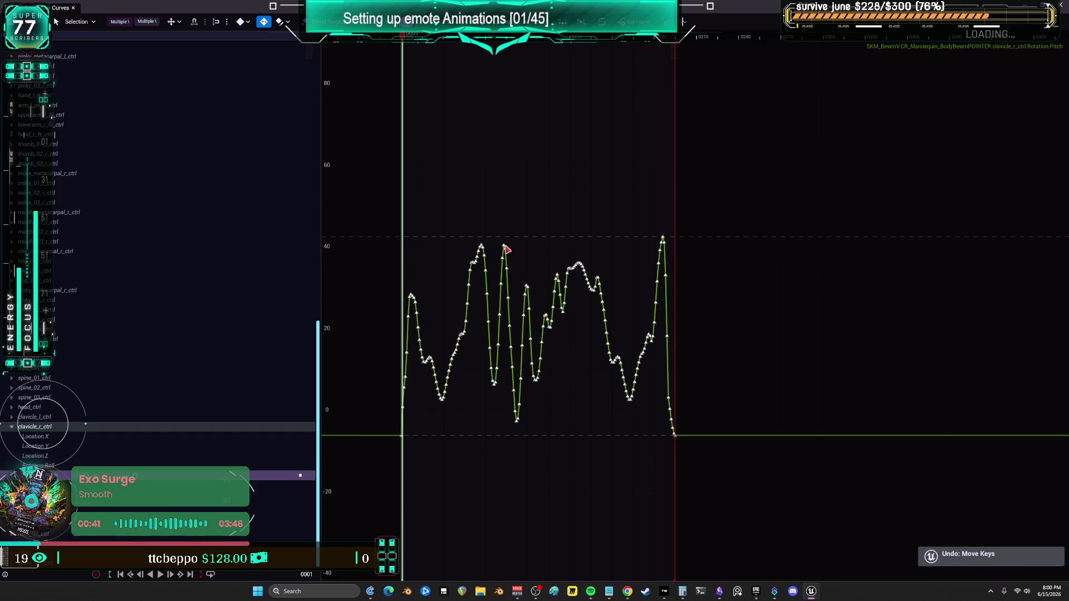
pyautogui.moveTo(508, 259)
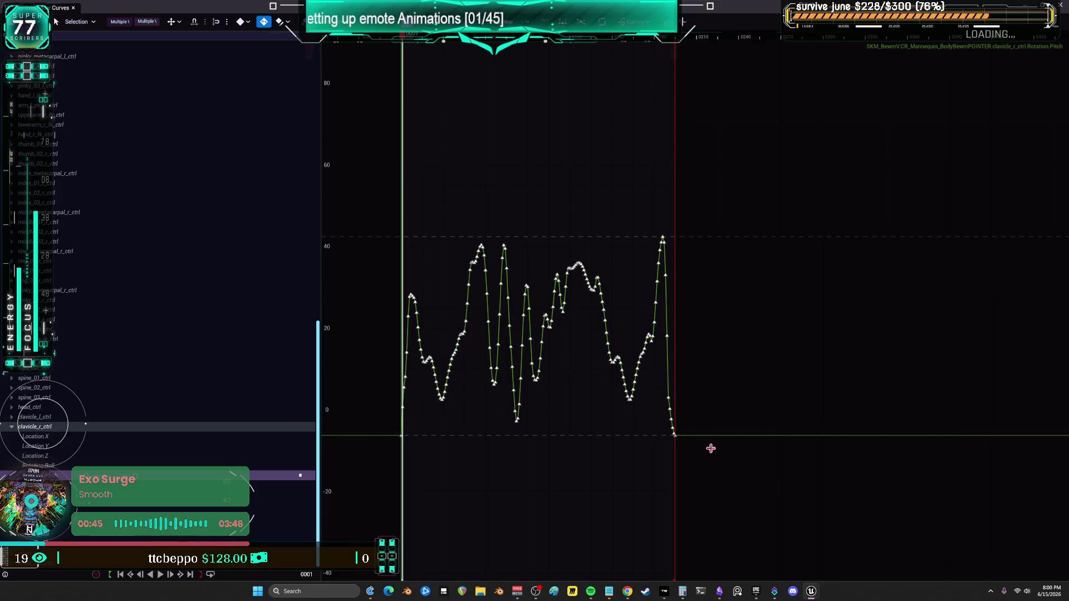
pyautogui.moveTo(751, 486)
pyautogui.mouseDown()
pyautogui.moveTo(353, 196)
pyautogui.moveTo(698, 469)
pyautogui.mouseUp()
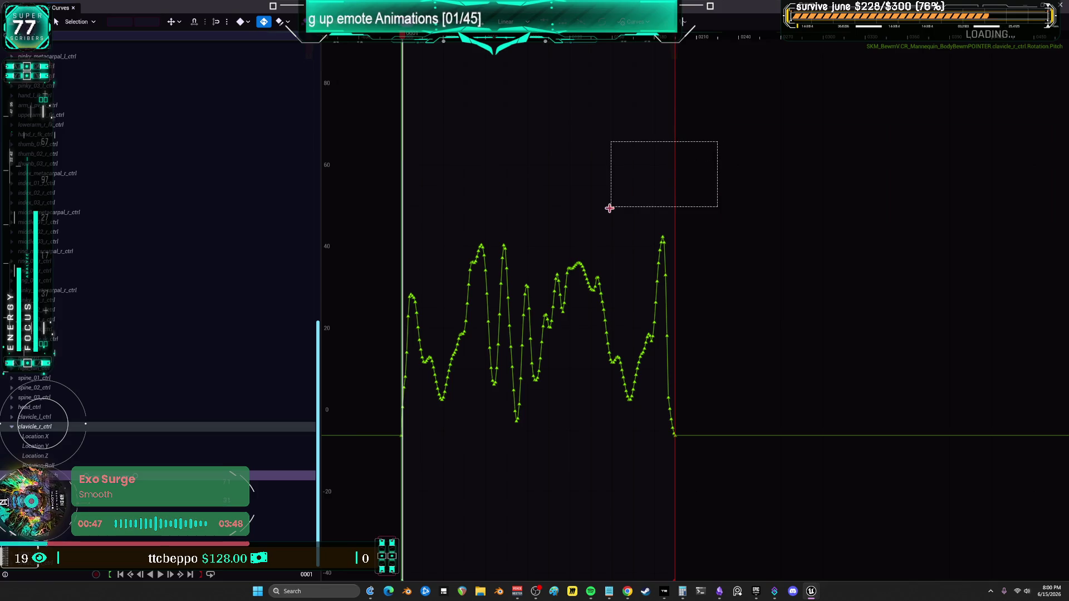
pyautogui.moveTo(610, 209)
pyautogui.mouseDown()
pyautogui.moveTo(389, 482)
pyautogui.moveTo(400, 449)
pyautogui.mouseUp()
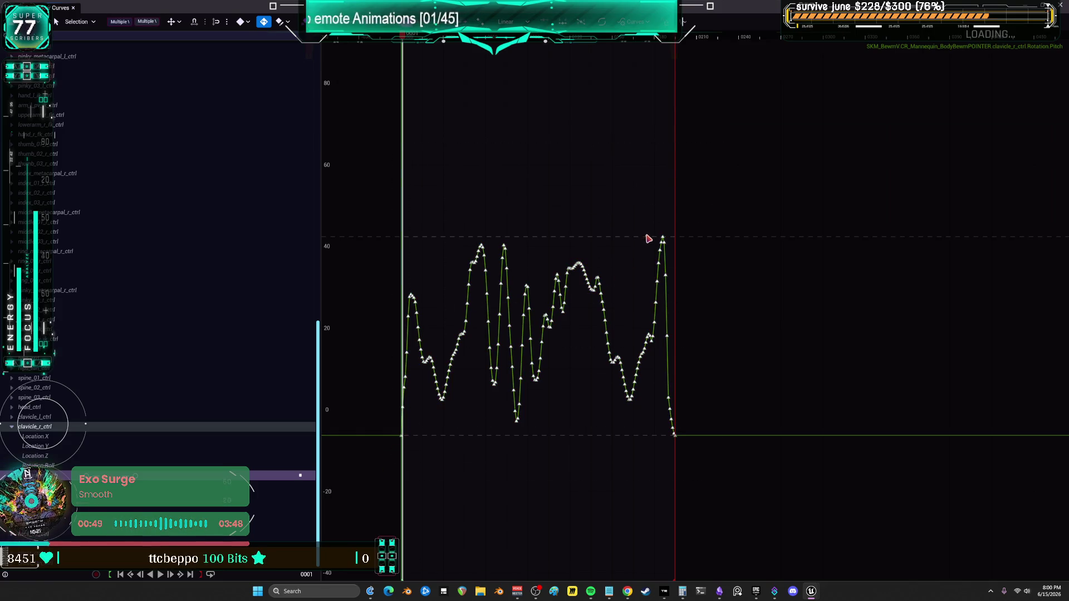
pyautogui.moveTo(662, 239); pyautogui.dragTo(663, 275)
pyautogui.hotkey('ctrl', 'z')
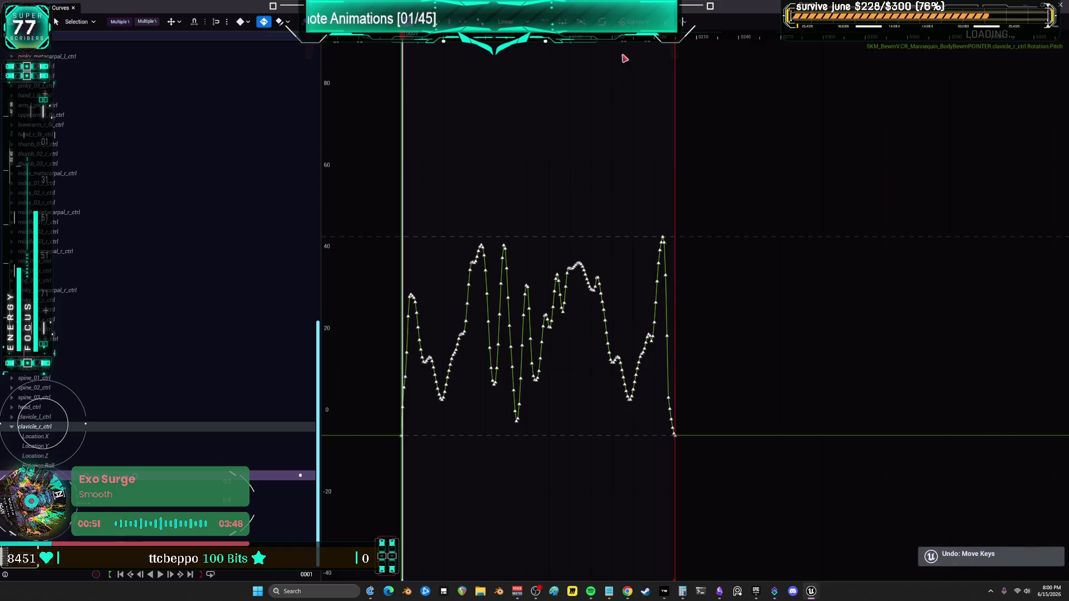
# Enable snapping for key edits, undo a trial Pitch curve shift, and review axis and tool options.
pyautogui.click(526, 23)
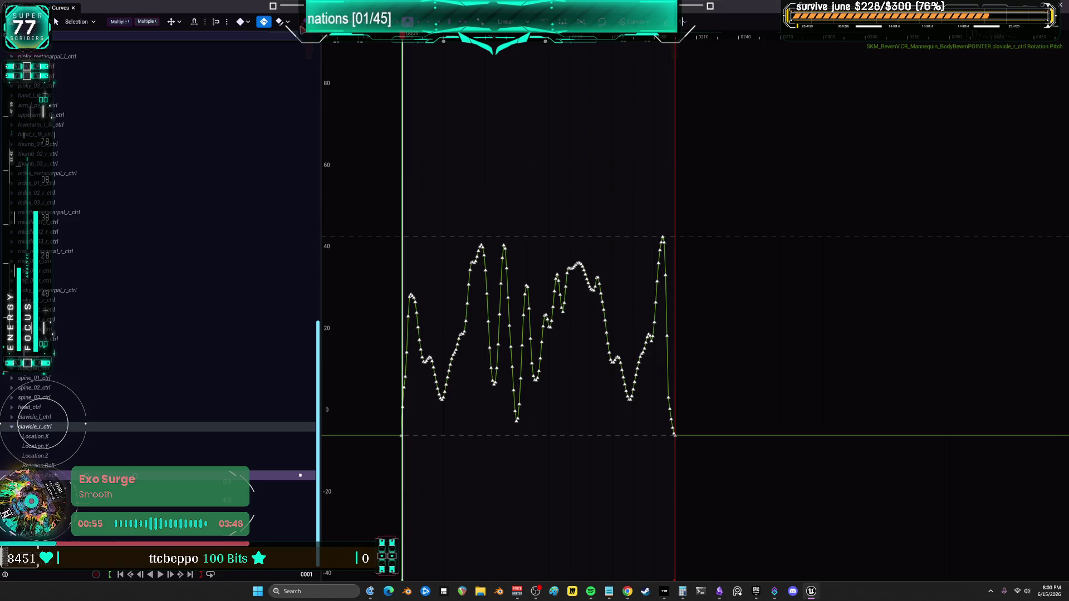
pyautogui.click(287, 22)
pyautogui.click(248, 22)
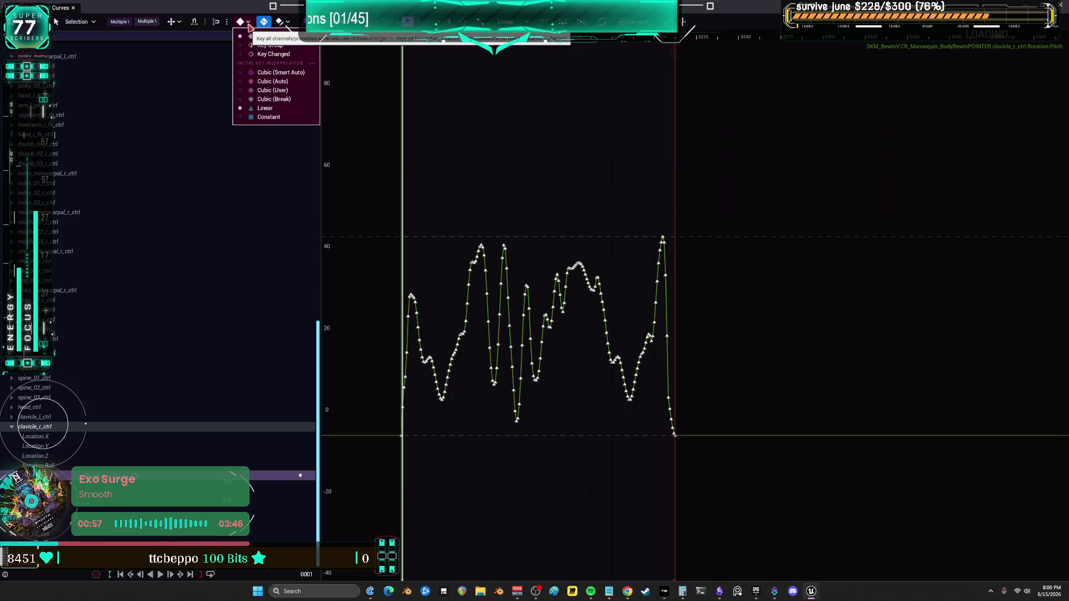
pyautogui.click(227, 22)
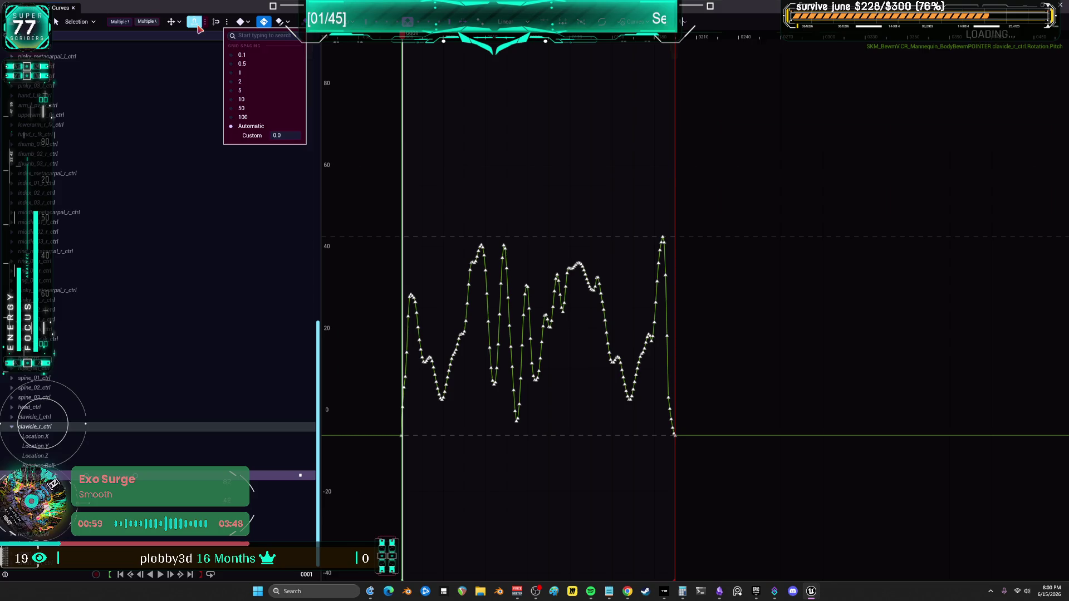
pyautogui.click(205, 25)
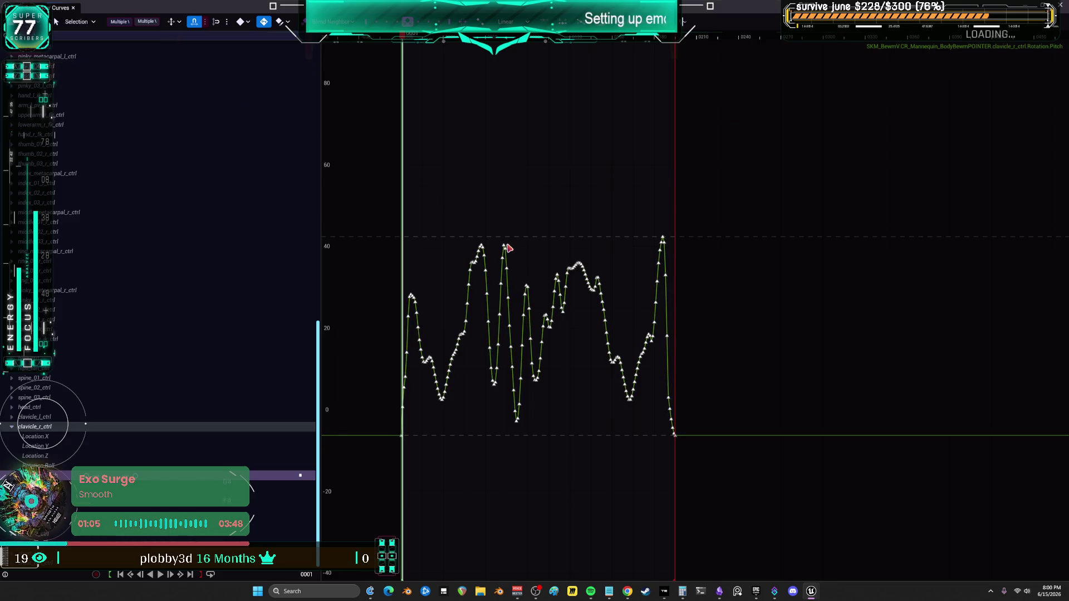
pyautogui.moveTo(506, 246)
pyautogui.mouseDown()
pyautogui.moveTo(545, 252)
pyautogui.moveTo(584, 239)
pyautogui.mouseUp()
pyautogui.hotkey('ctrl', 'z')
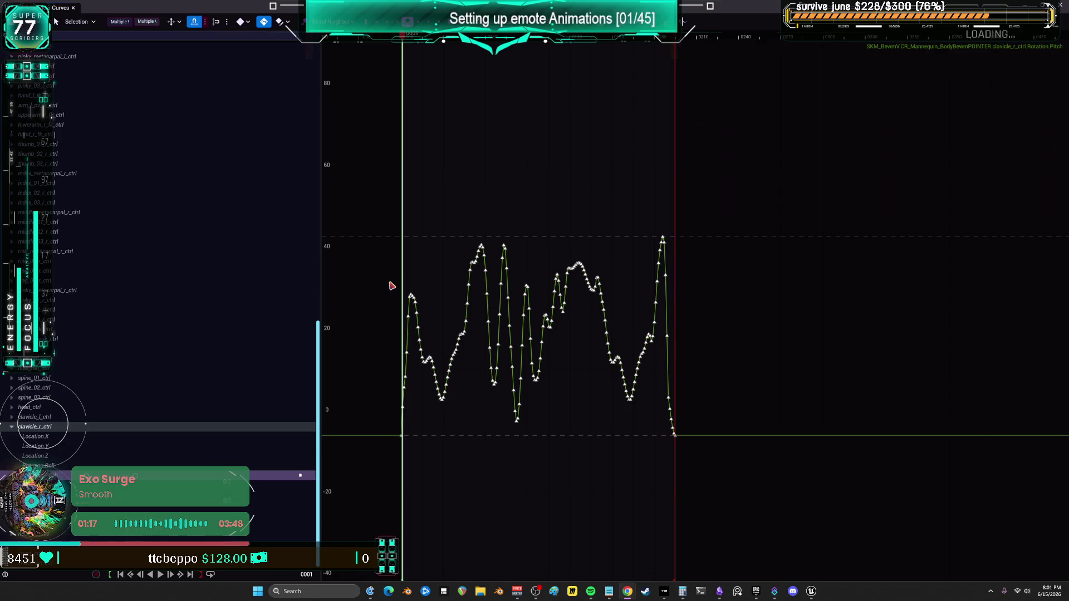
pyautogui.click(176, 23)
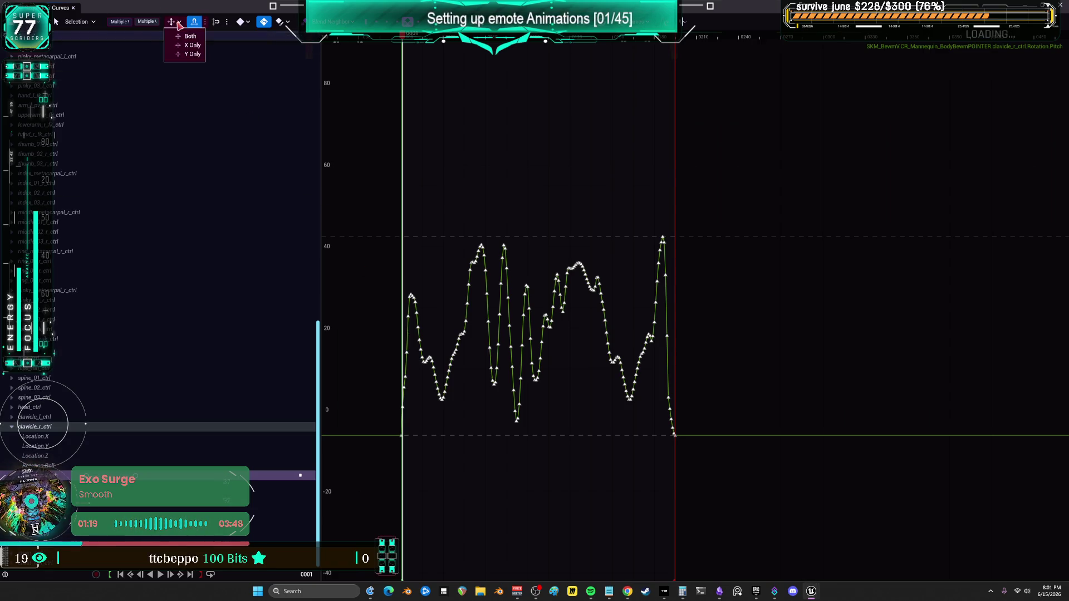
pyautogui.click(87, 24)
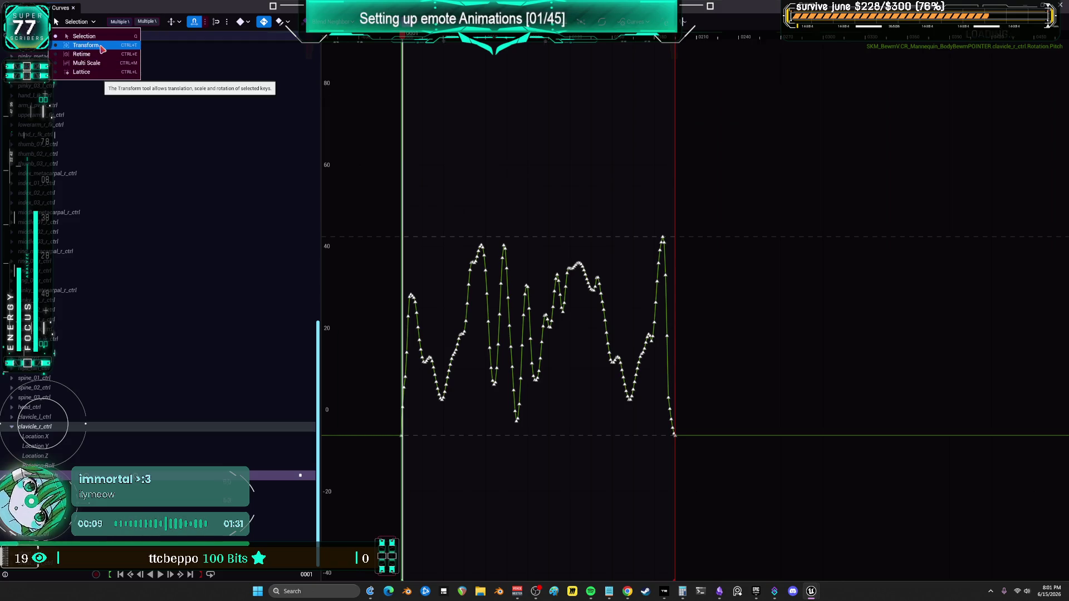
# Compress the right clavicle Pitch keys vertically to peak near 17, then leave the curve editor.
pyautogui.click(86, 45)
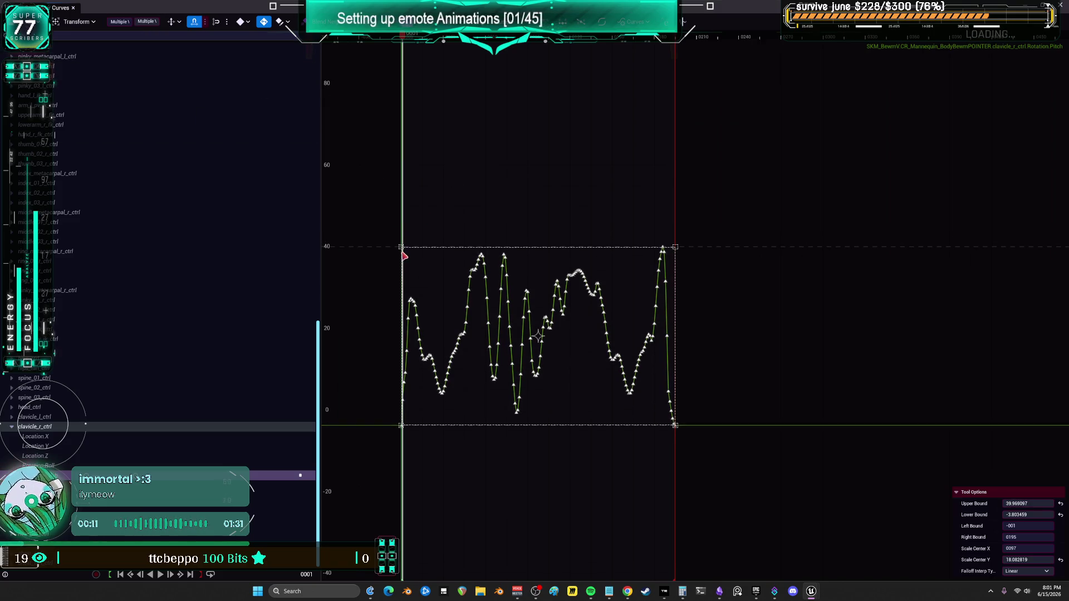
pyautogui.moveTo(404, 256)
pyautogui.mouseDown()
pyautogui.moveTo(415, 295)
pyautogui.moveTo(411, 278)
pyautogui.moveTo(445, 289)
pyautogui.moveTo(411, 294)
pyautogui.moveTo(453, 231)
pyautogui.moveTo(530, 374)
pyautogui.moveTo(463, 315)
pyautogui.moveTo(581, 297)
pyautogui.moveTo(771, 301)
pyautogui.moveTo(517, 227)
pyautogui.mouseUp()
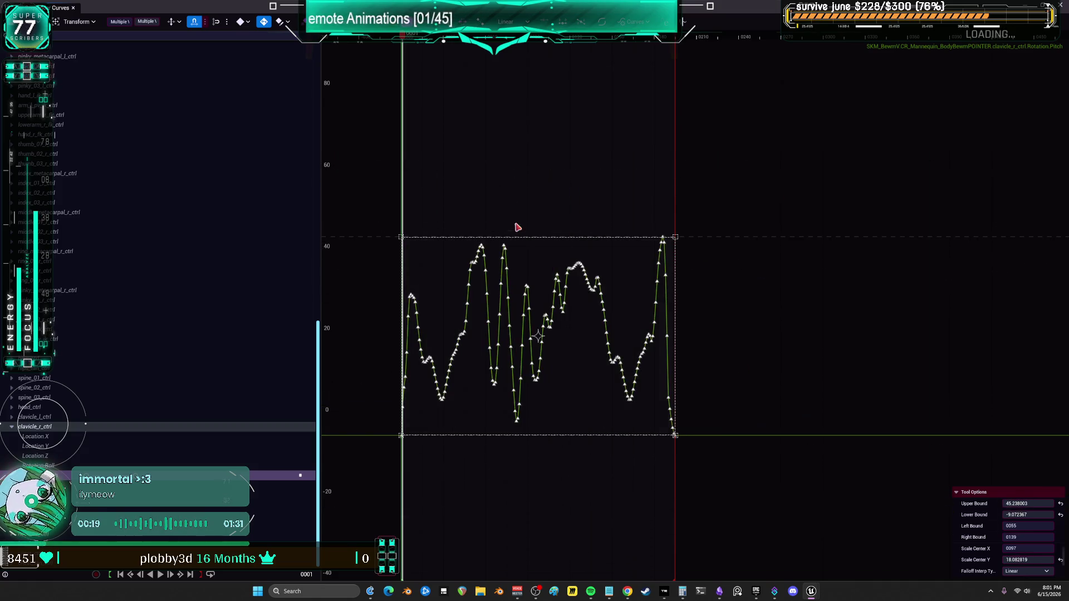
pyautogui.hotkey('ctrl', 'z')
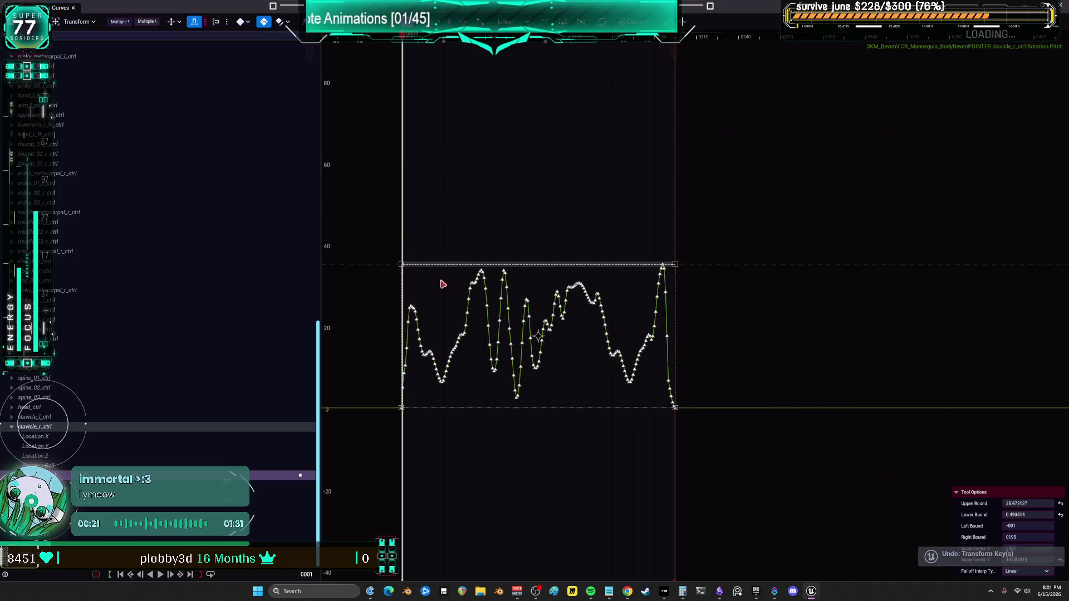
pyautogui.moveTo(443, 285)
pyautogui.mouseDown()
pyautogui.moveTo(429, 349)
pyautogui.moveTo(437, 377)
pyautogui.moveTo(441, 339)
pyautogui.moveTo(444, 355)
pyautogui.mouseUp()
pyautogui.hotkey('alt', 'Tab')
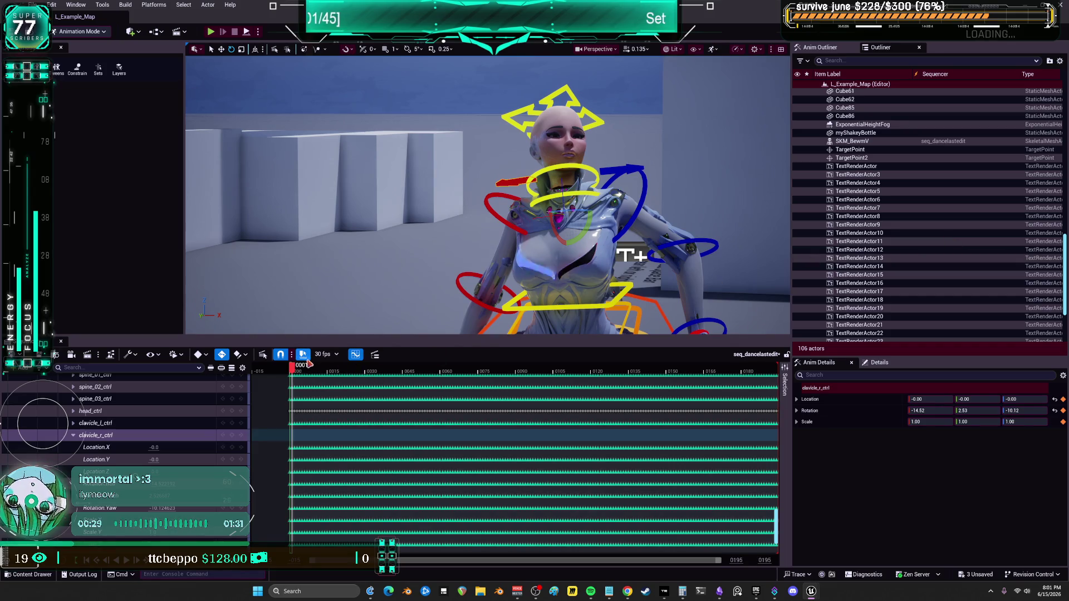
# Scrub the dance, expand clavicle_l_ctrl, and frame its curve in the curve view.
pyautogui.moveTo(308, 366); pyautogui.dragTo(359, 385)
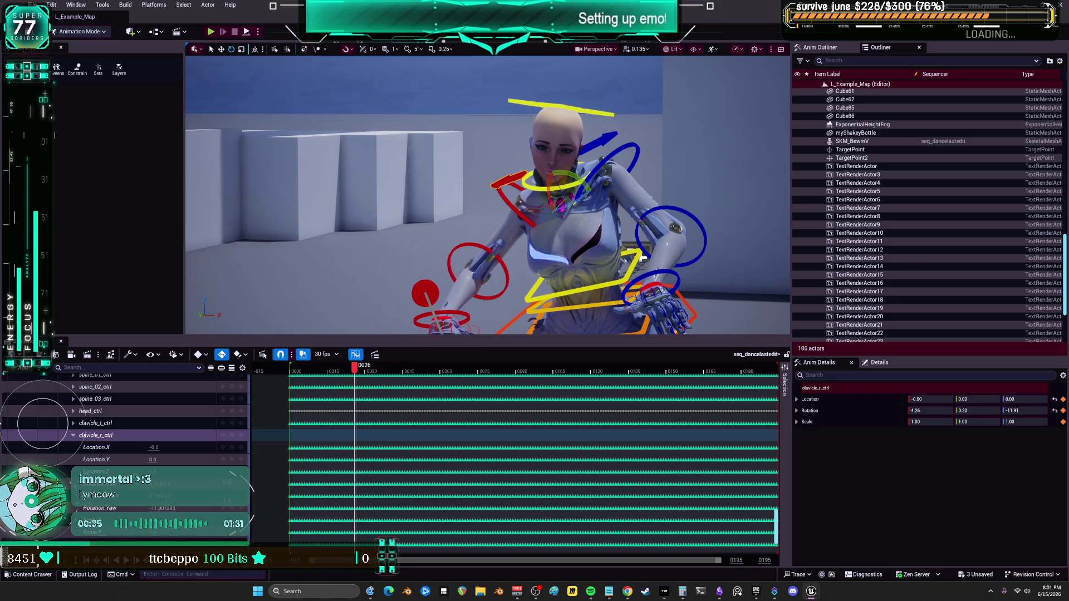
pyautogui.moveTo(380, 378)
pyautogui.mouseDown()
pyautogui.moveTo(291, 384)
pyautogui.moveTo(618, 386)
pyautogui.mouseUp()
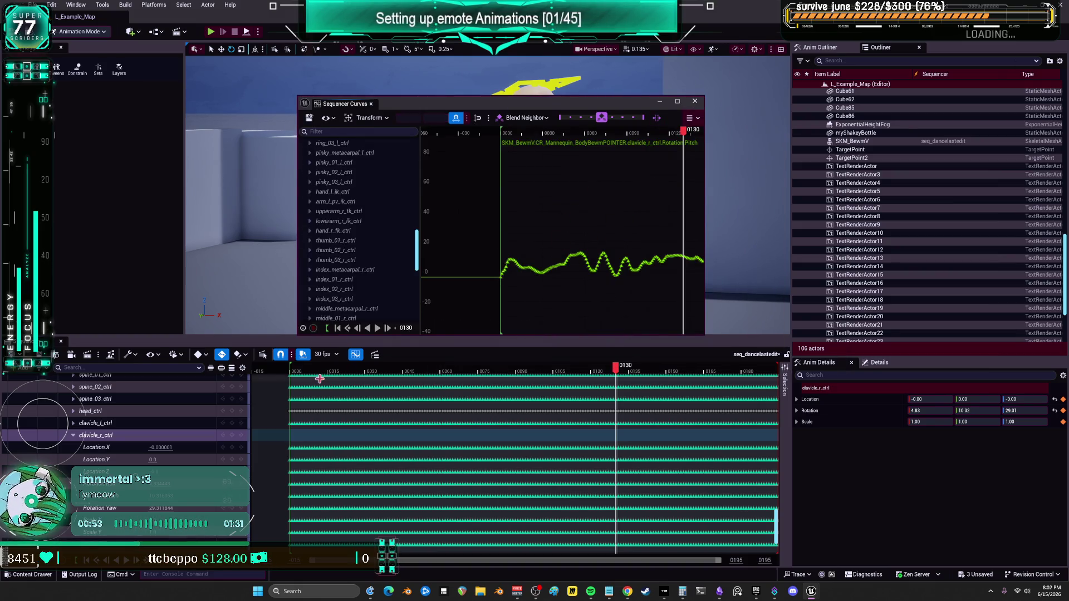
pyautogui.click(73, 423)
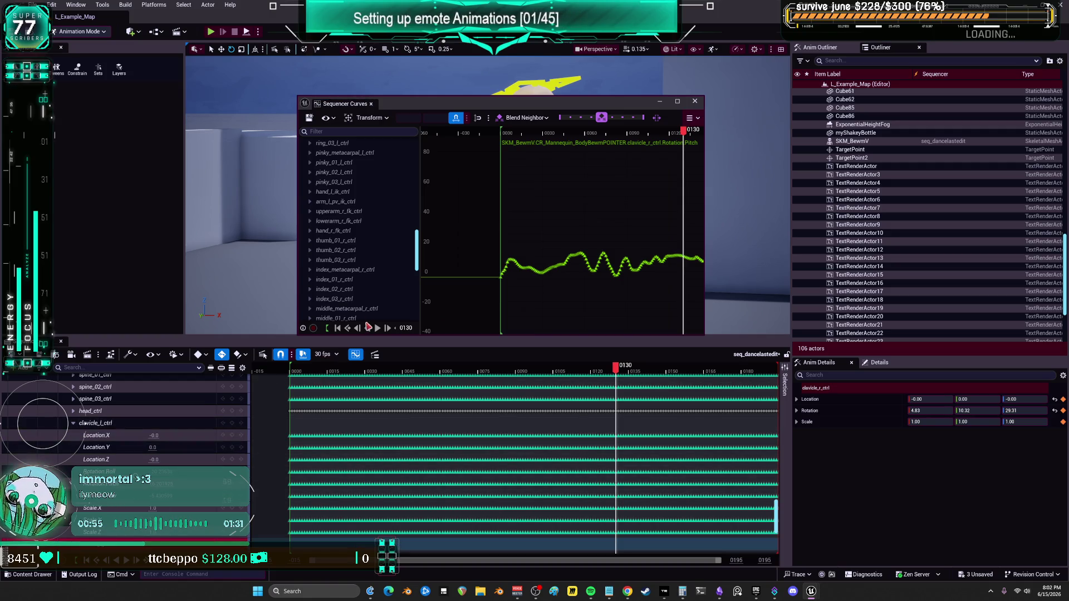
pyautogui.moveTo(541, 253); pyautogui.dragTo(575, 150)
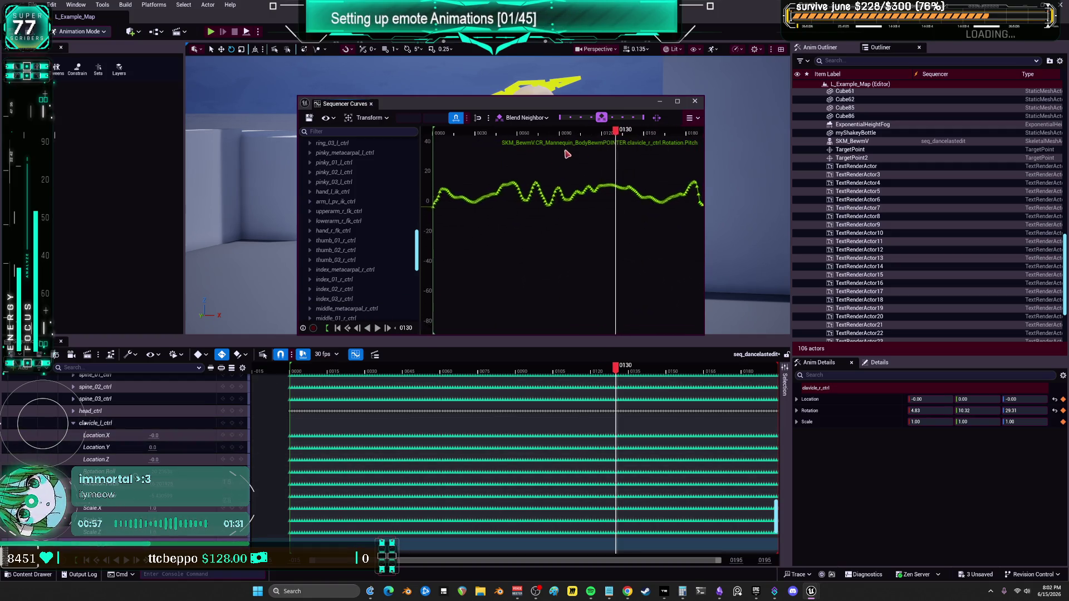
pyautogui.moveTo(588, 244); pyautogui.dragTo(583, 233)
pyautogui.press('f')
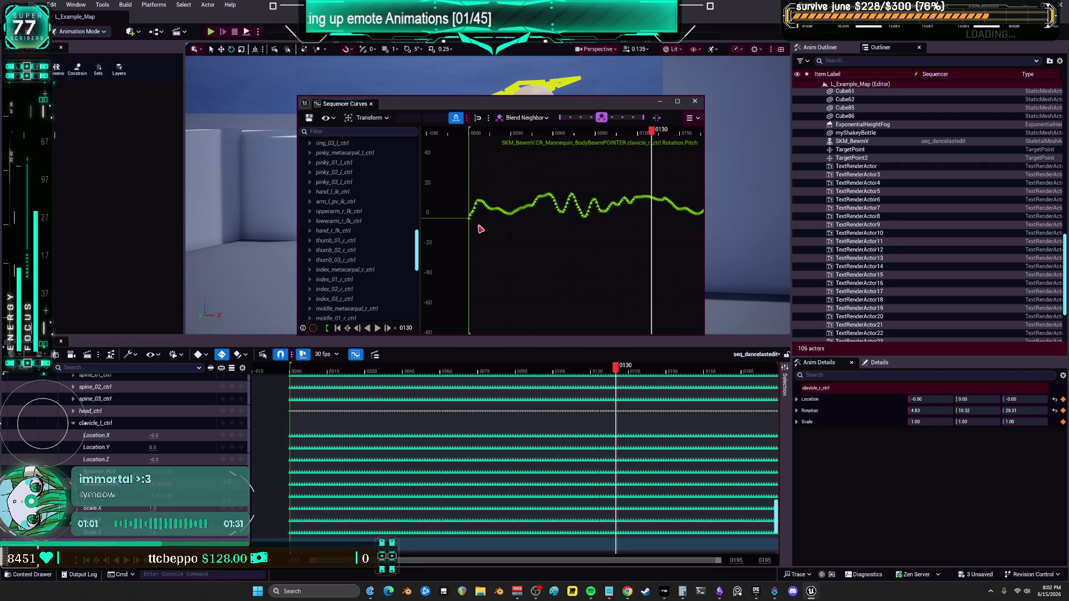
pyautogui.moveTo(471, 222)
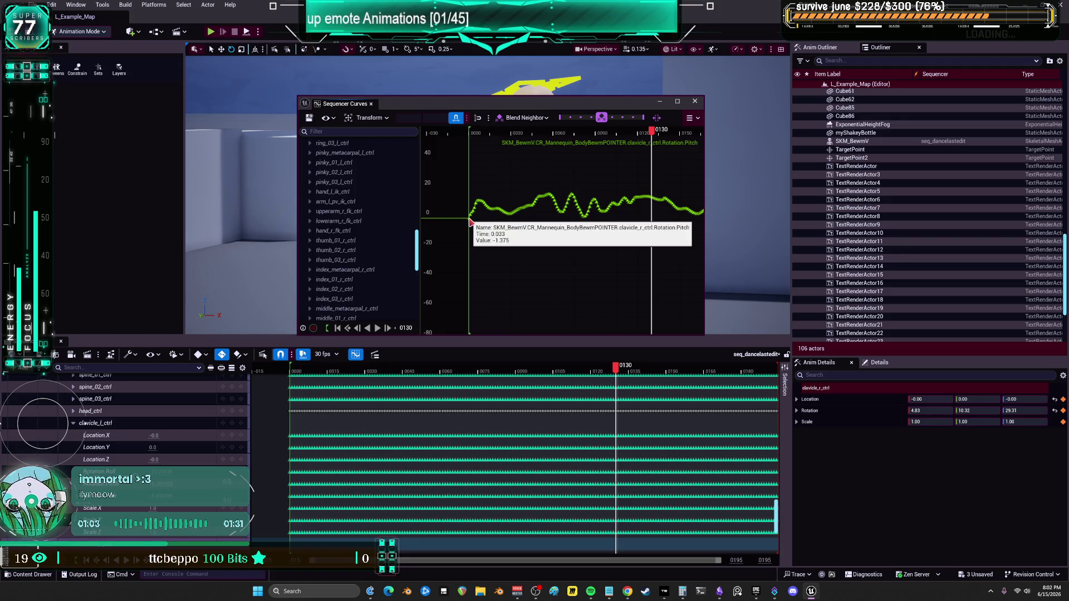
pyautogui.moveTo(573, 196)
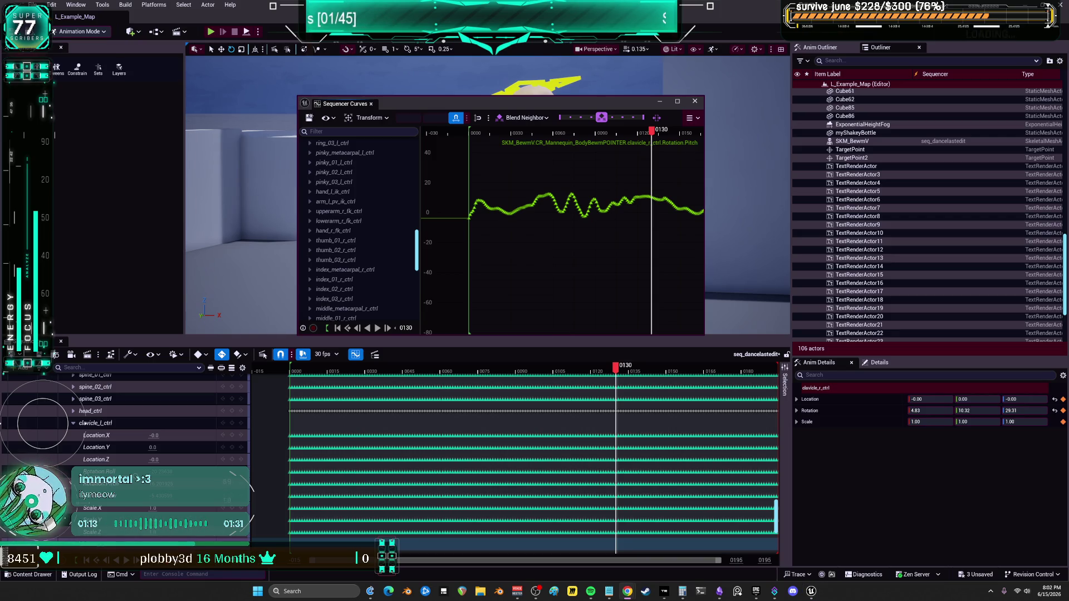
# Save the sequence and display the left clavicle's Location.Y curve.
pyautogui.hotkey('ctrl', 's')
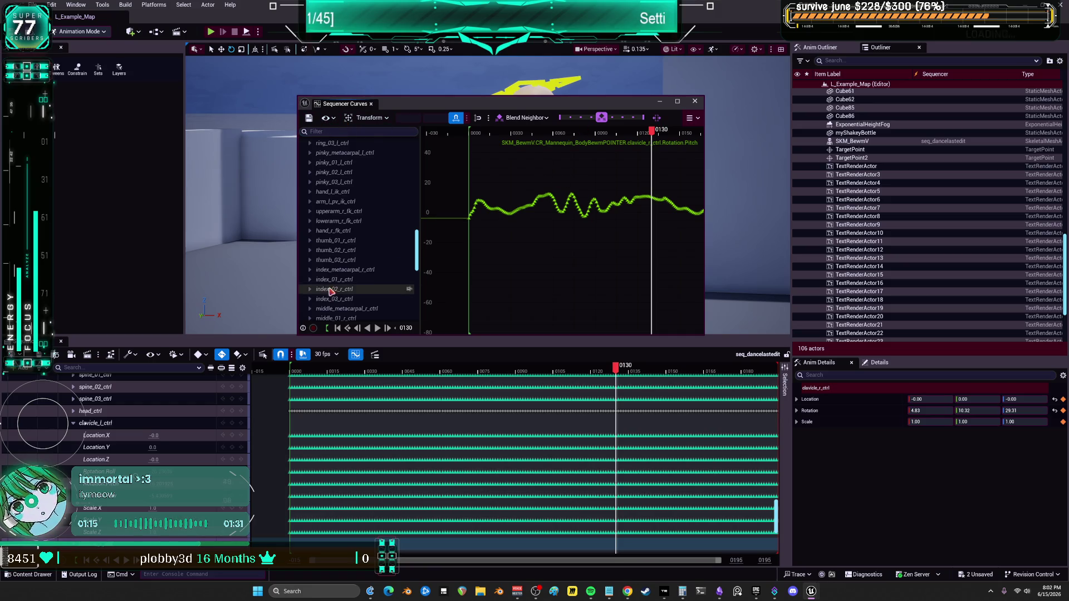
pyautogui.scroll(-3, 399, 268)
pyautogui.scroll(10, 399, 267)
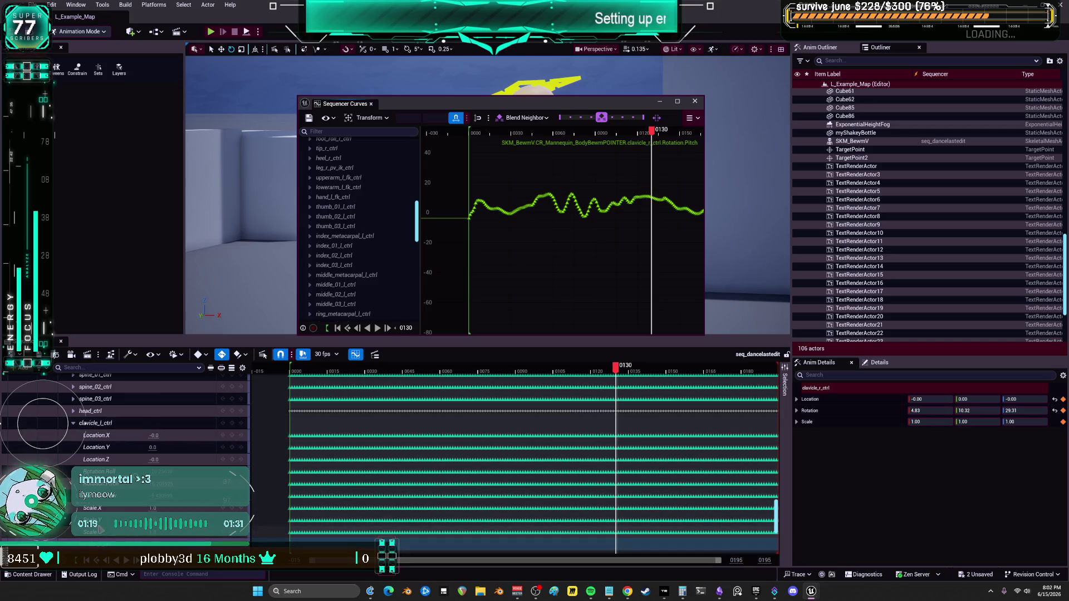
pyautogui.click(97, 447)
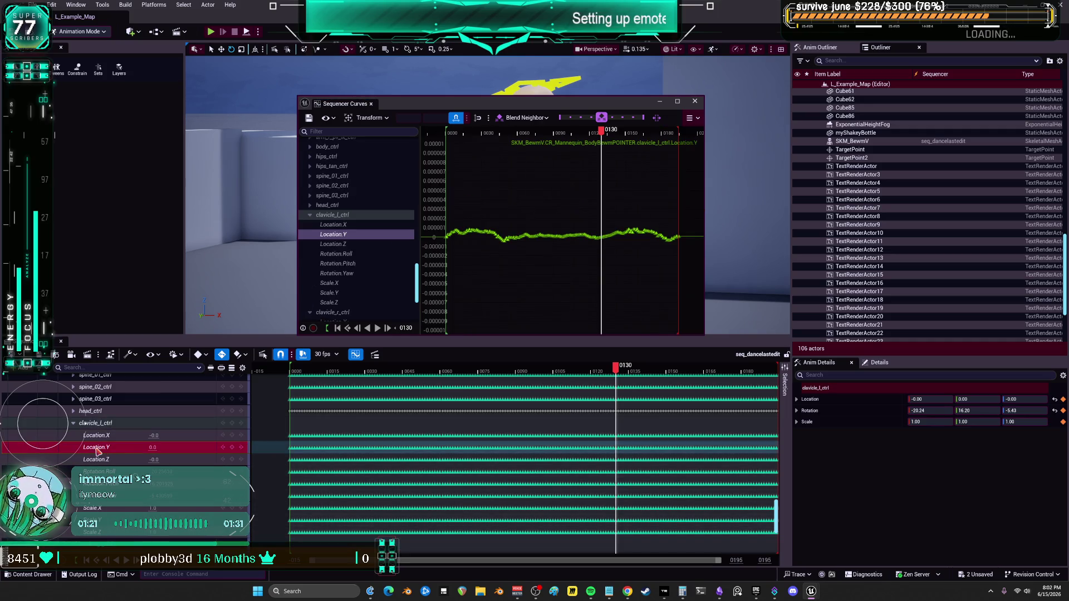
# Show the left clavicle's Rotation.Pitch curve full-screen and select all its keys.
pyautogui.moveTo(699, 265); pyautogui.dragTo(433, 207)
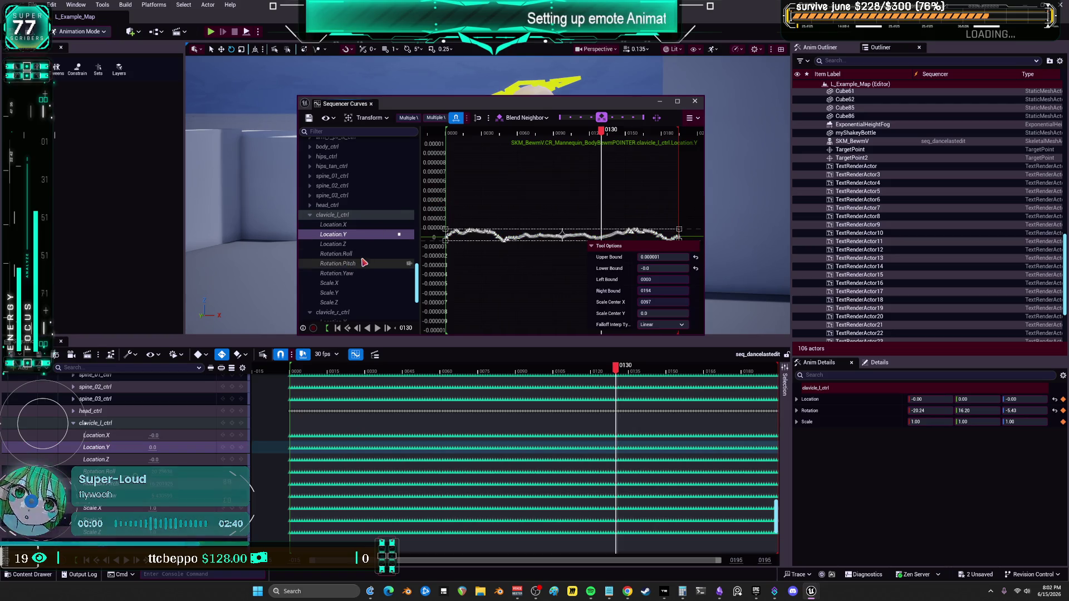
pyautogui.click(336, 254)
pyautogui.click(345, 273)
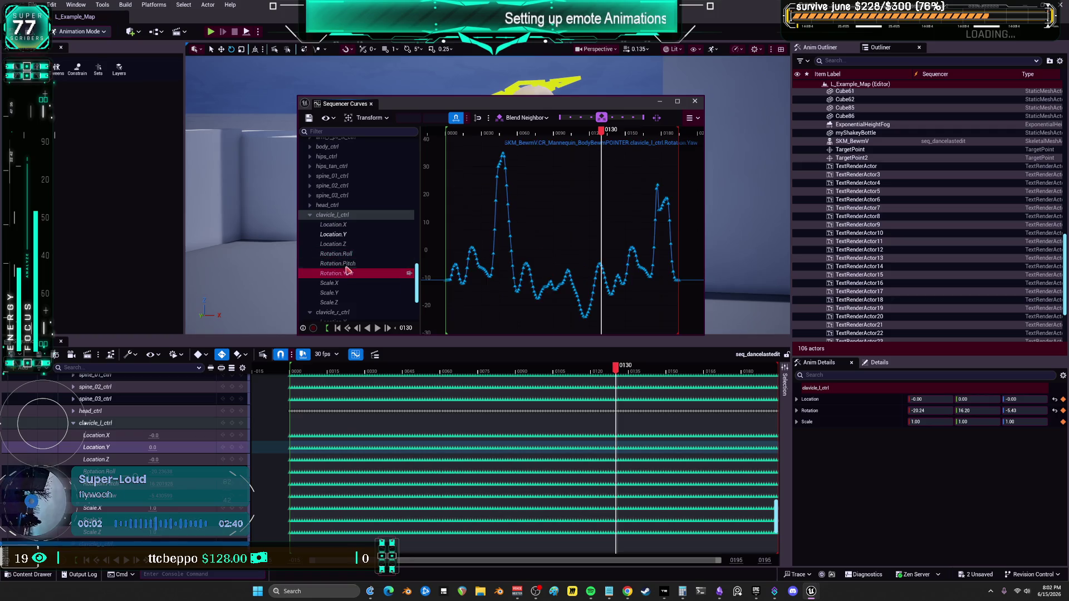
pyautogui.click(351, 264)
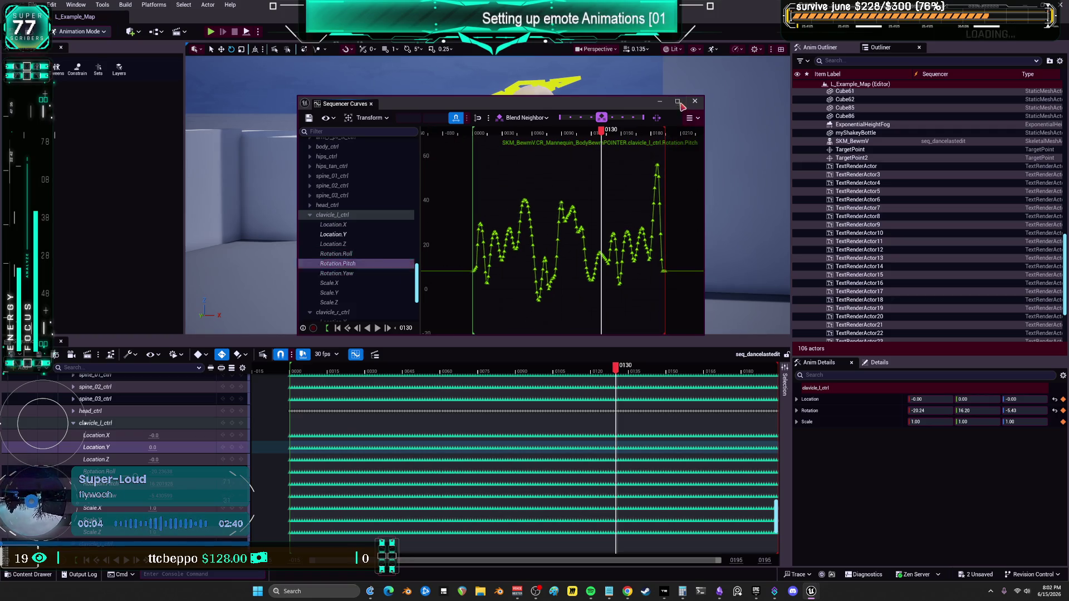
pyautogui.click(677, 101)
pyautogui.moveTo(585, 404)
pyautogui.mouseDown()
pyautogui.moveTo(368, 184)
pyautogui.moveTo(337, 103)
pyautogui.mouseUp()
# Scale the left clavicle's Pitch keys to roughly -1.5 to 18, then close the curve editor.
pyautogui.moveTo(472, 157)
pyautogui.mouseDown()
pyautogui.moveTo(481, 263)
pyautogui.moveTo(471, 397)
pyautogui.moveTo(479, 358)
pyautogui.mouseUp()
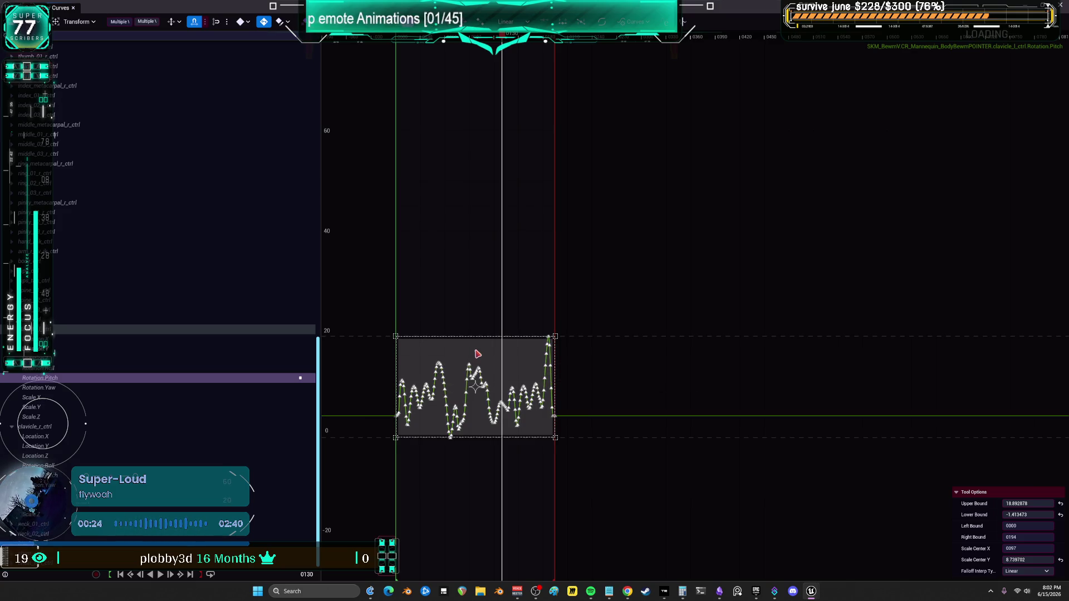
pyautogui.moveTo(478, 354)
pyautogui.mouseDown()
pyautogui.moveTo(453, 437)
pyautogui.moveTo(504, 375)
pyautogui.moveTo(465, 438)
pyautogui.mouseUp()
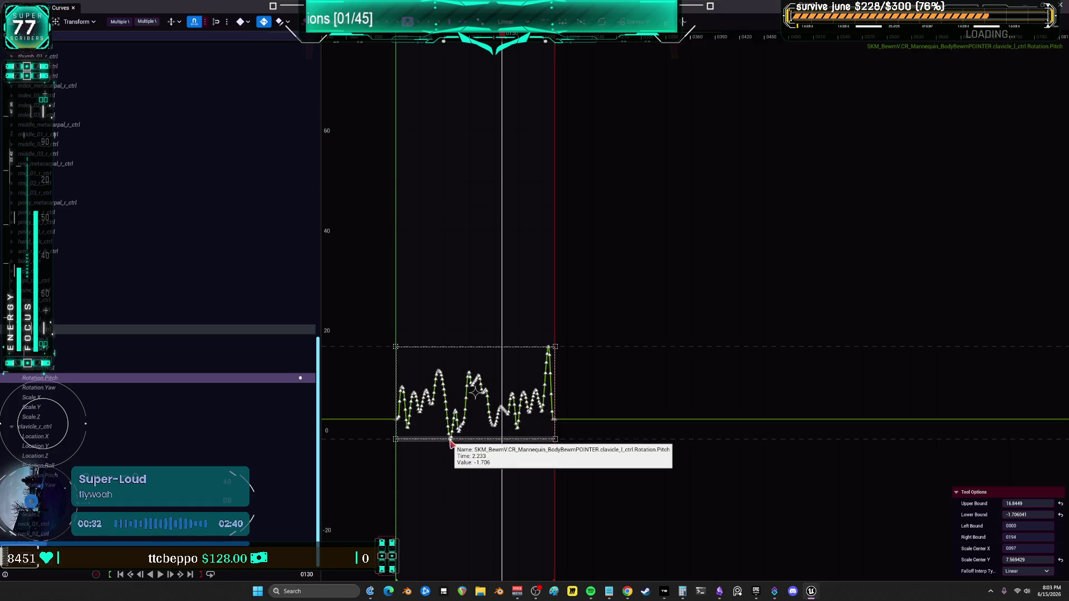
pyautogui.moveTo(468, 374)
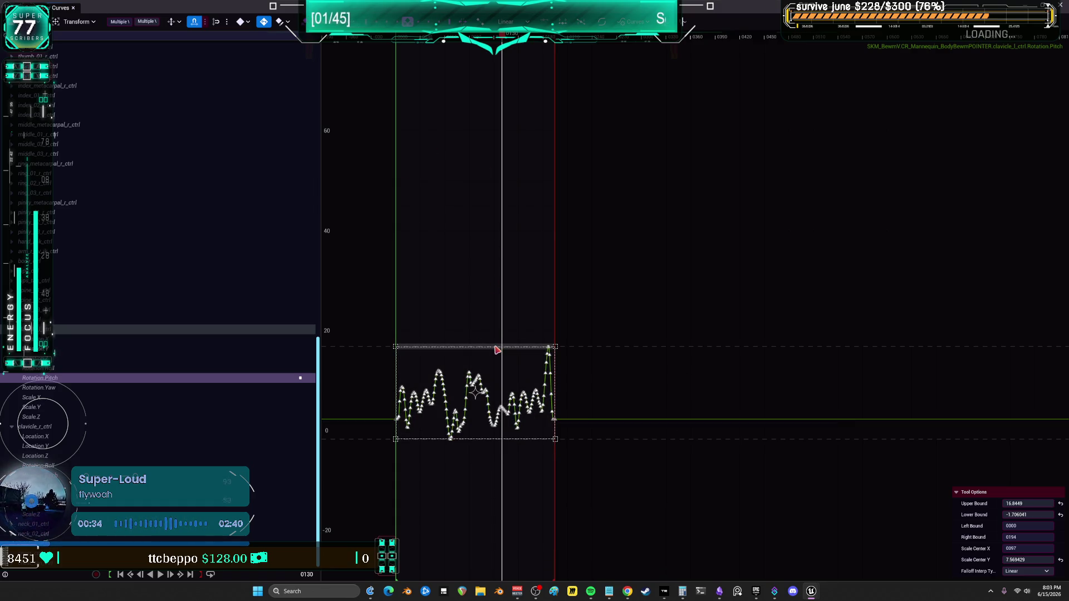
pyautogui.moveTo(499, 349); pyautogui.dragTo(501, 342)
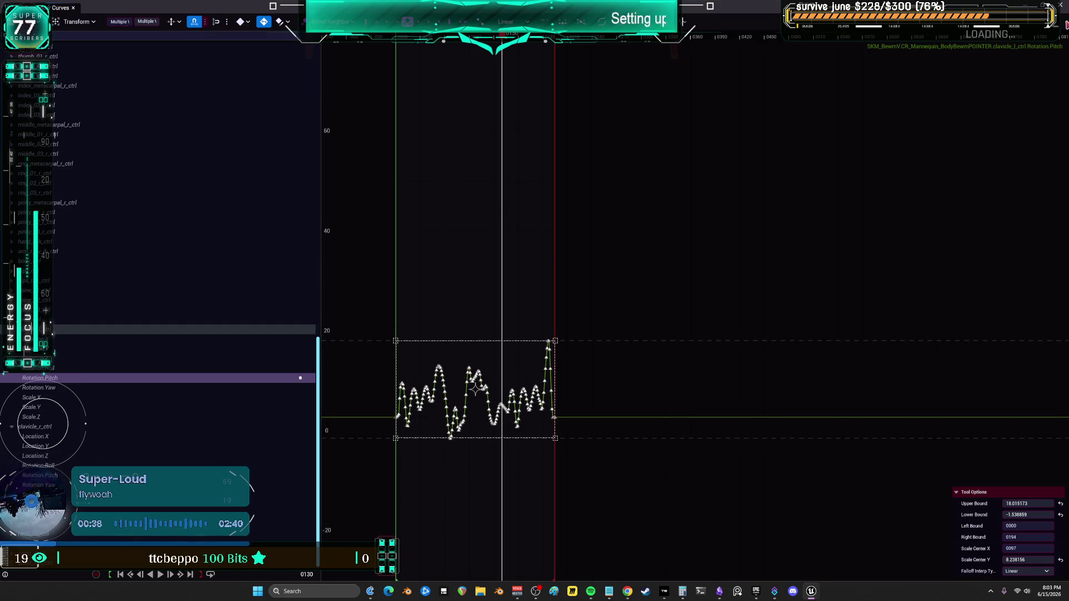
pyautogui.click(1061, 5)
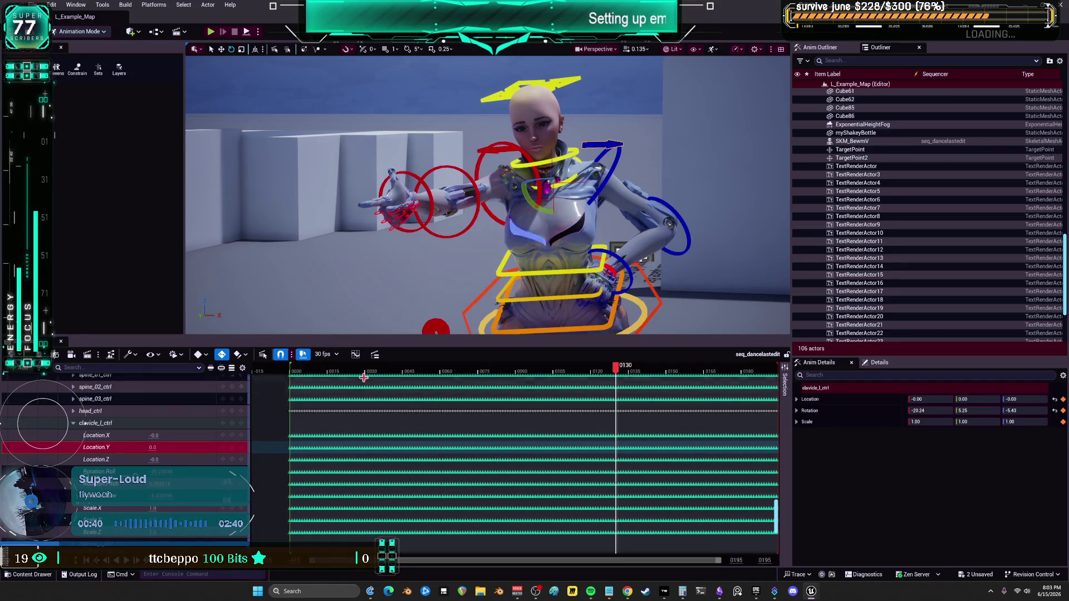
pyautogui.moveTo(306, 371); pyautogui.dragTo(286, 371)
pyautogui.click(126, 560)
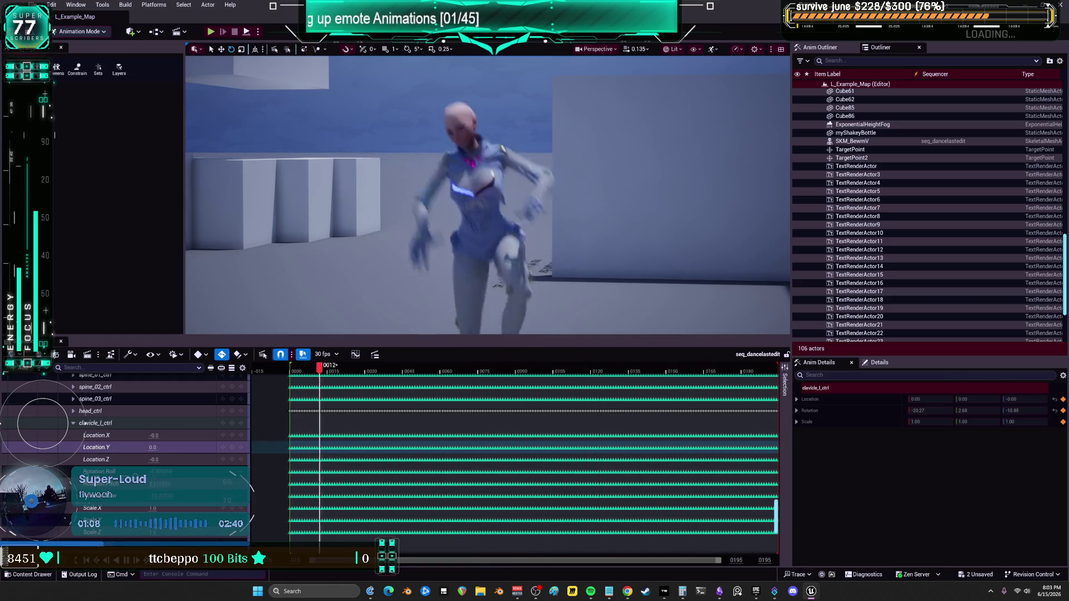
pyautogui.click(167, 449)
pyautogui.scroll(-10, 164, 448)
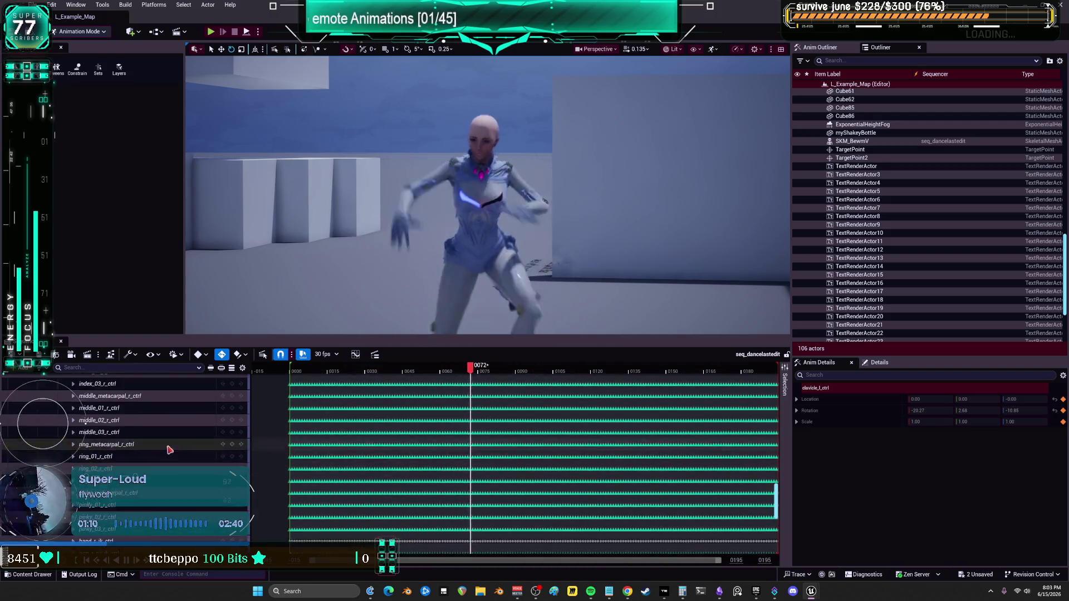
pyautogui.scroll(15, 160, 450)
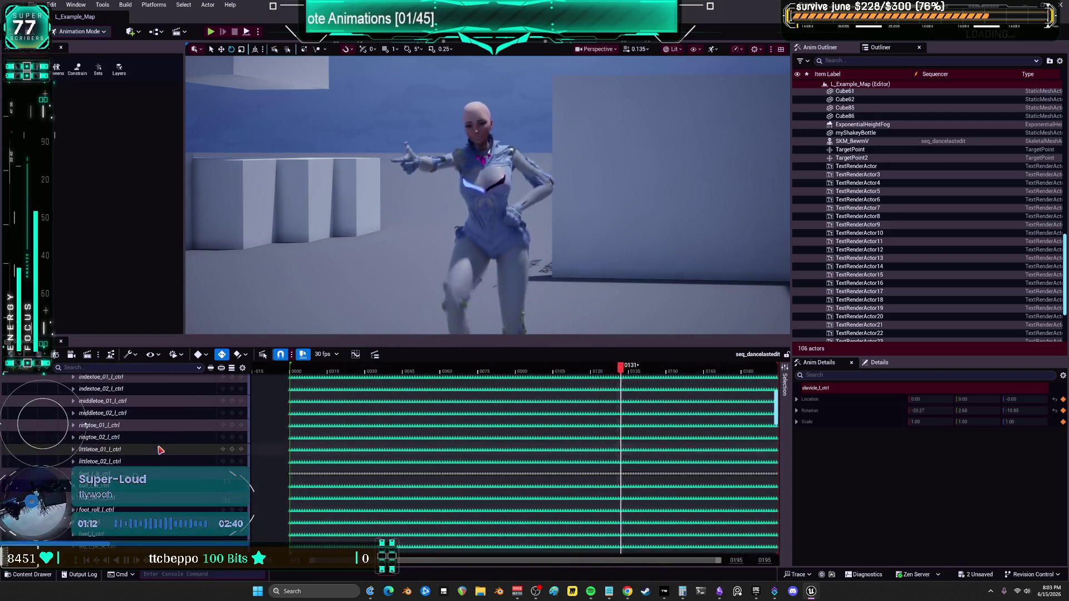
pyautogui.rightClick(124, 394)
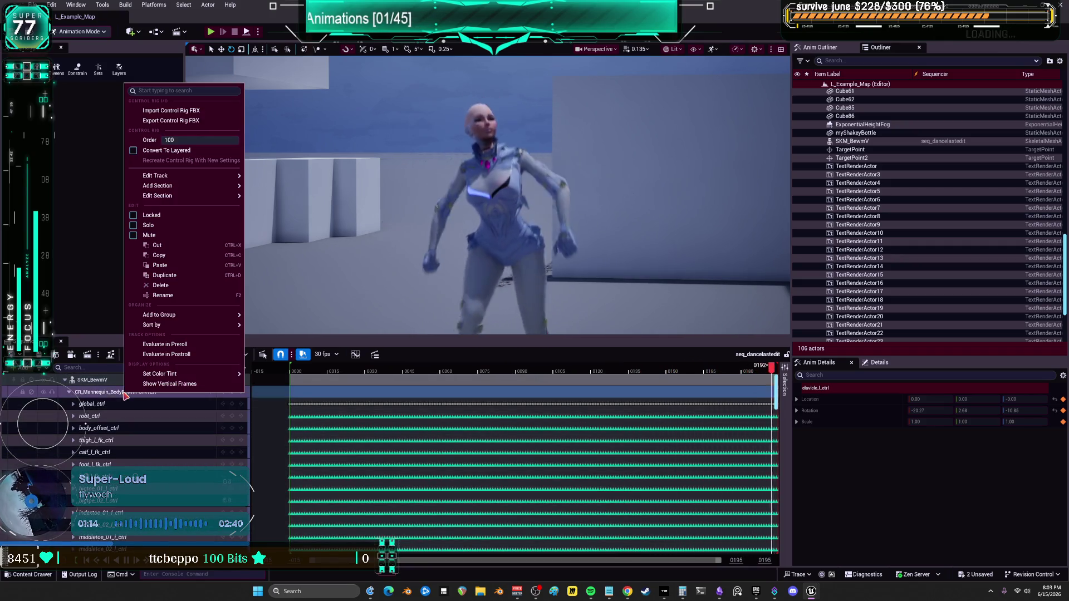
# Bake the SKM_BewmV track to a new animation sequence, excluding morph targets and material curves.
pyautogui.click(102, 383)
pyautogui.rightClick(102, 383)
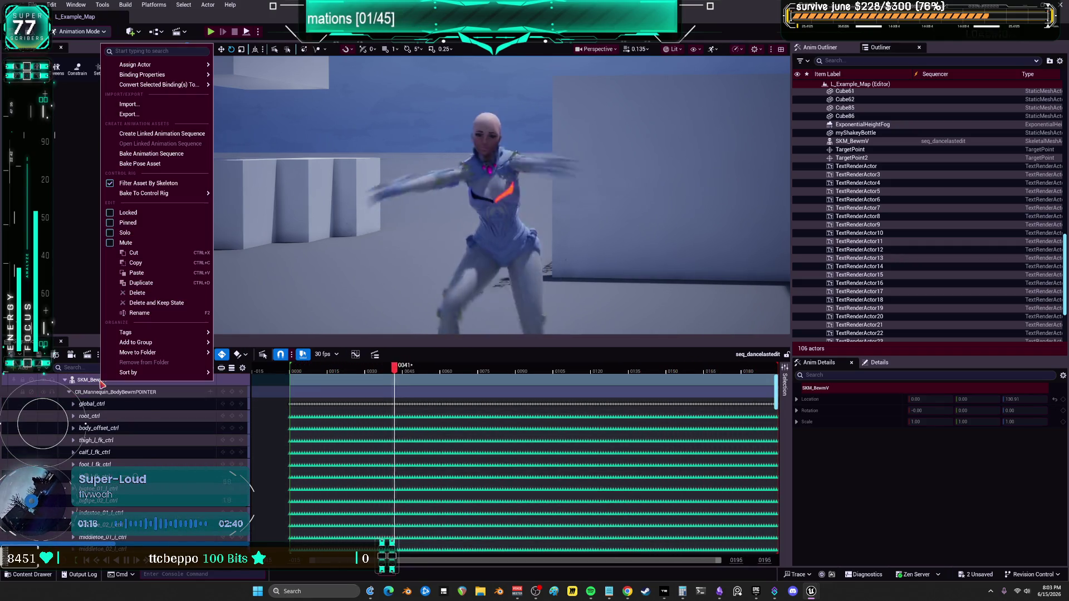
pyautogui.click(162, 153)
pyautogui.write('Anim_FortniteDanceMoves')
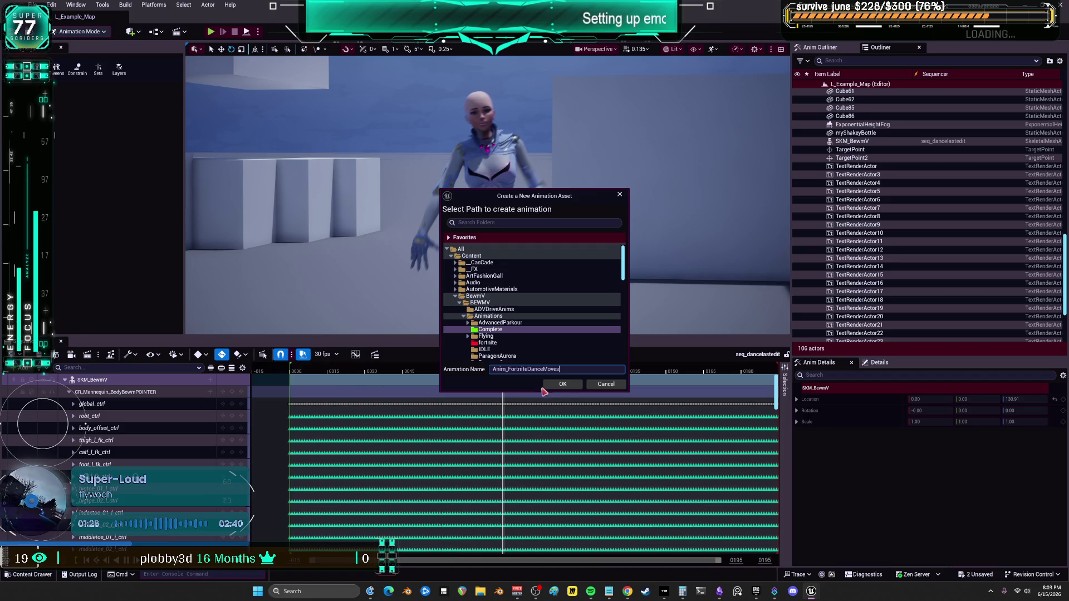
pyautogui.click(574, 389)
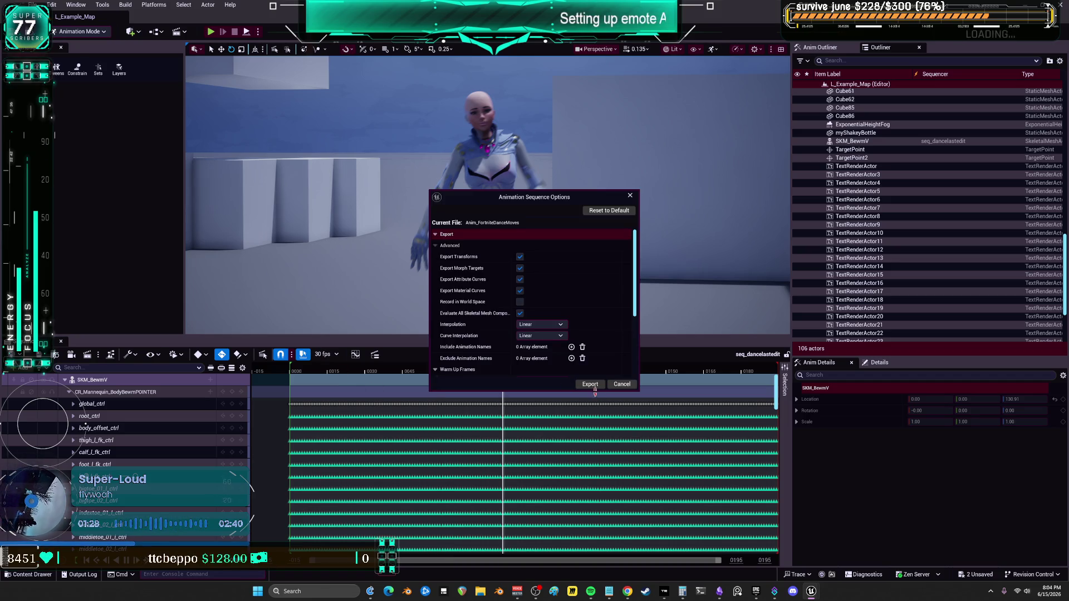
pyautogui.click(520, 291)
pyautogui.click(520, 269)
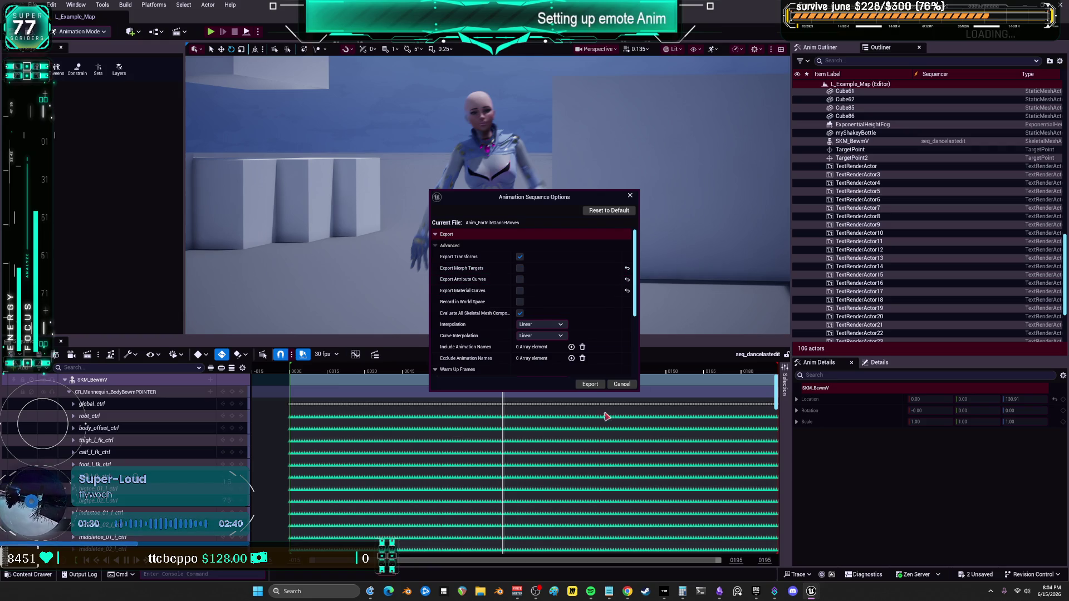
pyautogui.click(588, 386)
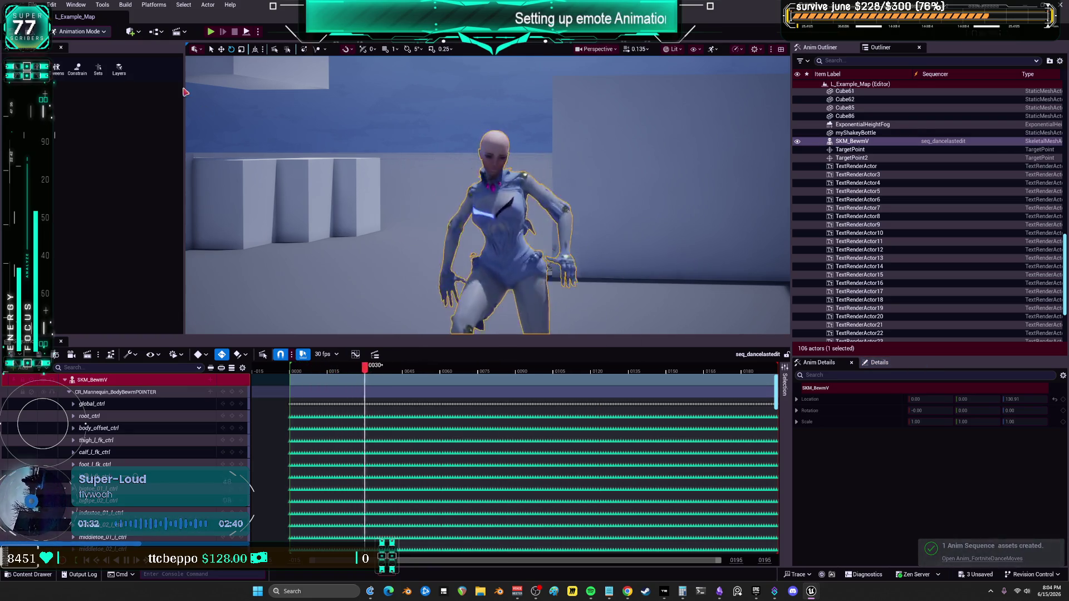
# Save all unsaved changes with File > Save All and bring up the animation assets.
pyautogui.click(35, 4)
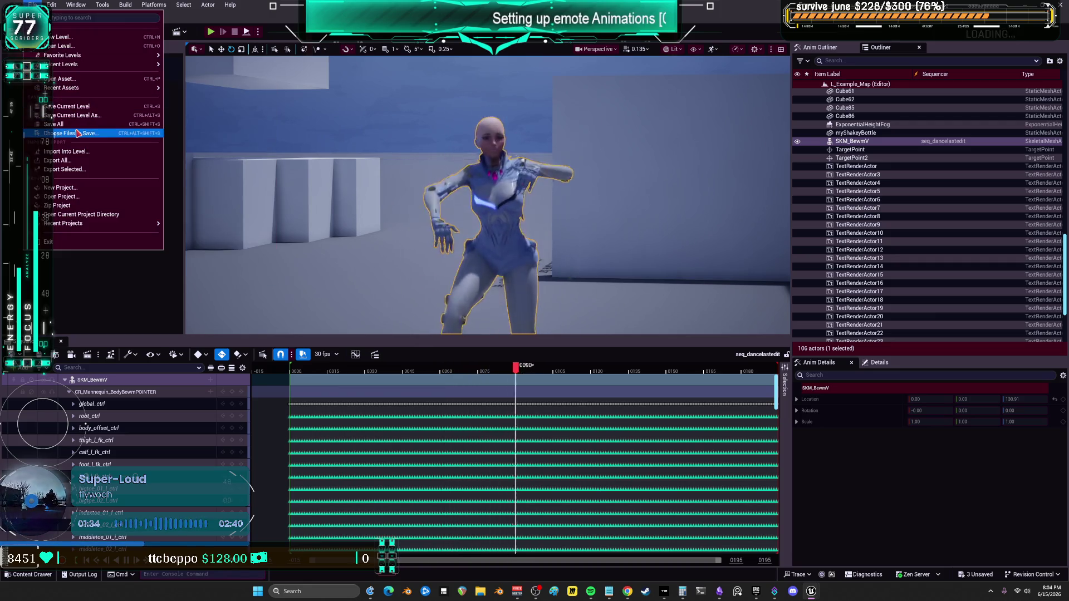
pyautogui.click(58, 124)
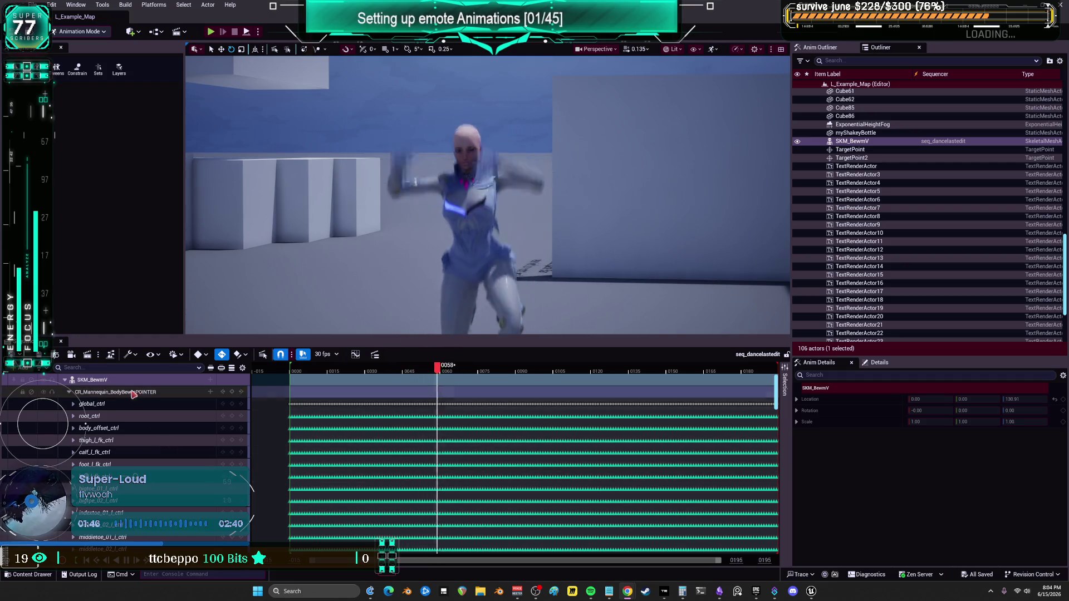
pyautogui.hotkey('ctrl', 'space')
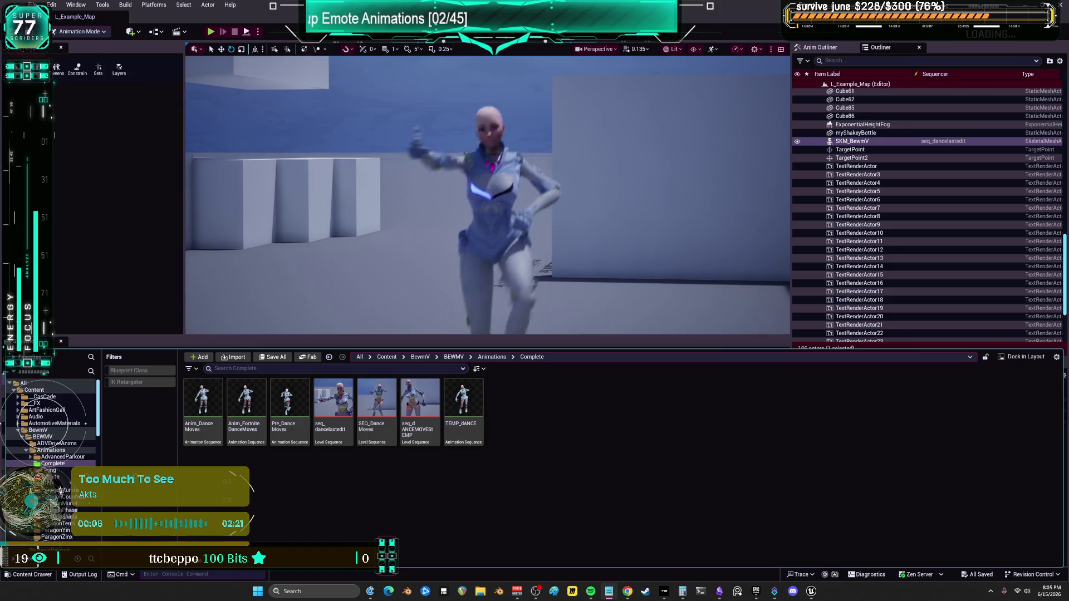
# Switch to Notepad to check the emote to-do list.
pyautogui.hotkey('alt', 'Tab')
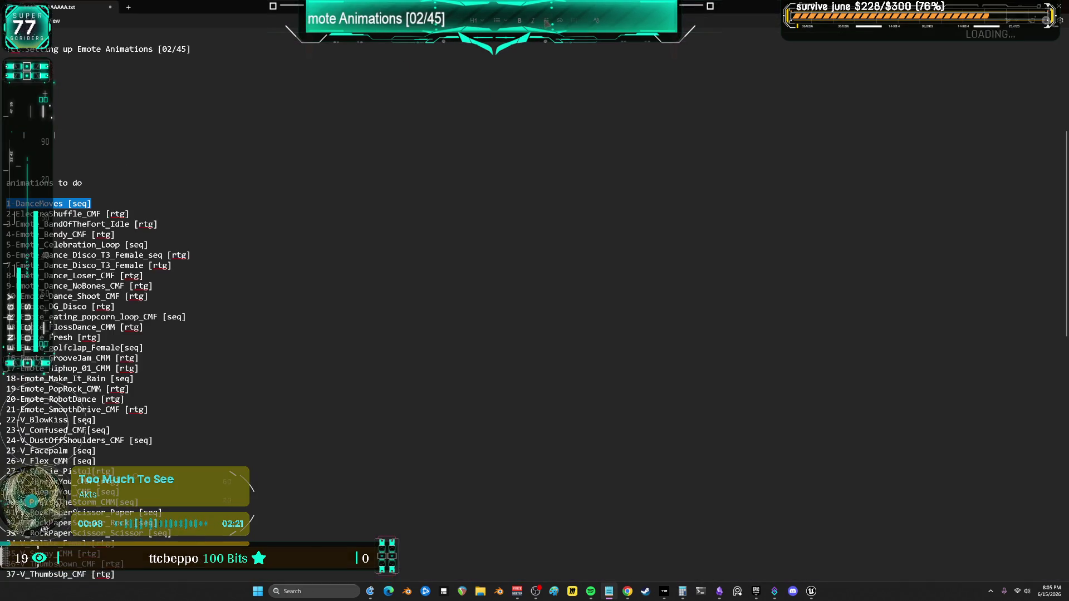
# Scroll up through the emote to-do list, then go back to the Unreal editor.
pyautogui.scroll(8, 510, 188)
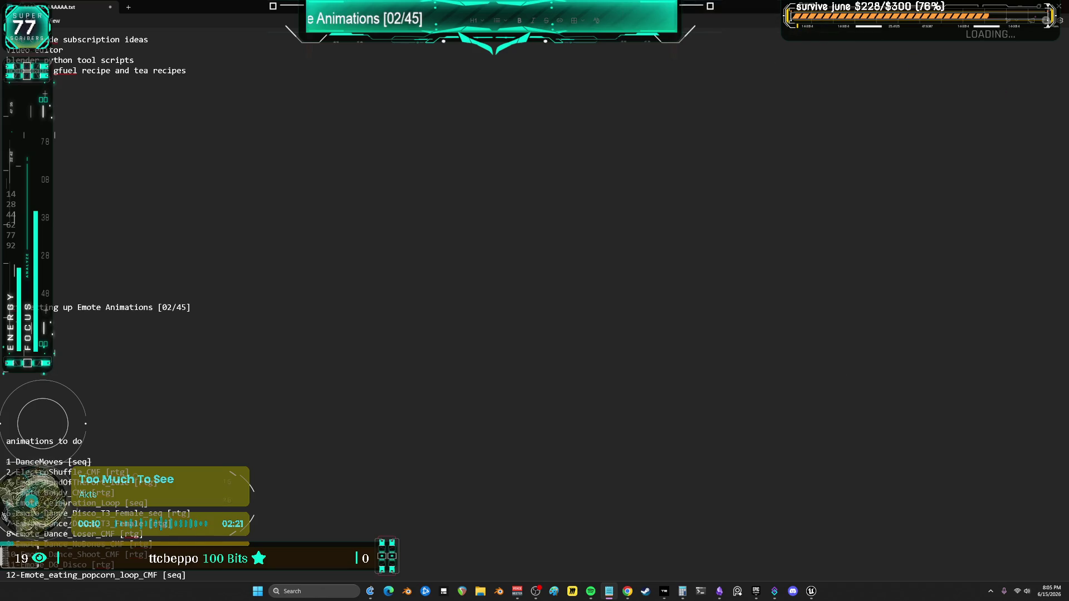
pyautogui.hotkey('alt', 'Tab')
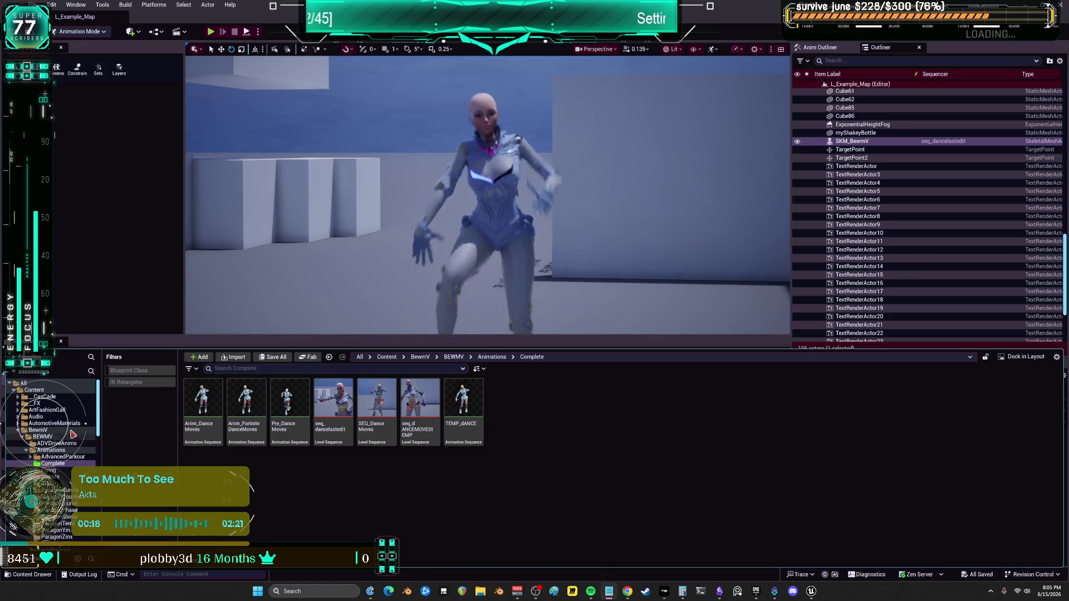
# Return to Selection Mode, stop playback, and open the Fortnite IK Retargeter from the Content Drawer.
pyautogui.click(55, 389)
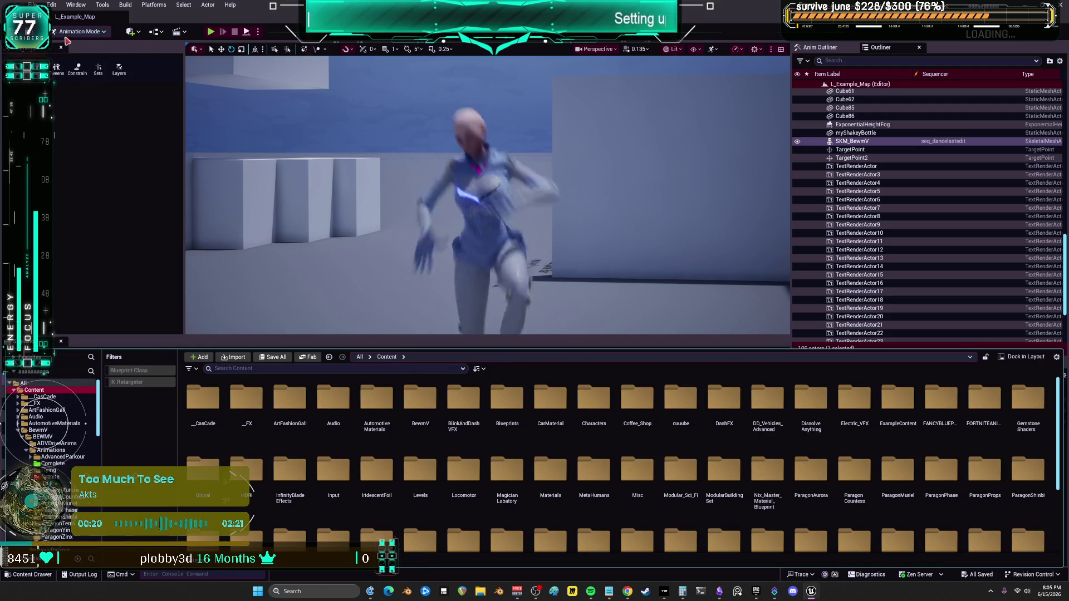
pyautogui.click(79, 31)
pyautogui.click(84, 46)
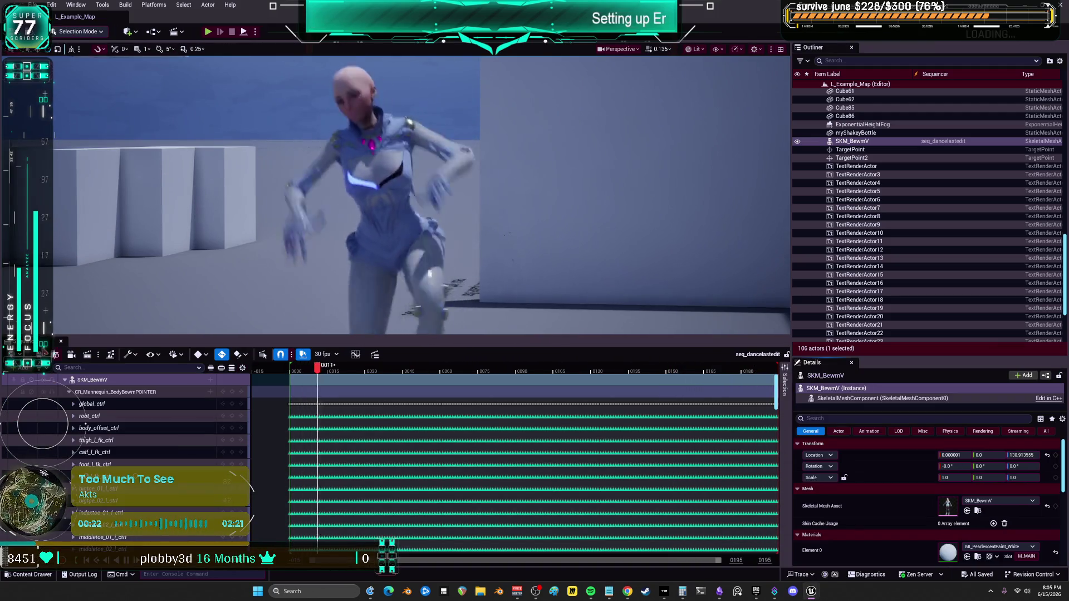
pyautogui.press('space')
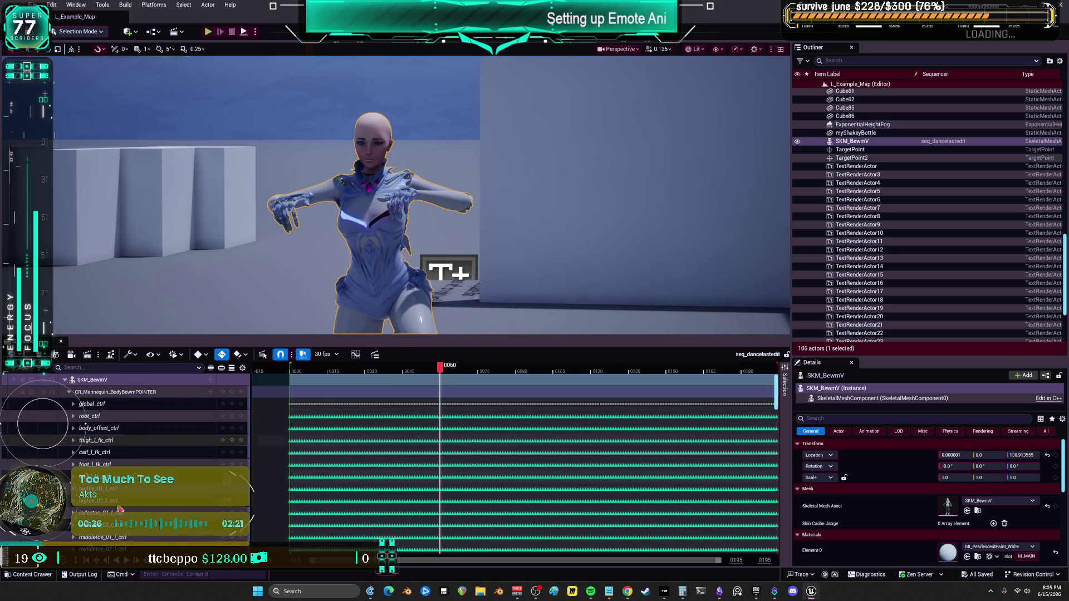
pyautogui.click(28, 575)
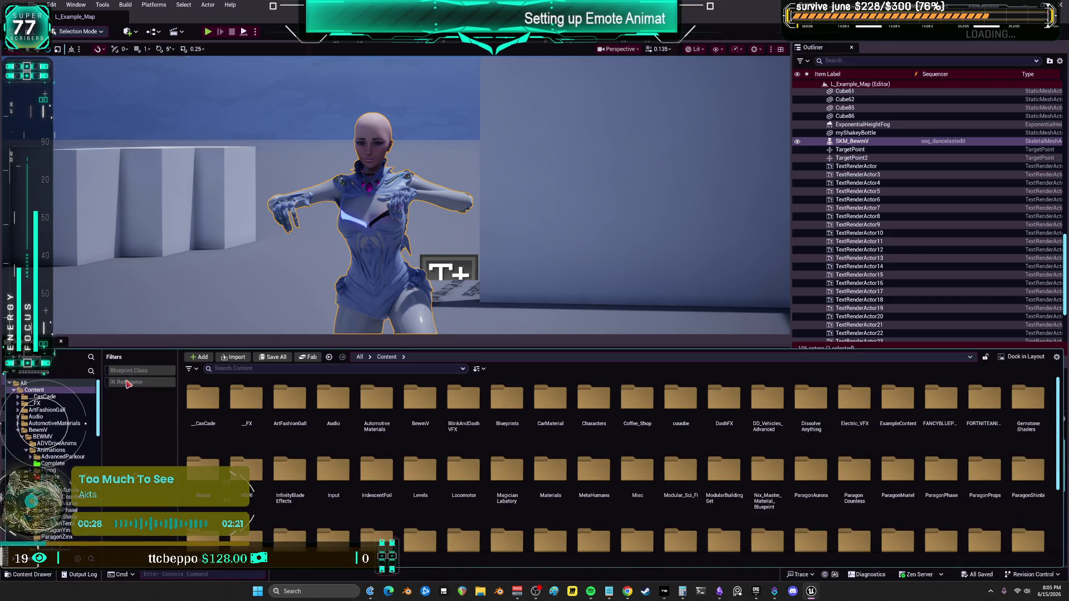
pyautogui.click(127, 383)
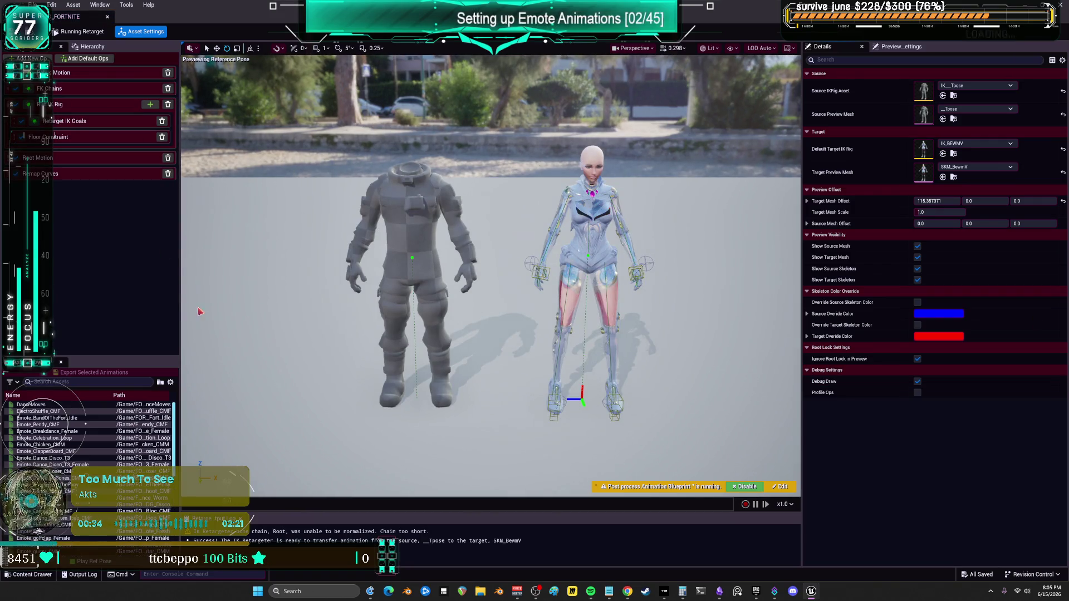
# Preview the ElectroShuffle_CMF emote on both the mannequin and the custom character.
pyautogui.click(37, 411)
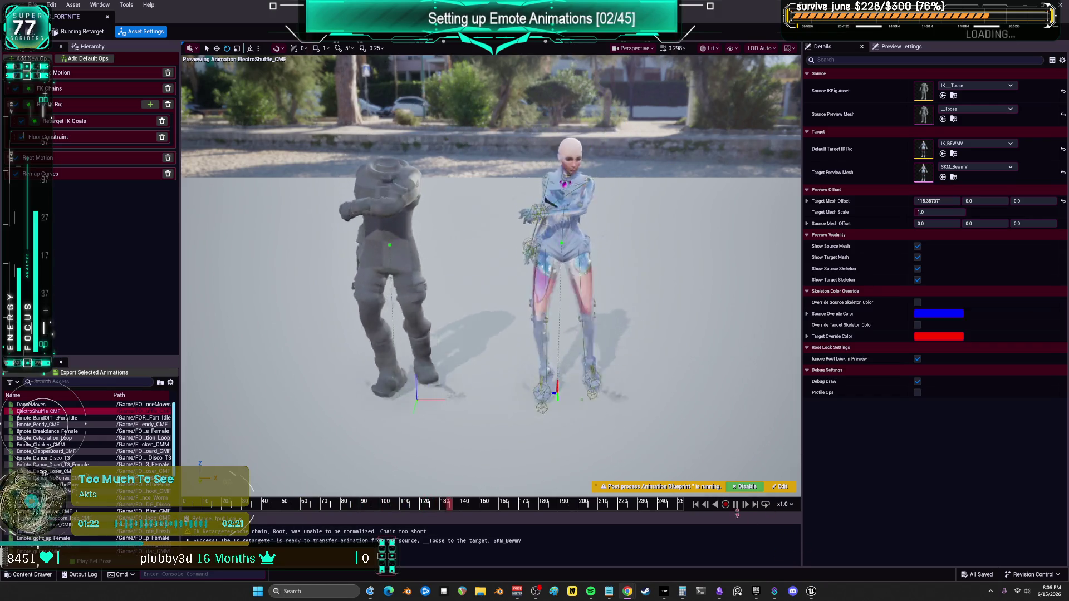
# Pause, scrub and zoom in on the ElectroShuffle_CMF retarget to inspect it closely.
pyautogui.press('Escape')
pyautogui.moveTo(451, 509)
pyautogui.mouseDown()
pyautogui.moveTo(666, 506)
pyautogui.moveTo(696, 515)
pyautogui.mouseUp()
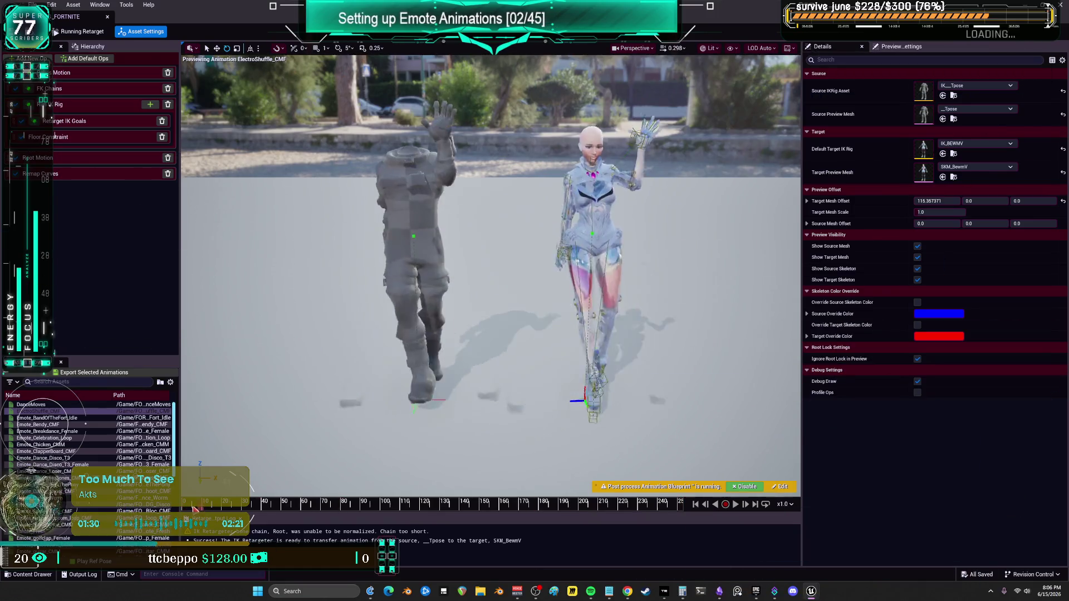
pyautogui.click(736, 505)
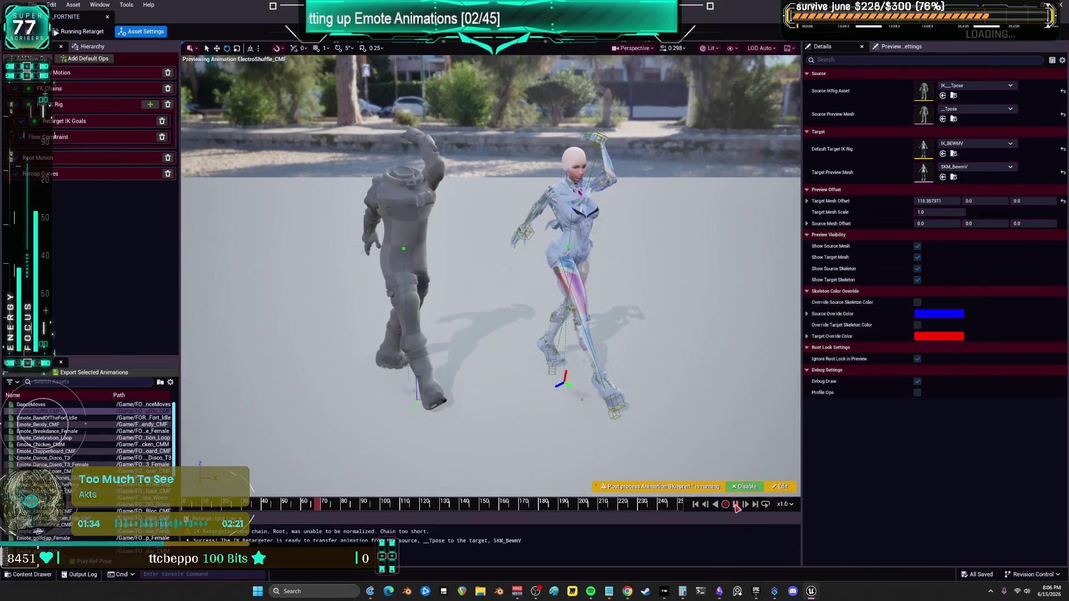
pyautogui.click(736, 505)
pyautogui.moveTo(287, 516)
pyautogui.mouseDown()
pyautogui.moveTo(312, 505)
pyautogui.moveTo(289, 506)
pyautogui.mouseUp()
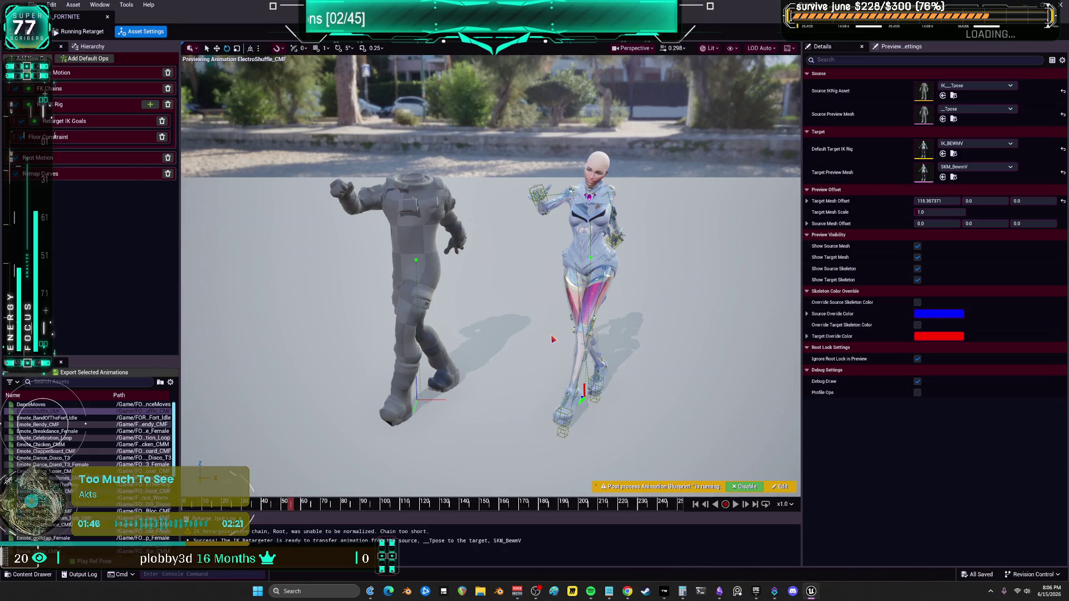
pyautogui.scroll(5, 417, 266)
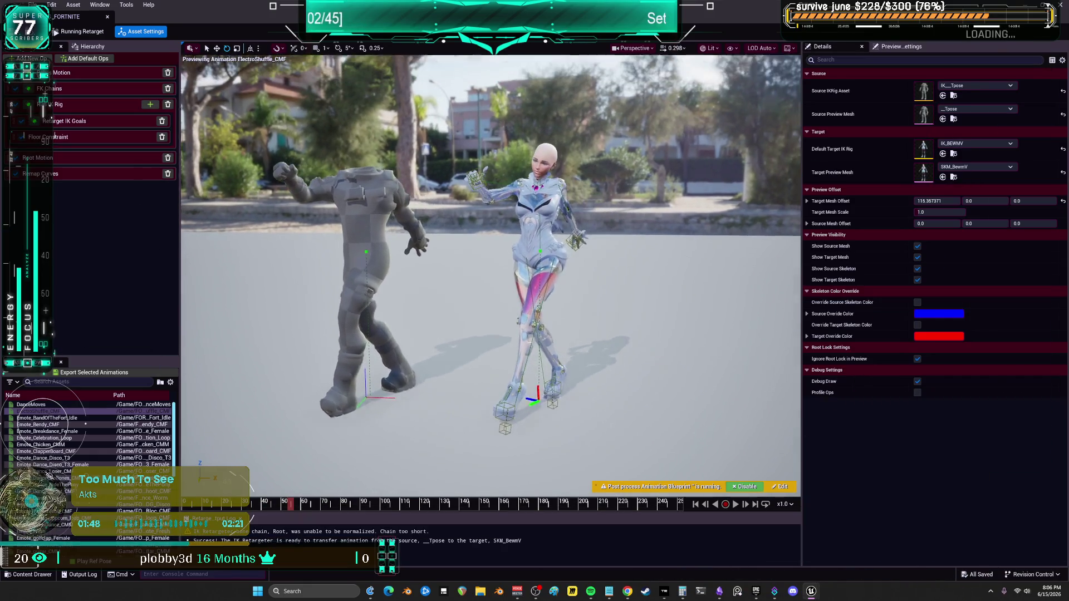
pyautogui.scroll(3, 491, 276)
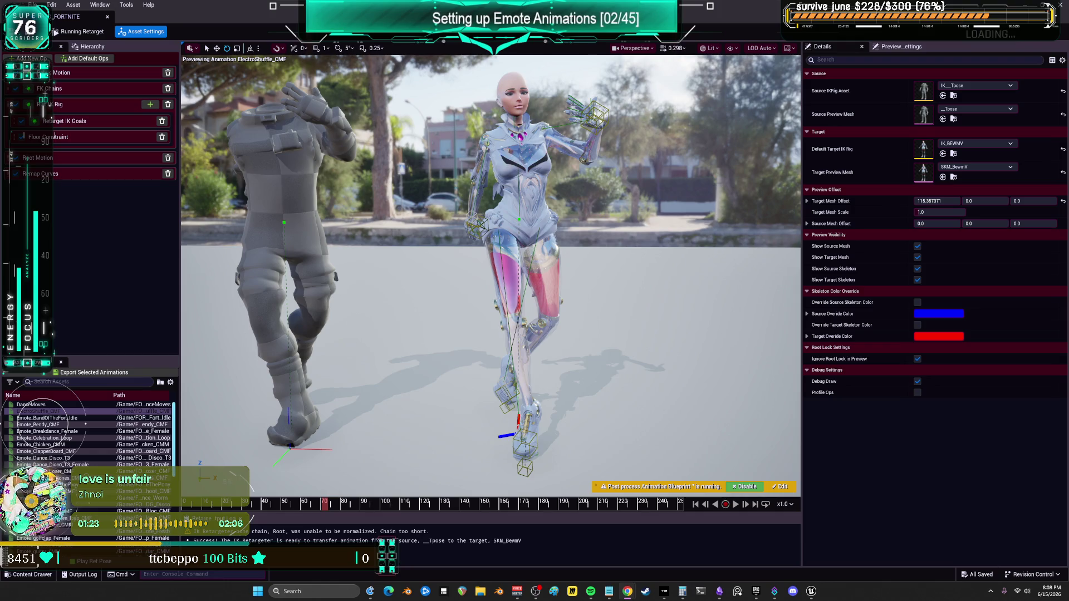
# Switch to the browser and bring up ActorCore's Shuffle motion results.
pyautogui.hotkey('alt', 'Tab')
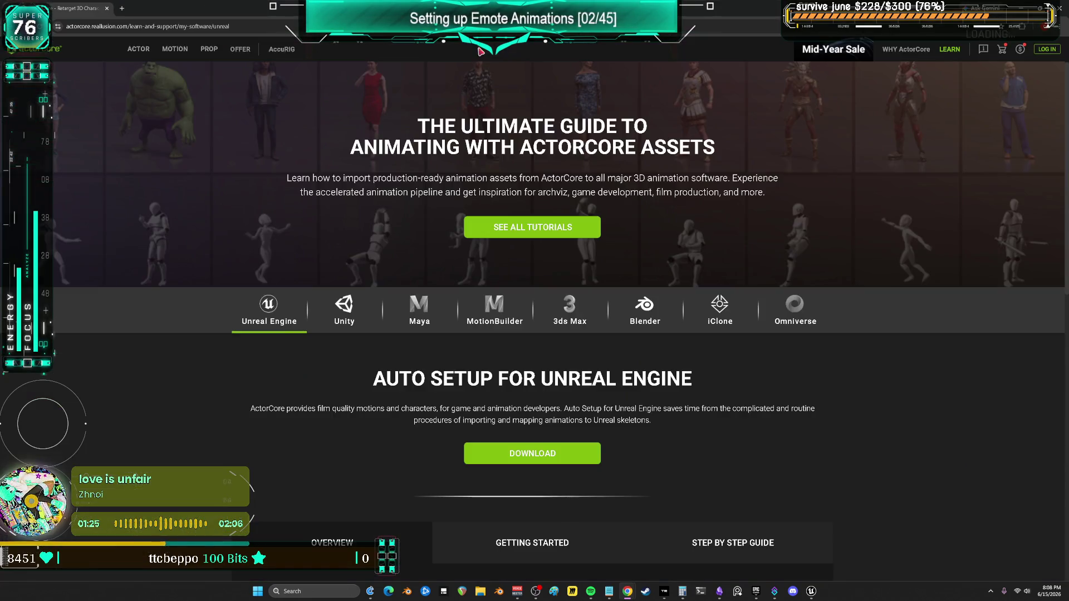
pyautogui.scroll(-1, 690, 366)
pyautogui.hotkey('alt', 'Left')
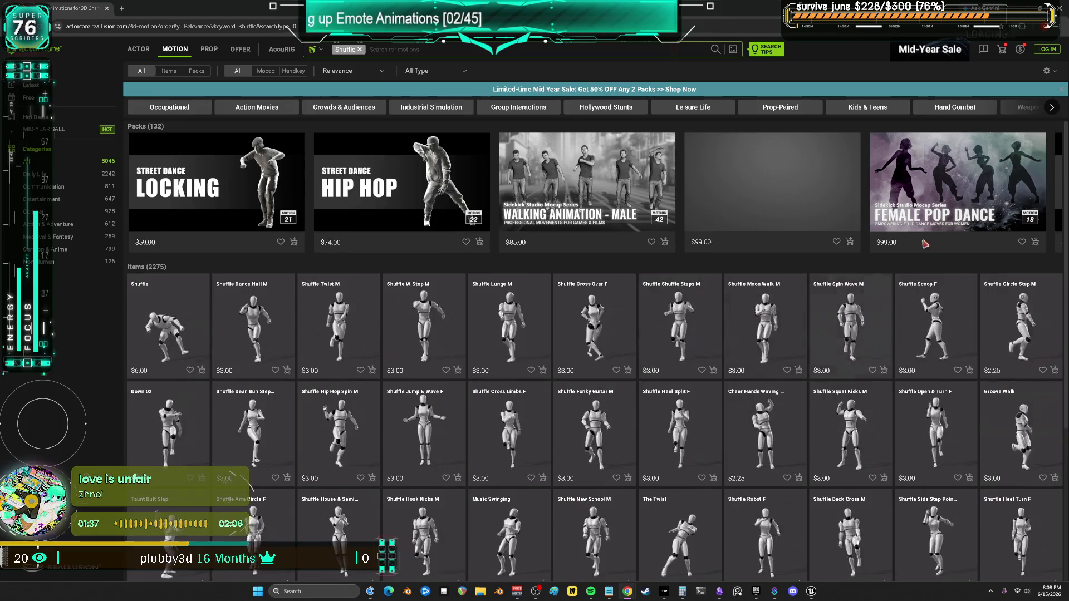
# Scroll the Shuffle results and preview the Taunt Butt Slap motion ($2.25).
pyautogui.scroll(-2, 758, 326)
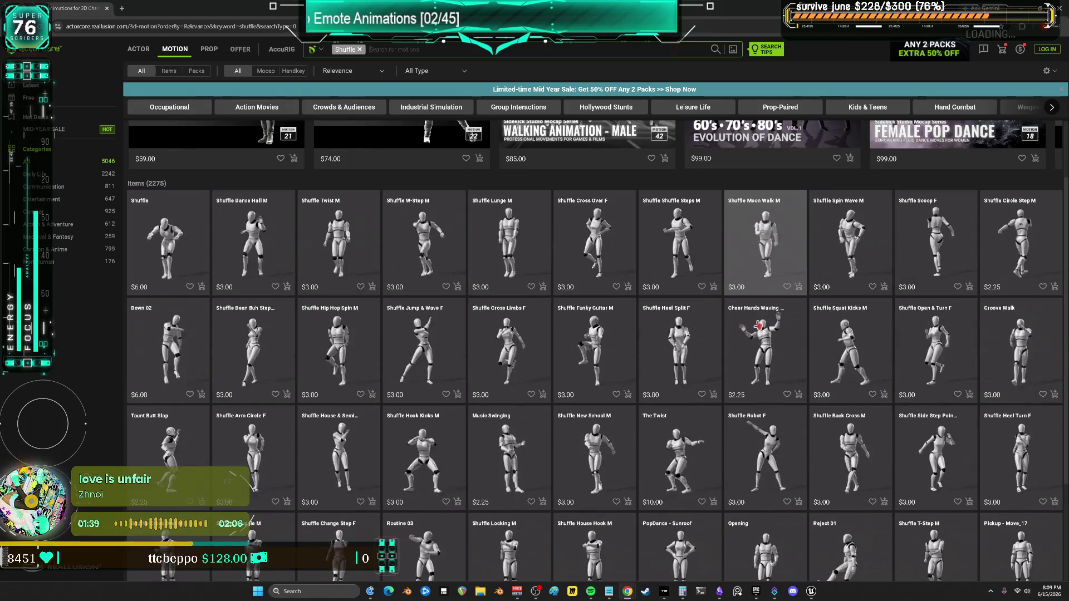
pyautogui.scroll(-3, 759, 326)
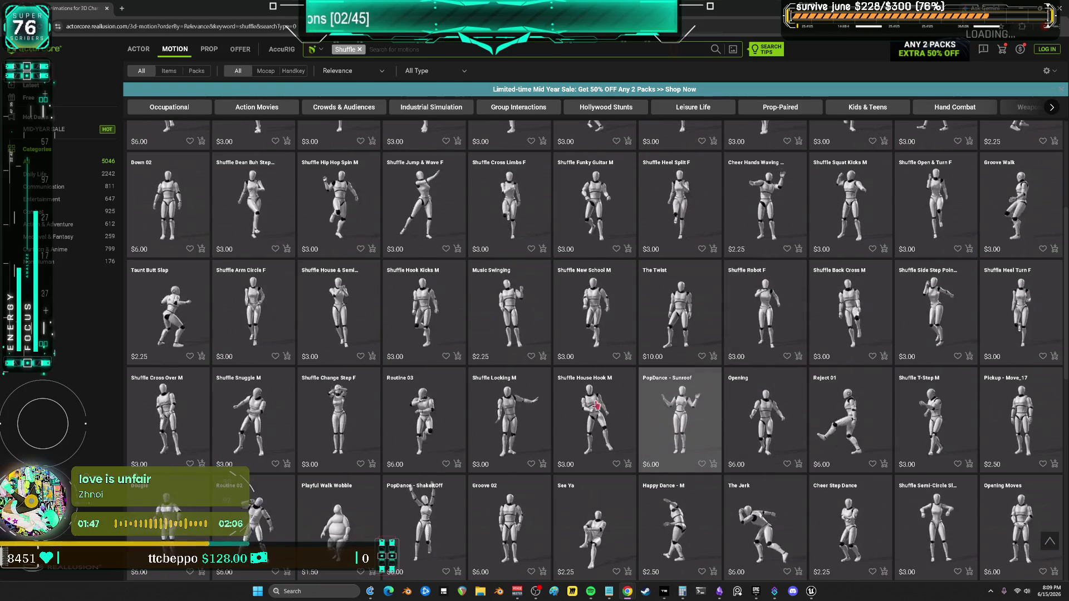
pyautogui.click(167, 306)
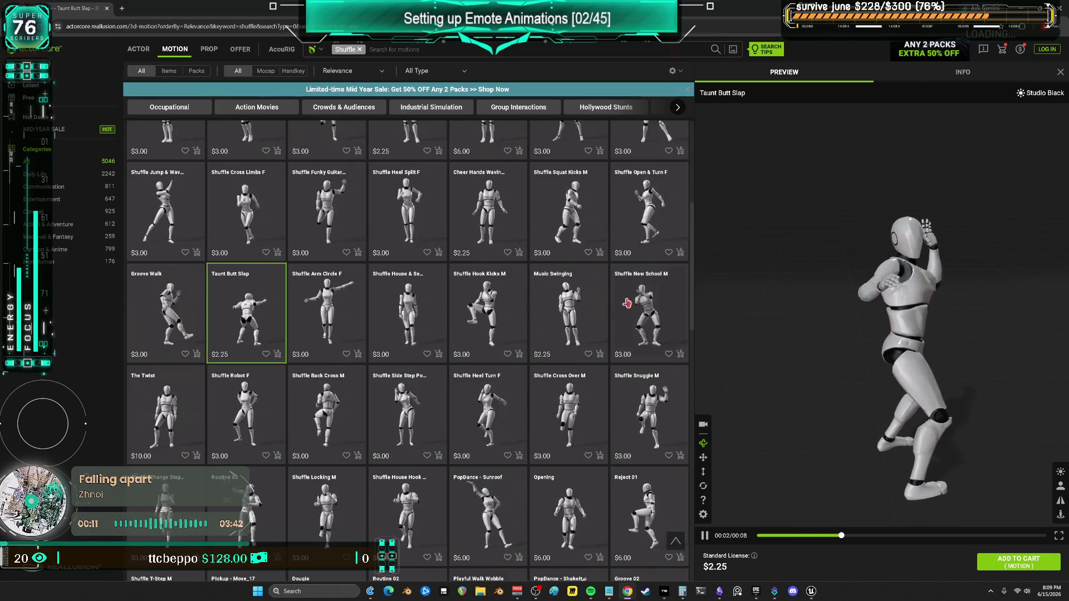
pyautogui.click(410, 210)
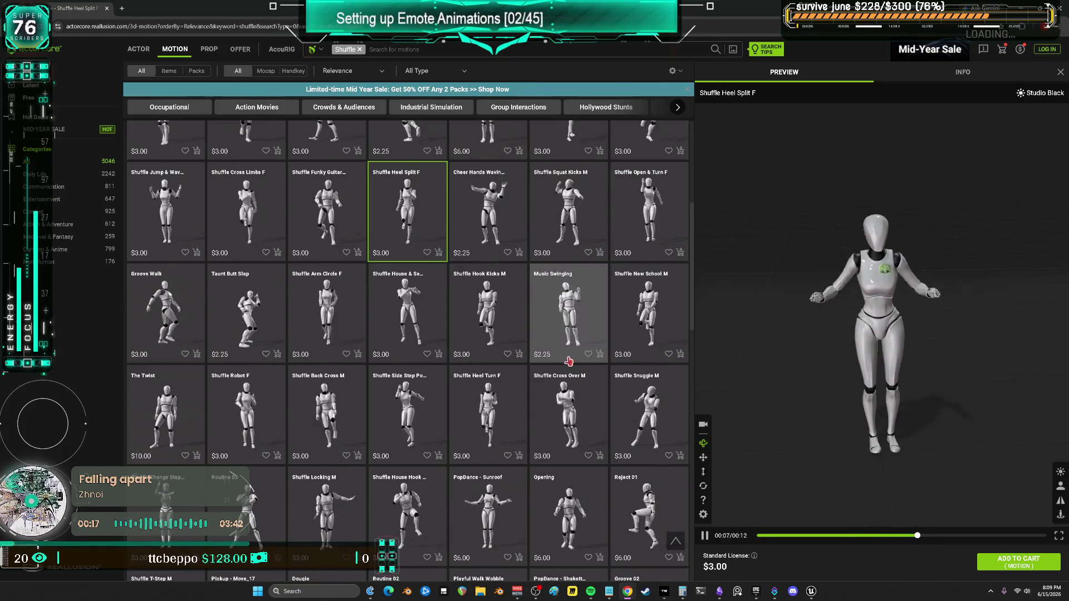
pyautogui.scroll(2, 479, 348)
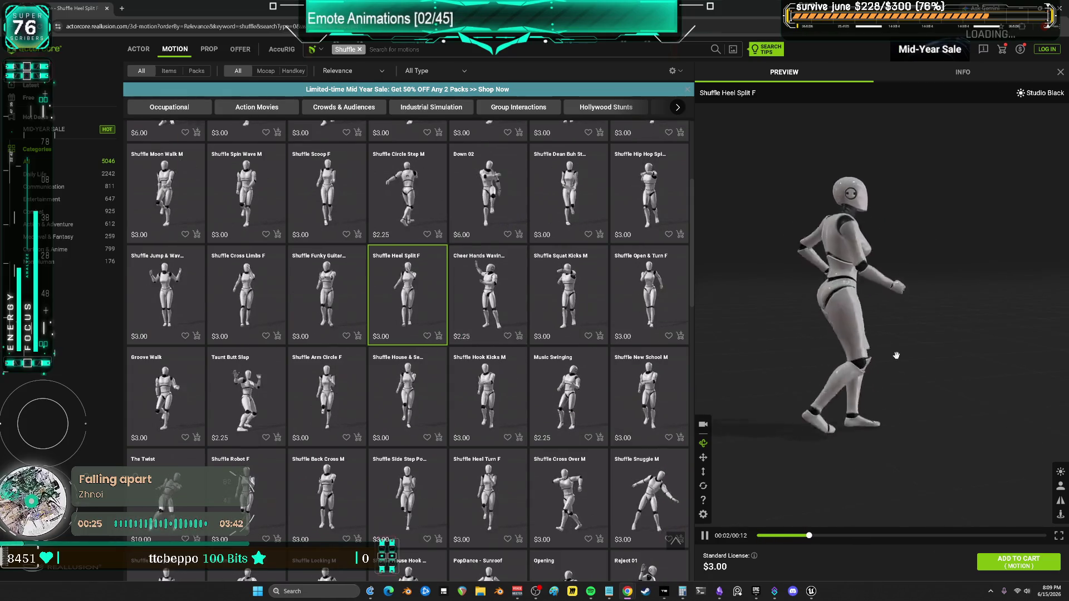
pyautogui.moveTo(840, 235)
pyautogui.mouseDown()
pyautogui.moveTo(832, 292)
pyautogui.moveTo(772, 290)
pyautogui.moveTo(867, 287)
pyautogui.mouseUp()
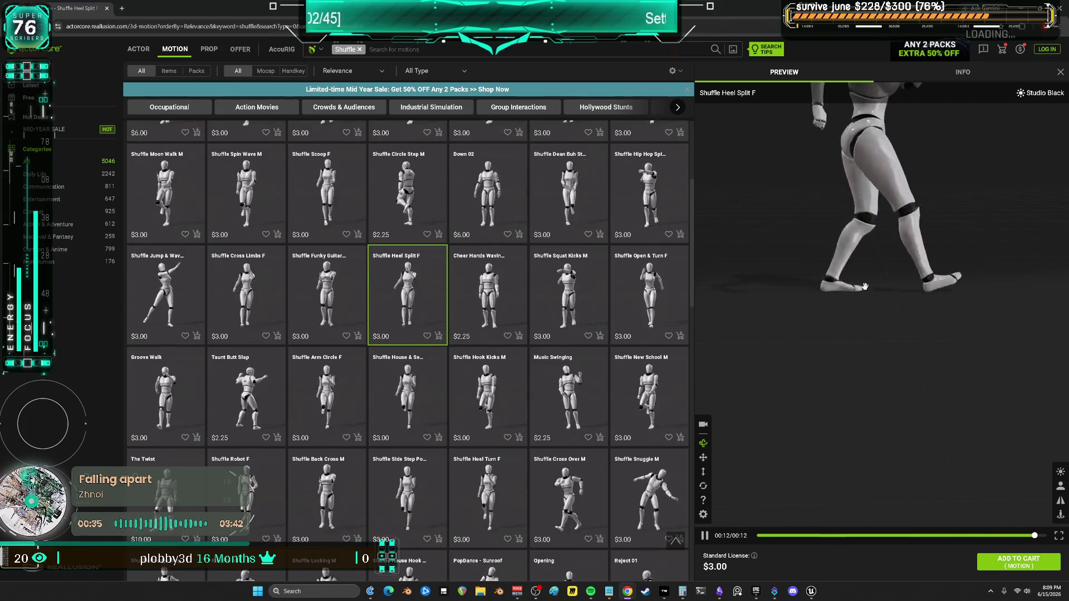
pyautogui.scroll(3, 431, 299)
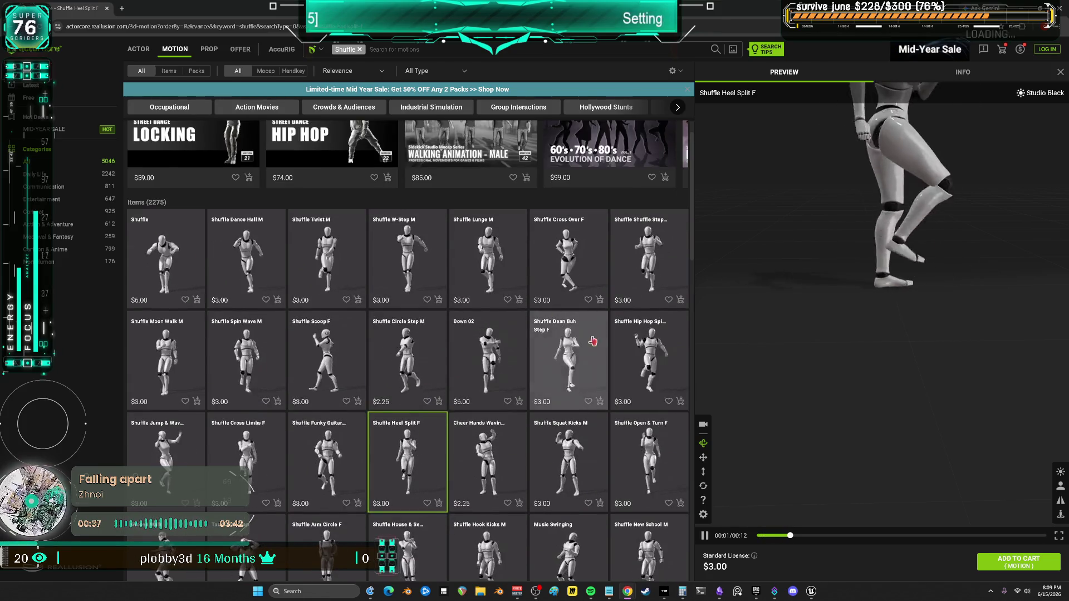
pyautogui.scroll(-4, 413, 374)
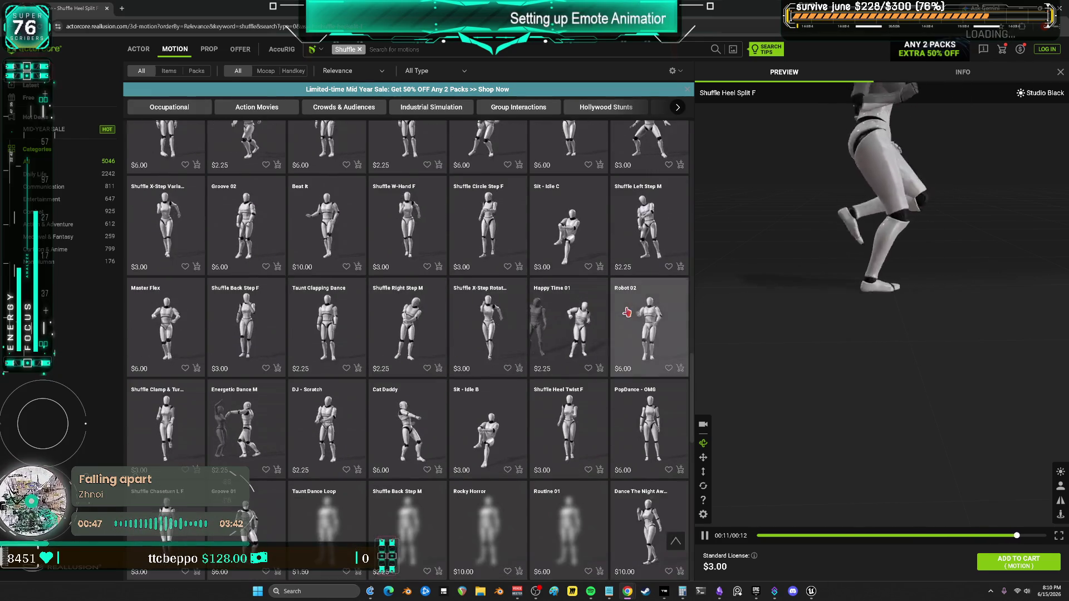
pyautogui.scroll(-2, 484, 289)
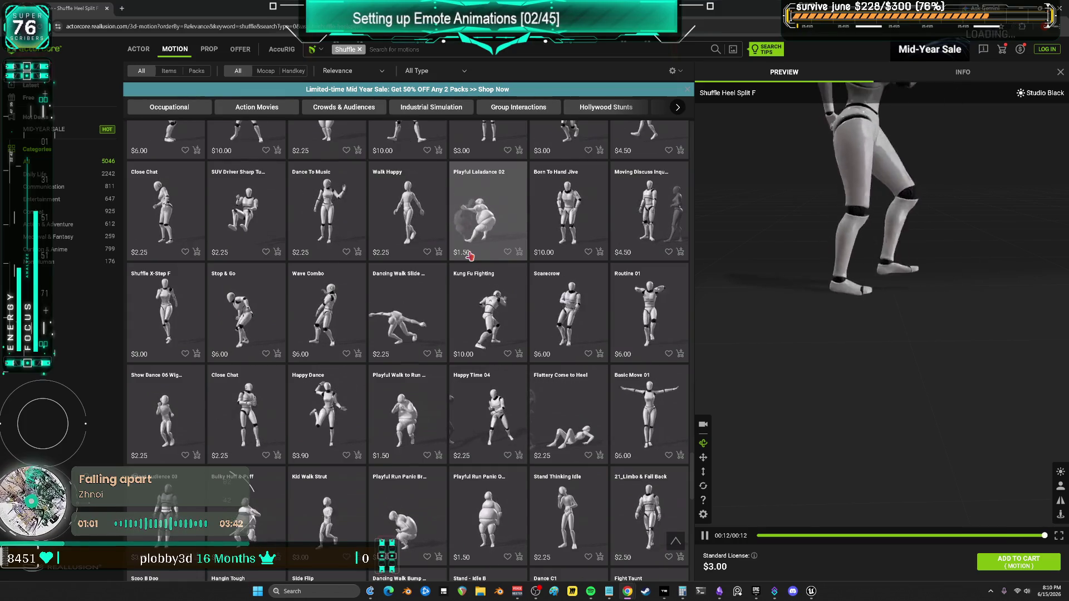
pyautogui.scroll(-7, 469, 255)
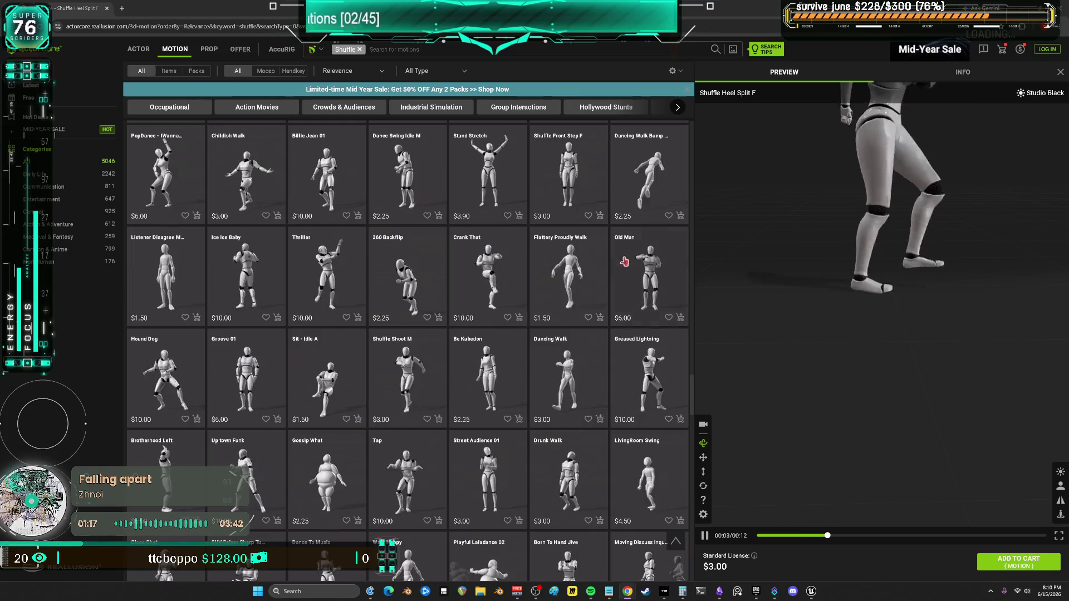
# Preview the $10.00 Tap motion with its whole figure framed, then browse the Non-Human category.
pyautogui.click(412, 468)
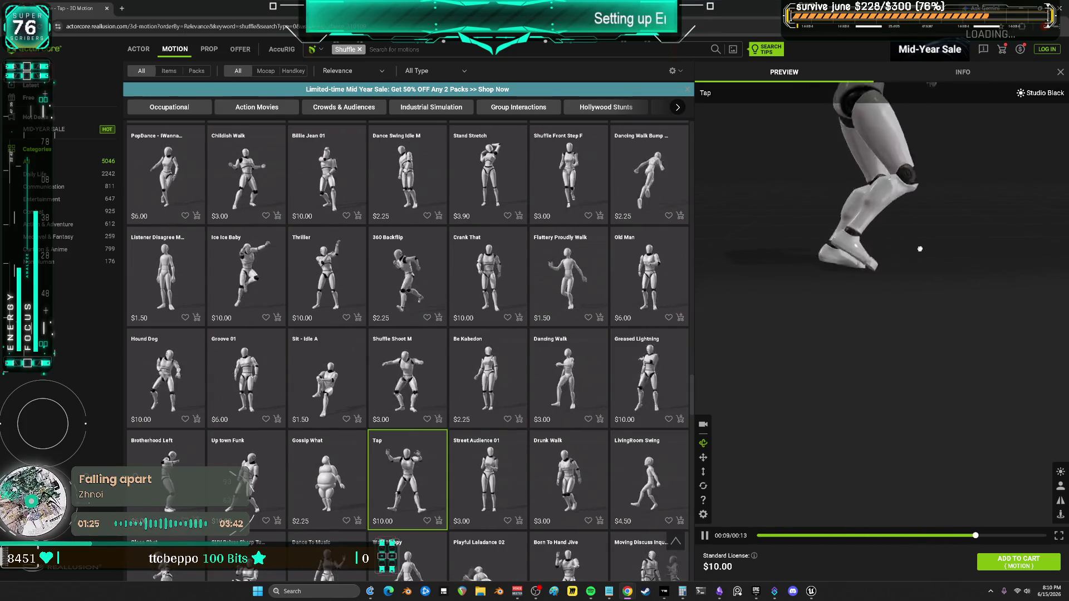
pyautogui.moveTo(920, 249); pyautogui.dragTo(946, 334)
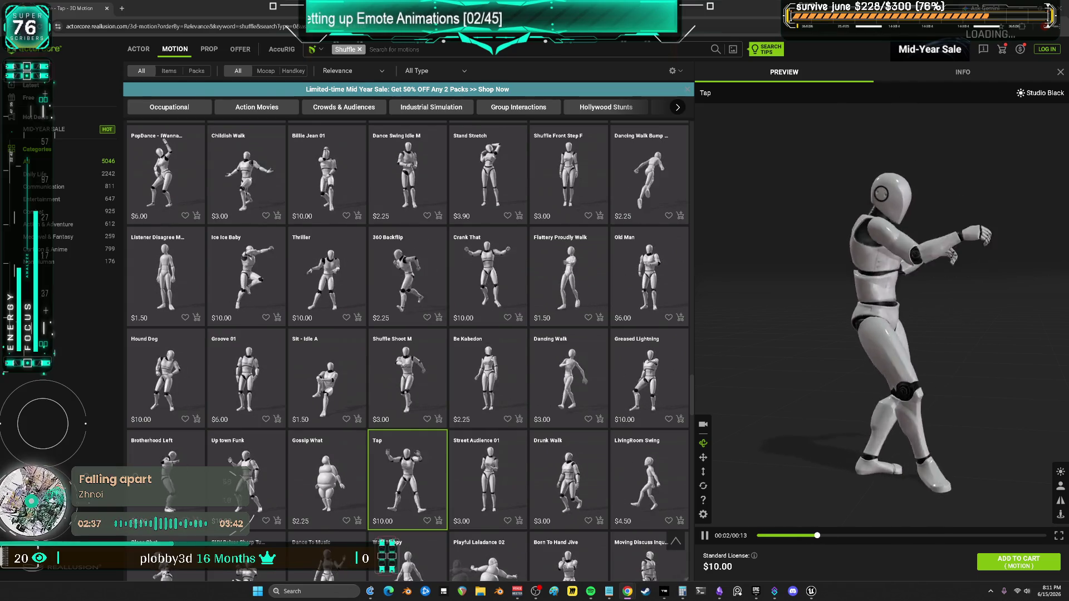
pyautogui.scroll(-5, 509, 375)
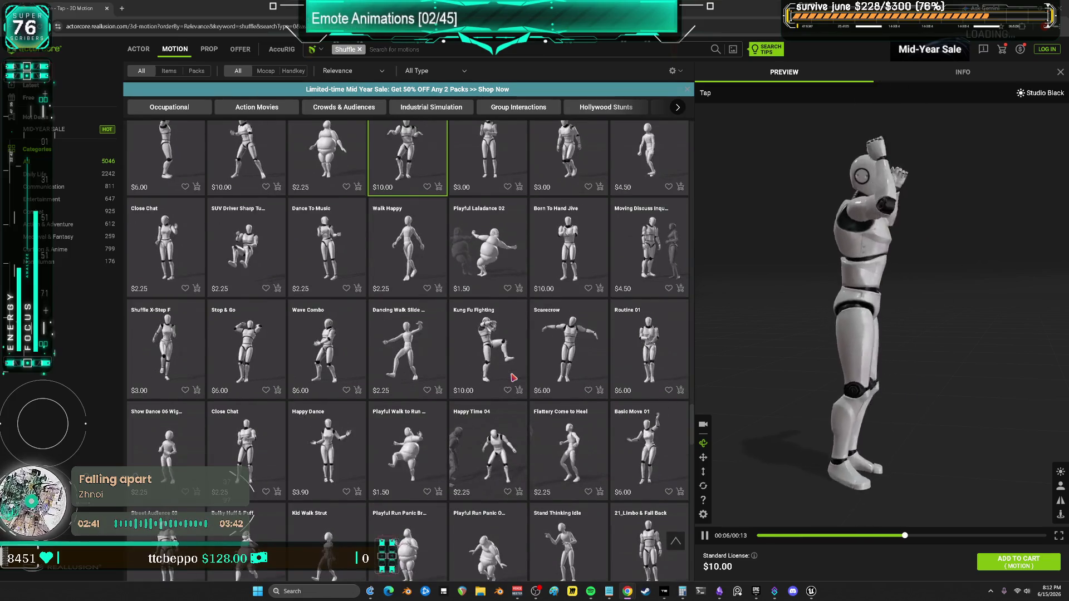
pyautogui.scroll(6, 514, 378)
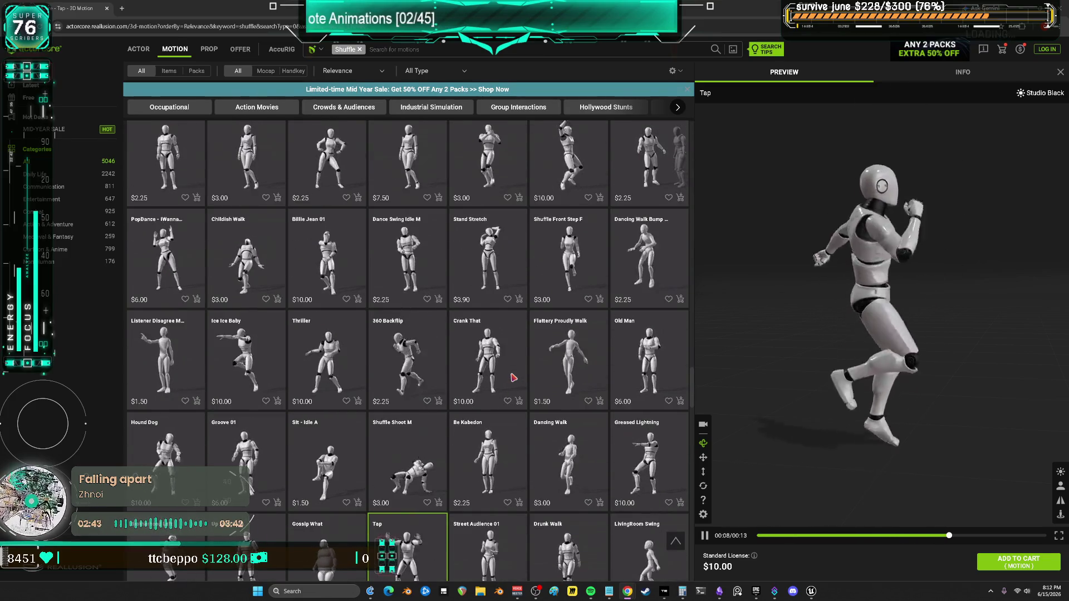
pyautogui.scroll(10, 510, 373)
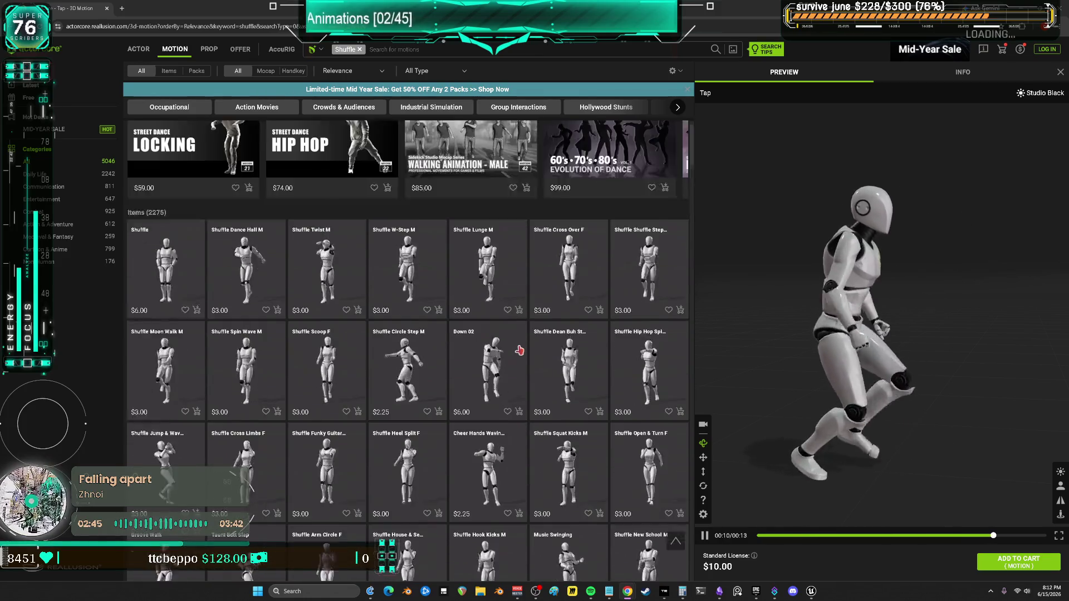
pyautogui.scroll(1, 519, 350)
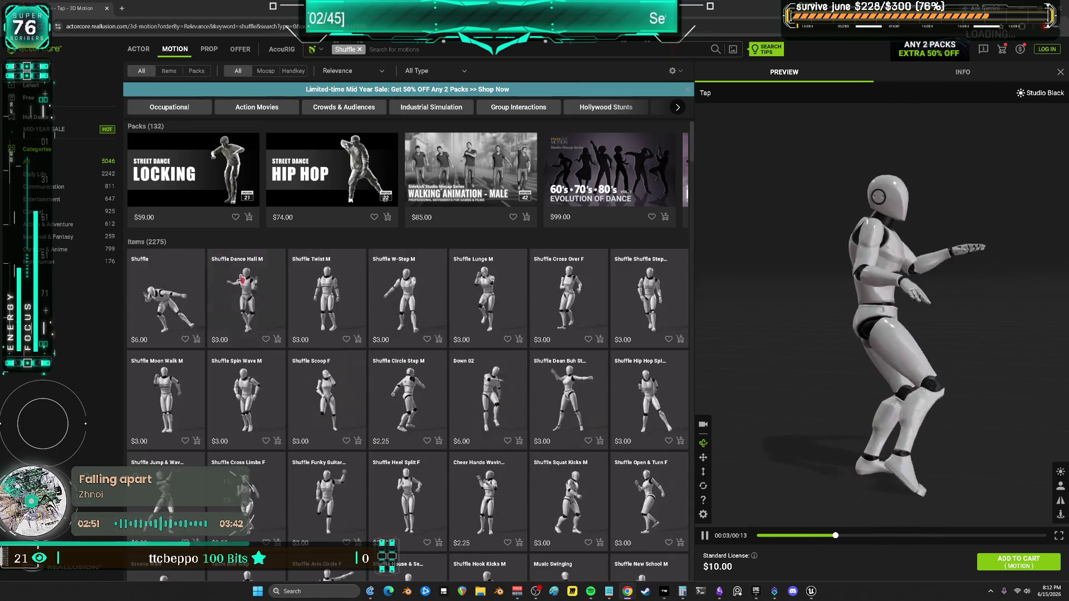
pyautogui.click(49, 262)
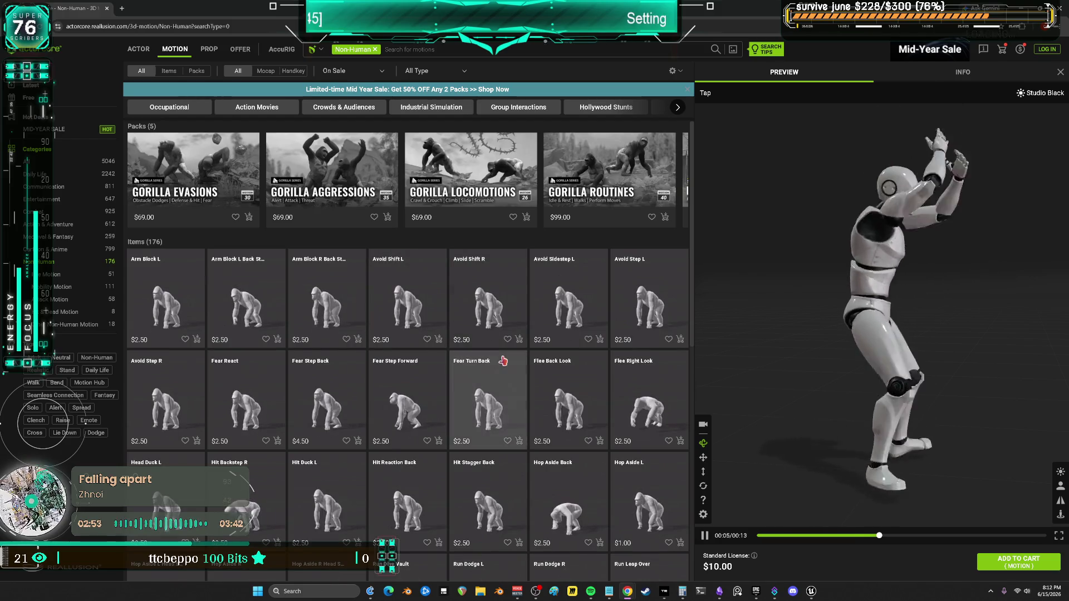
# Scroll through the gorilla and Orc motions and preview Crawl Under ($2.50).
pyautogui.scroll(-5, 573, 415)
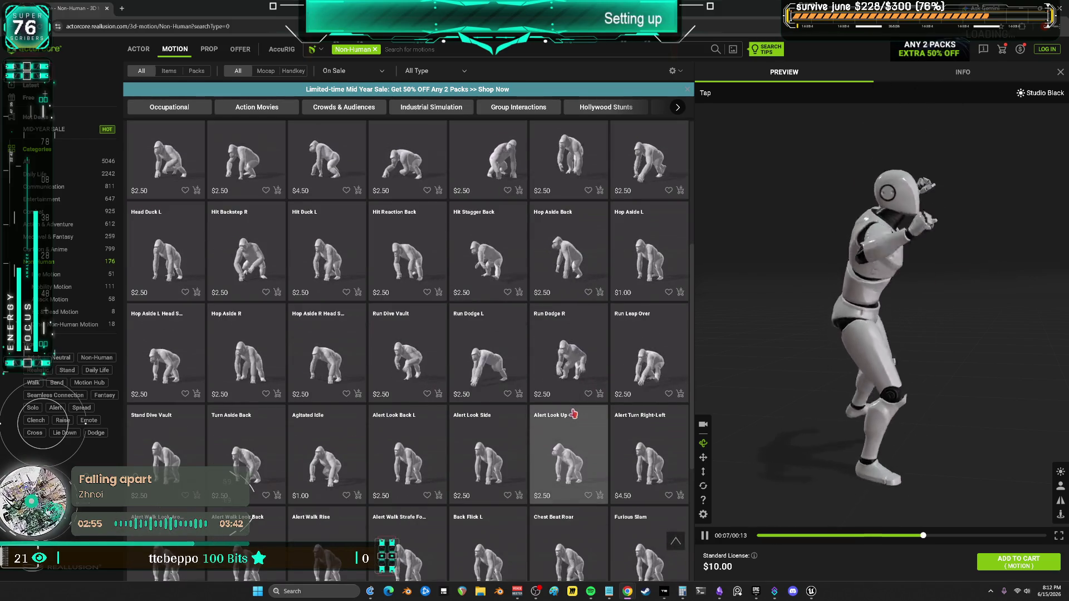
pyautogui.scroll(-3, 574, 414)
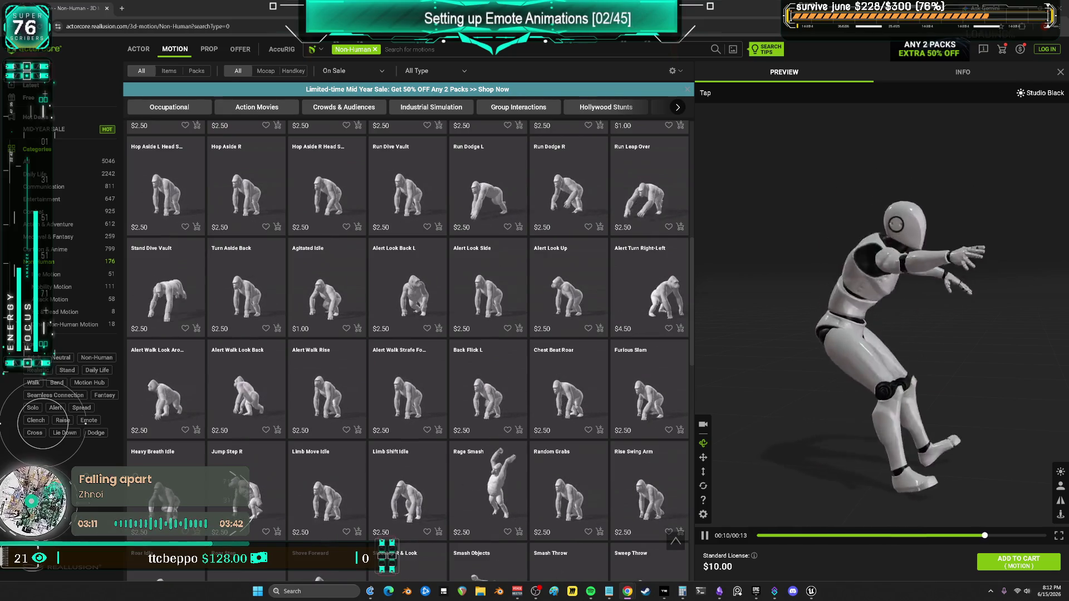
pyautogui.scroll(-8, 342, 342)
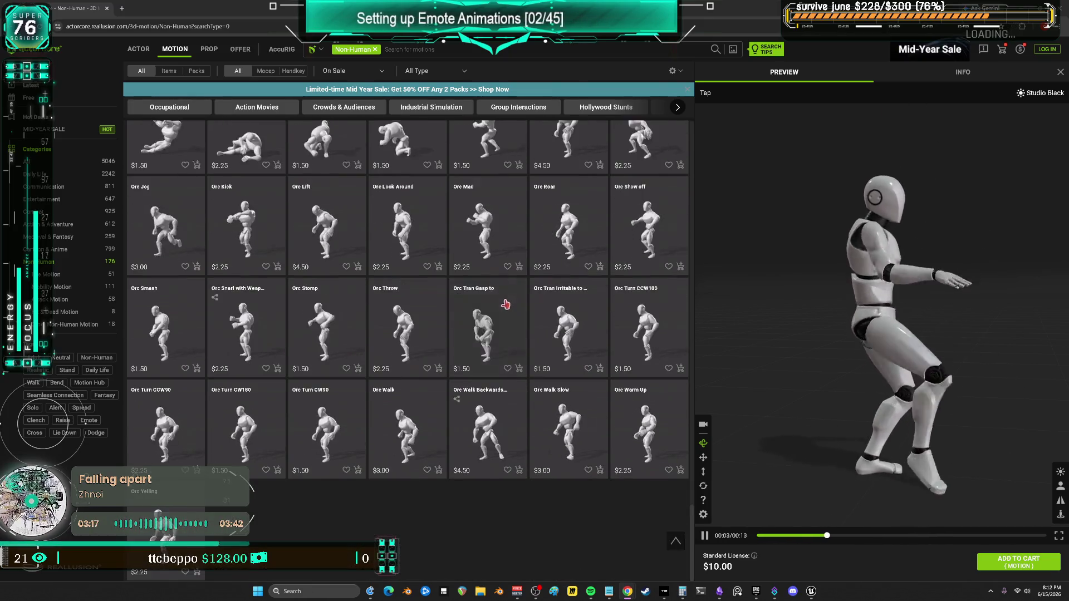
pyautogui.scroll(-10, 507, 304)
pyautogui.click(485, 242)
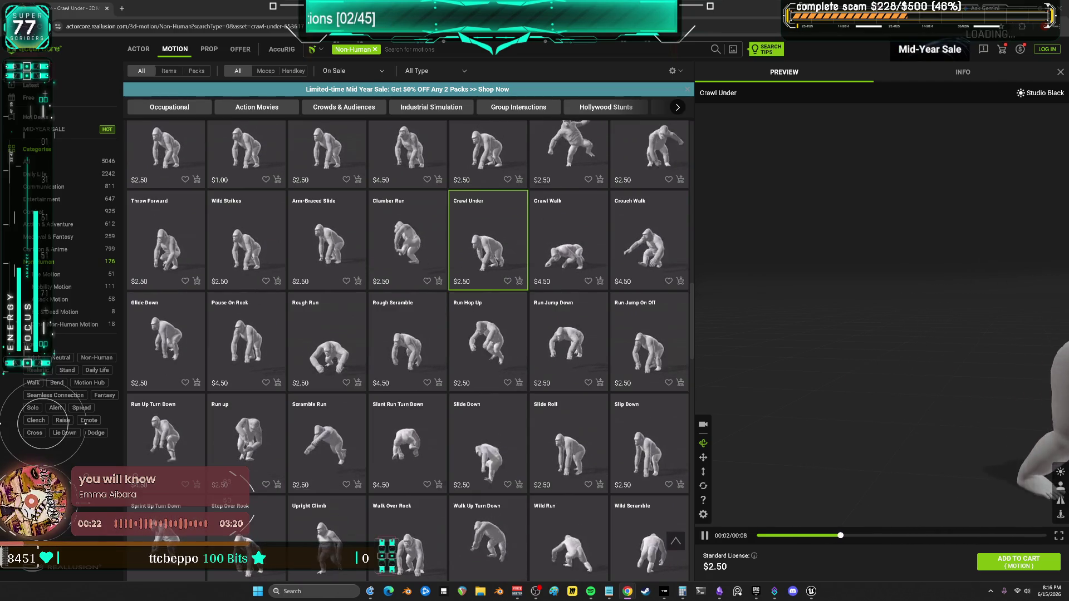
# Return to the Unreal Engine IK Retargeter previewing ElectroShuffle_CMF.
pyautogui.hotkey('alt', 'Tab')
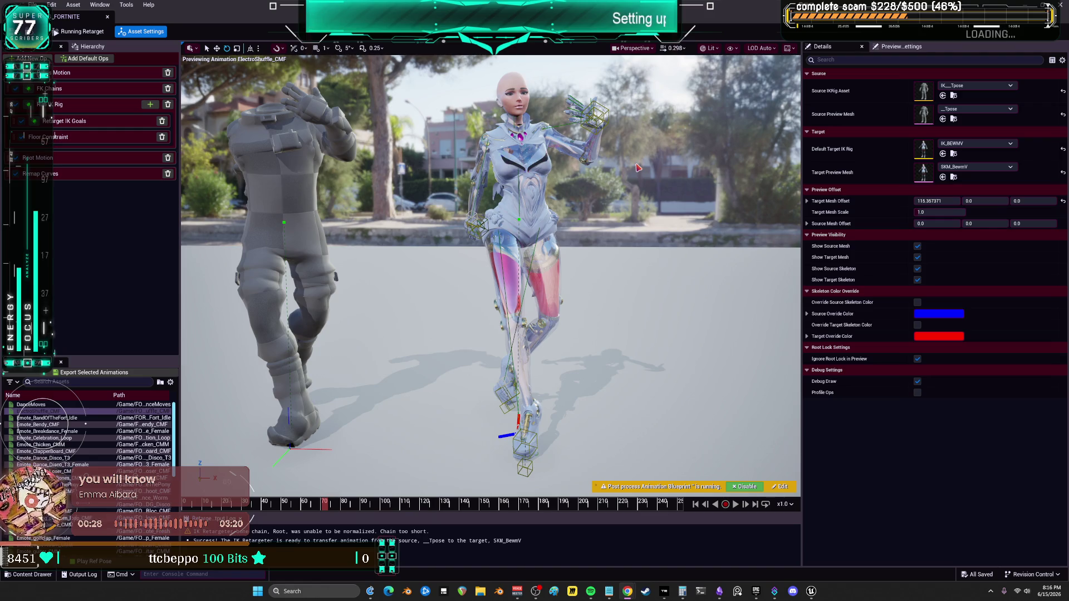
# Rewind the preview and show the FK chain list pairing target chains with source chains.
pyautogui.click(208, 510)
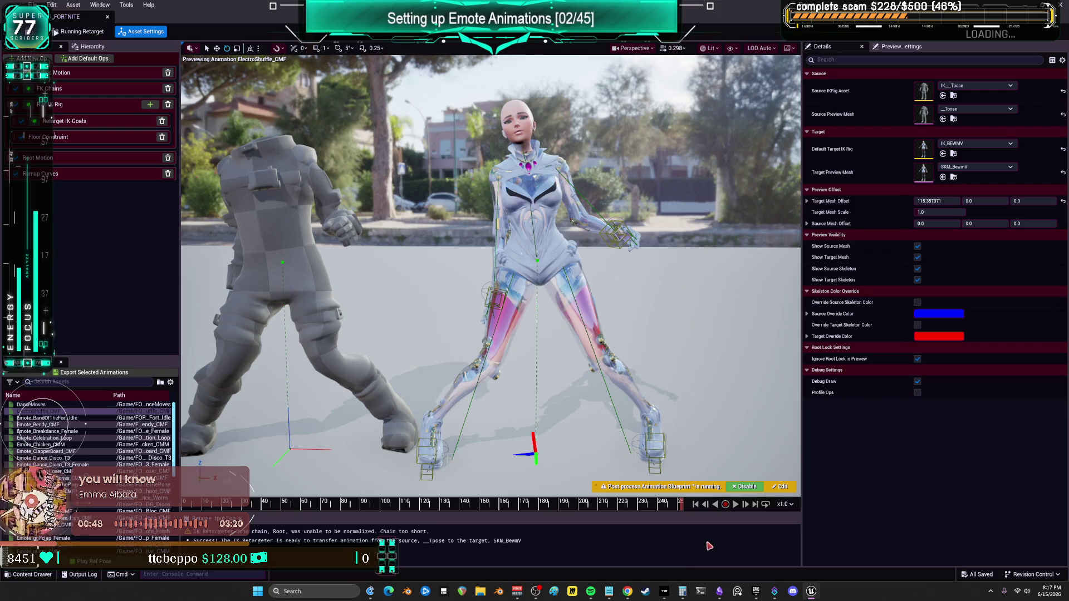
pyautogui.click(86, 105)
pyautogui.click(87, 92)
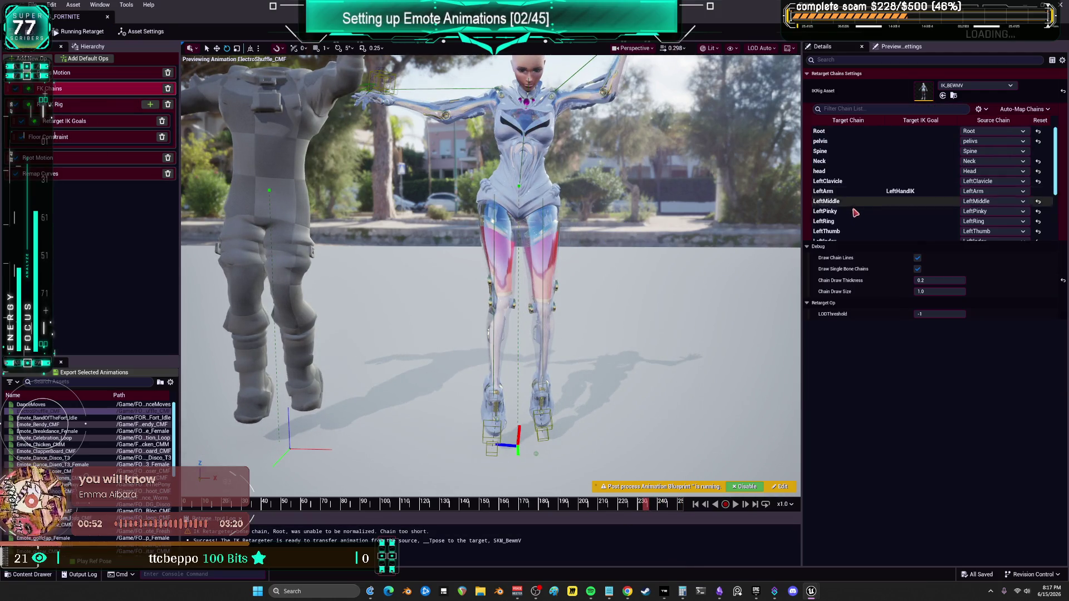
# Set Rotation Alpha to 0.25 on the Neck and head chains.
pyautogui.click(845, 165)
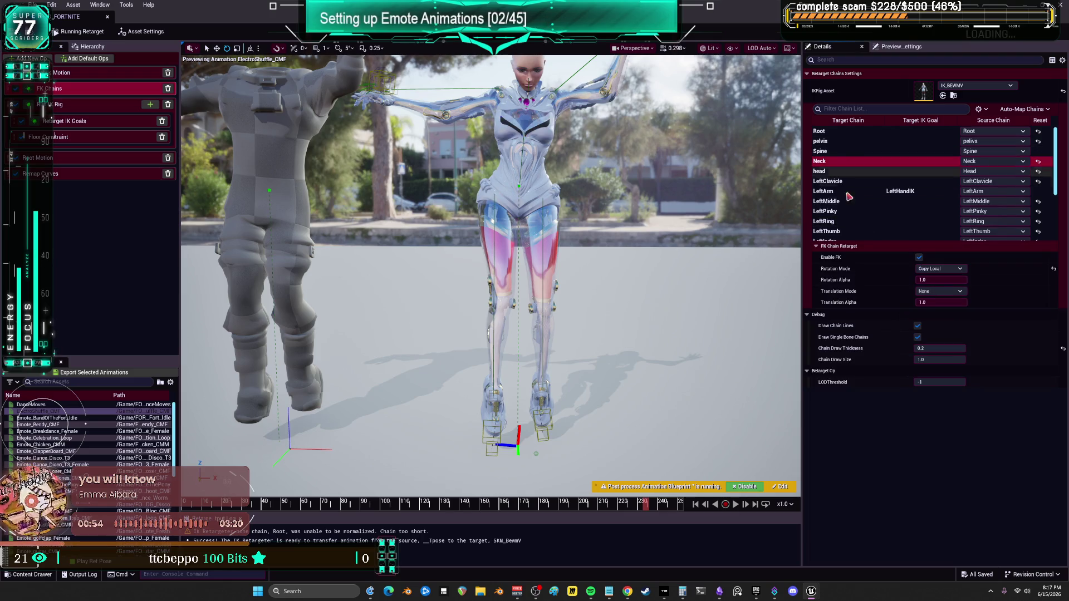
pyautogui.click(947, 279)
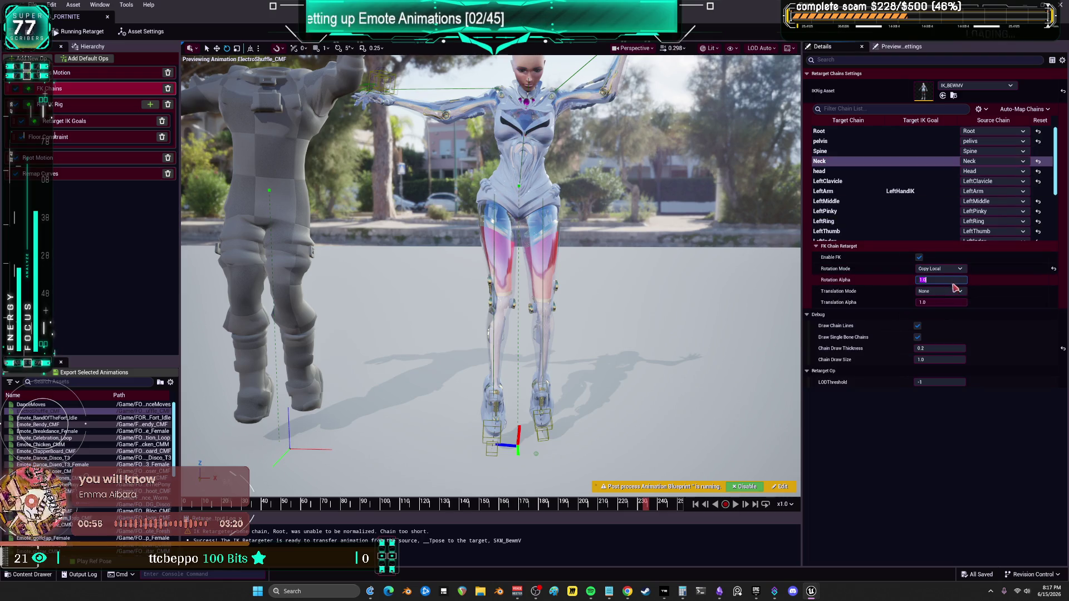
pyautogui.write('25')
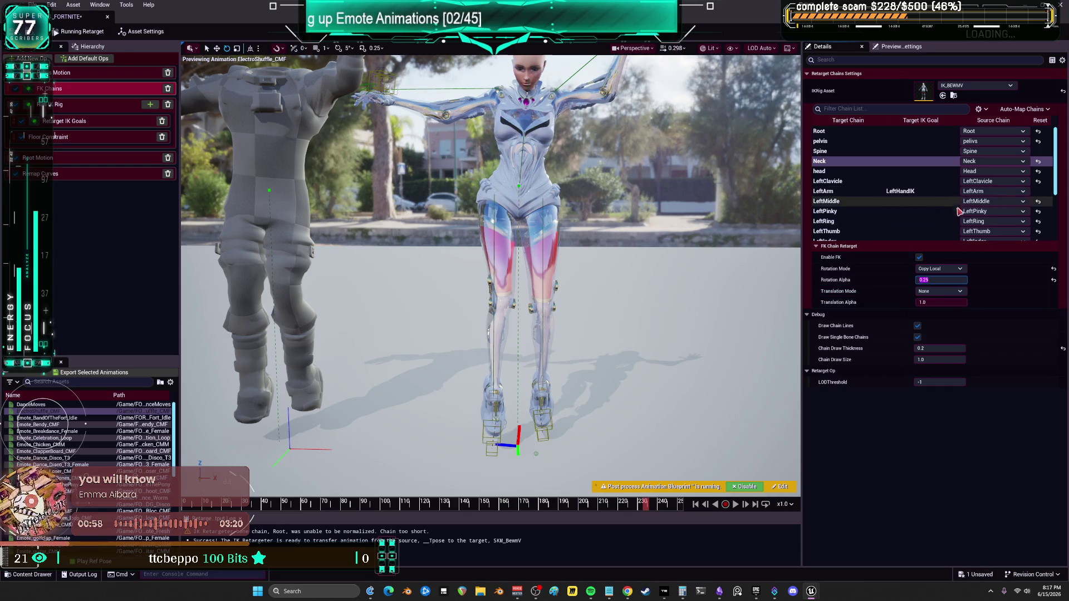
pyautogui.click(937, 302)
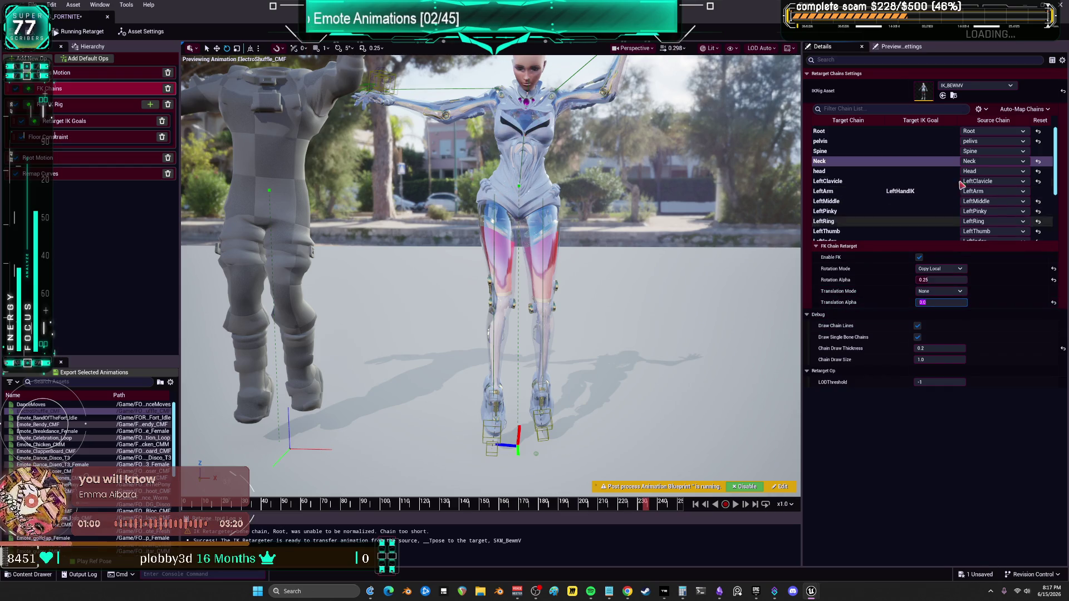
pyautogui.click(847, 171)
pyautogui.click(947, 279)
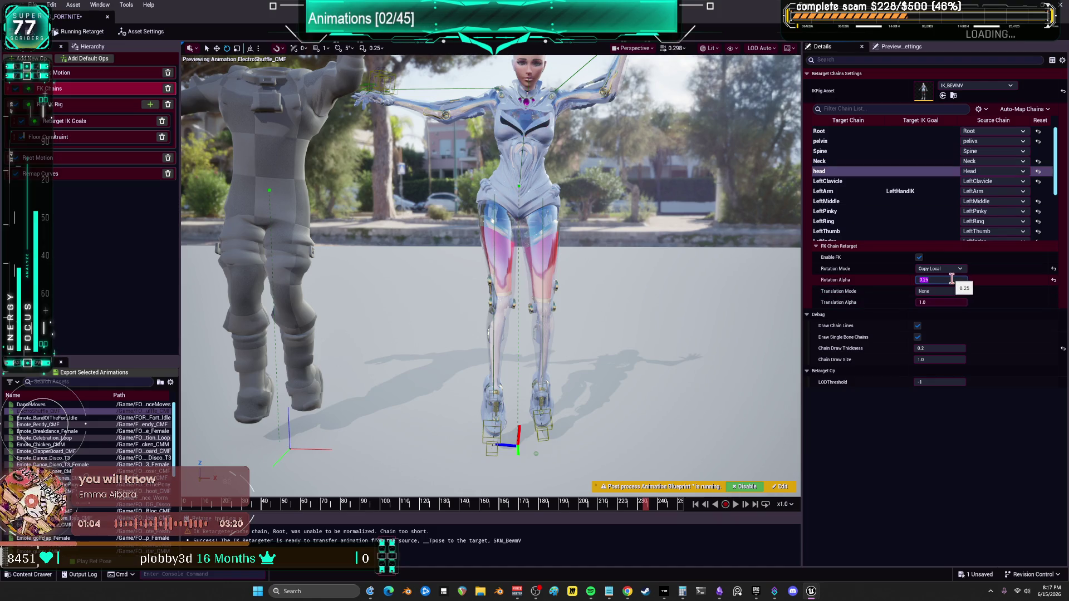
pyautogui.press('Return')
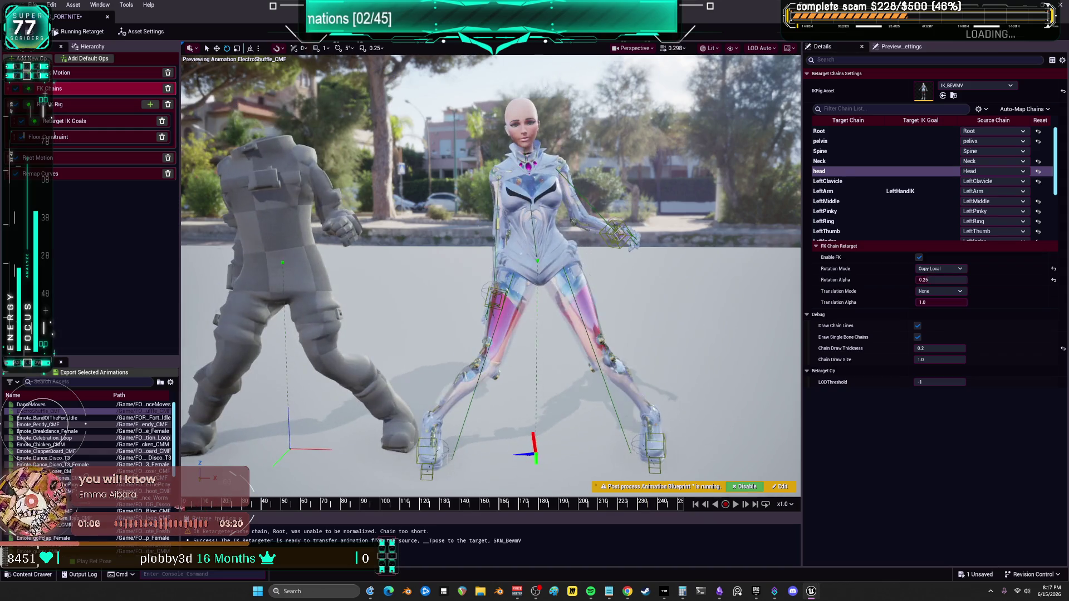
# Play the emote and switch the pelvis chain's Translation Mode to Globally Scaled.
pyautogui.click(736, 504)
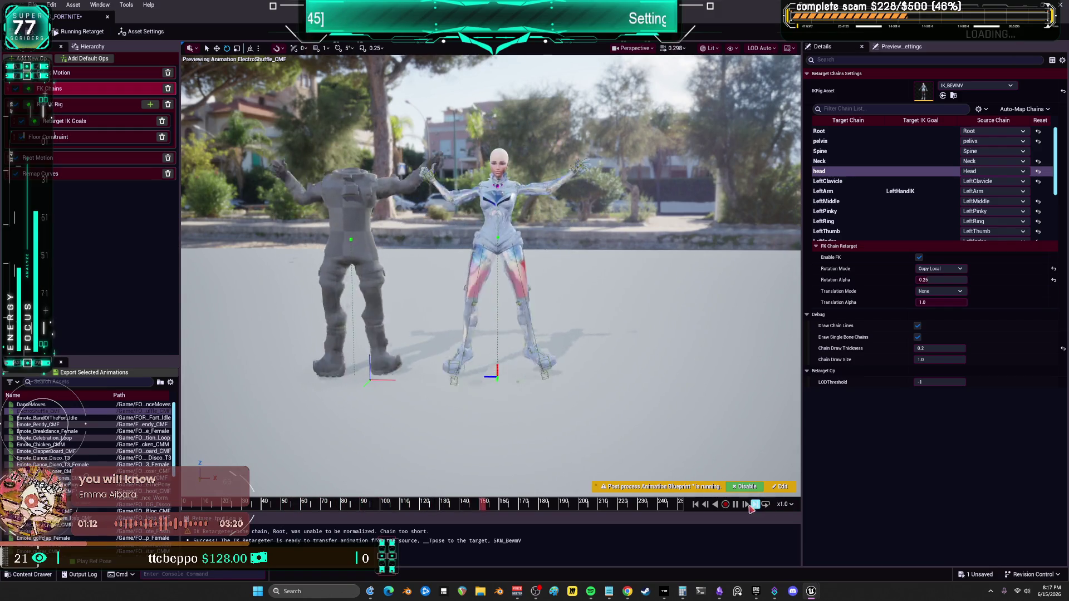
pyautogui.click(838, 142)
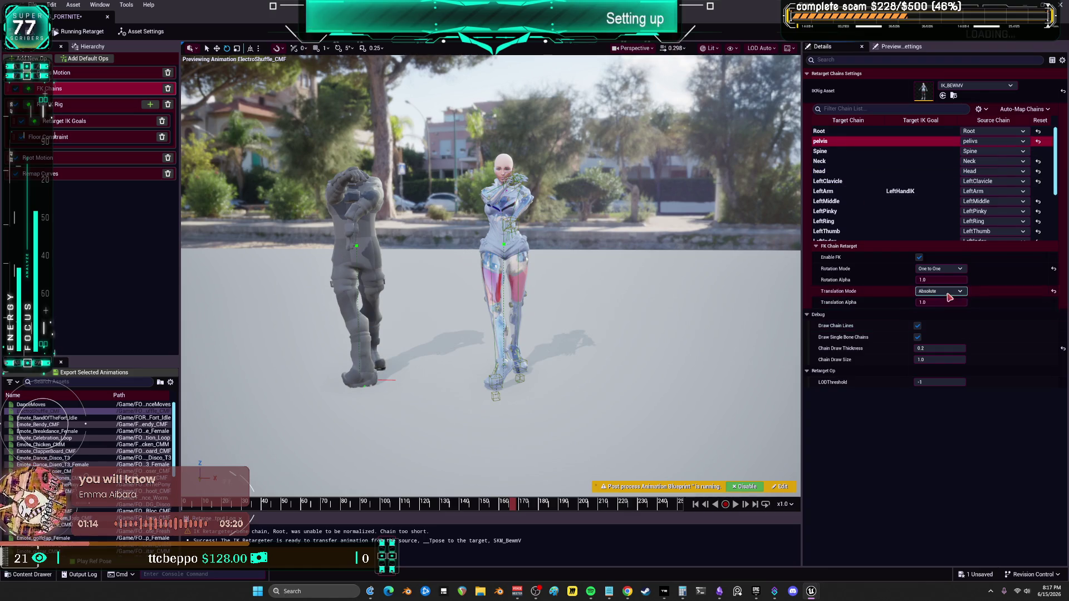
pyautogui.moveTo(944, 303); pyautogui.dragTo(939, 302)
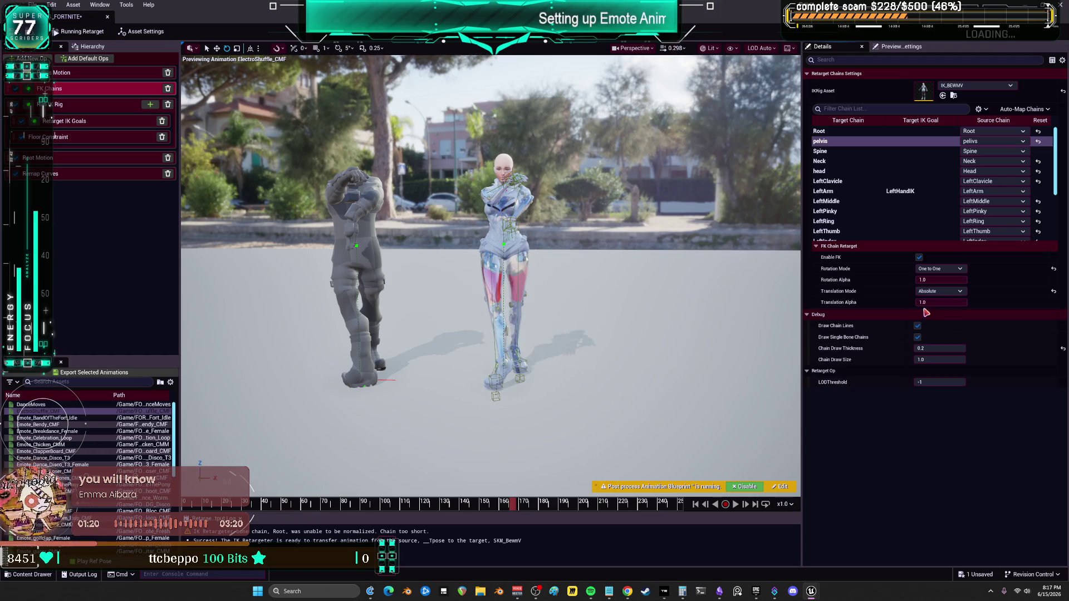
pyautogui.click(941, 291)
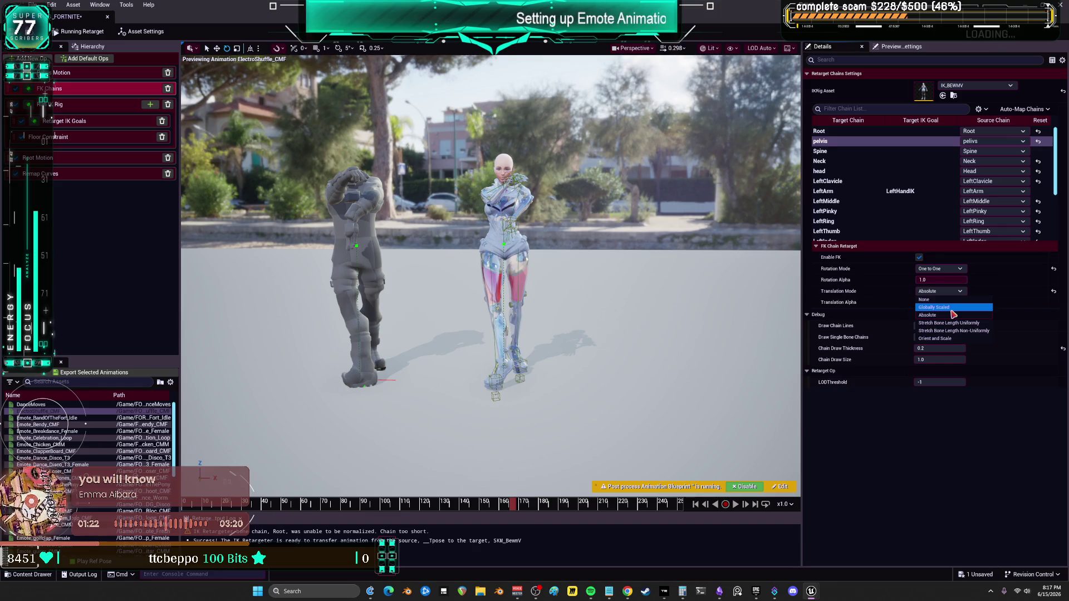
pyautogui.click(941, 307)
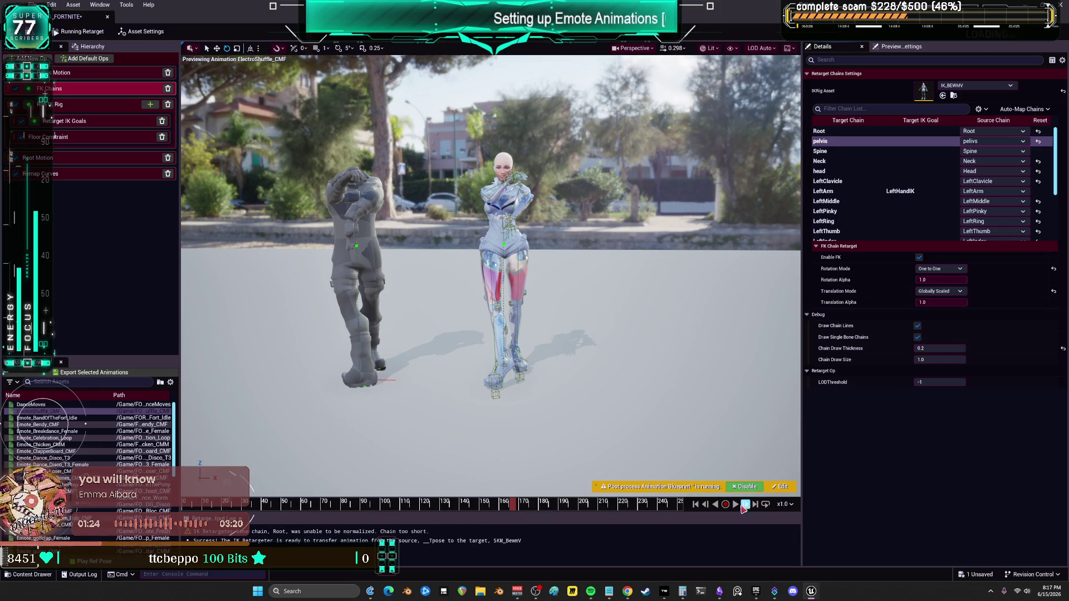
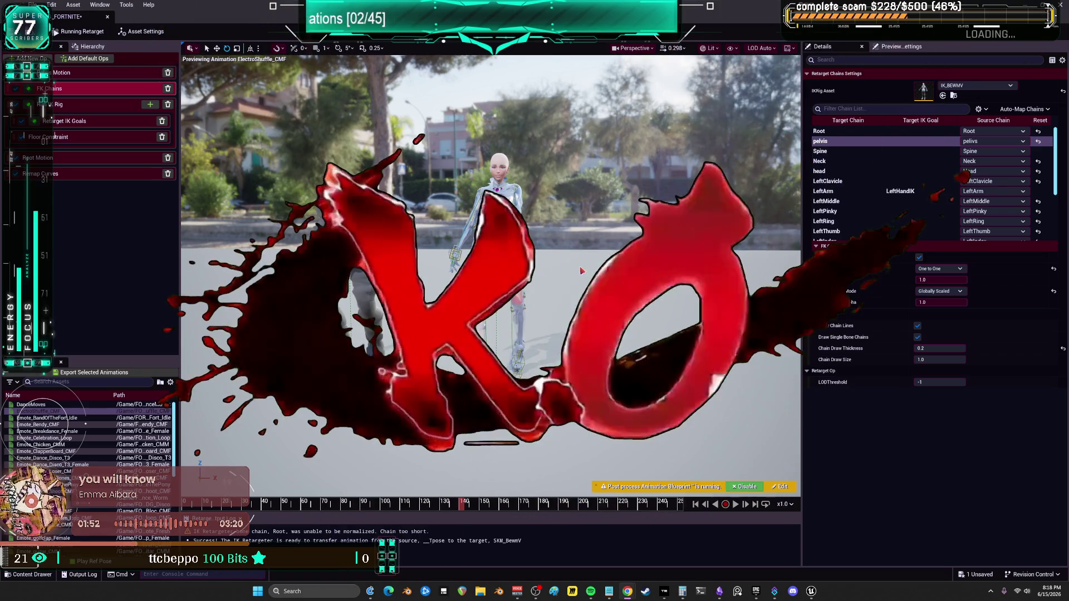
# Scrub through the emote and frame both characters to check the feet's floor contact.
pyautogui.scroll(5, 564, 235)
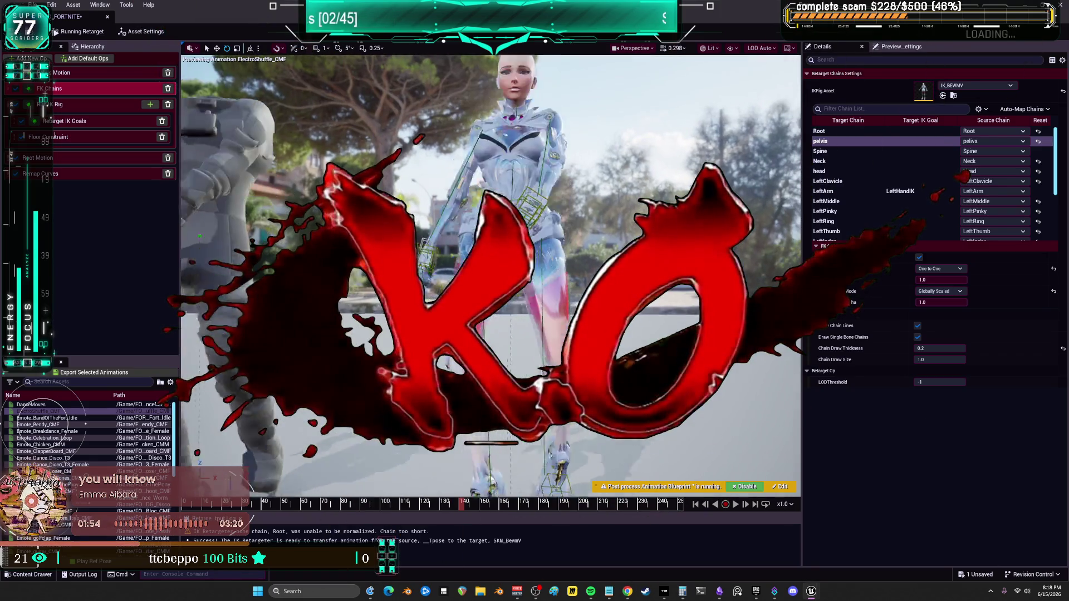
pyautogui.scroll(8, 490, 273)
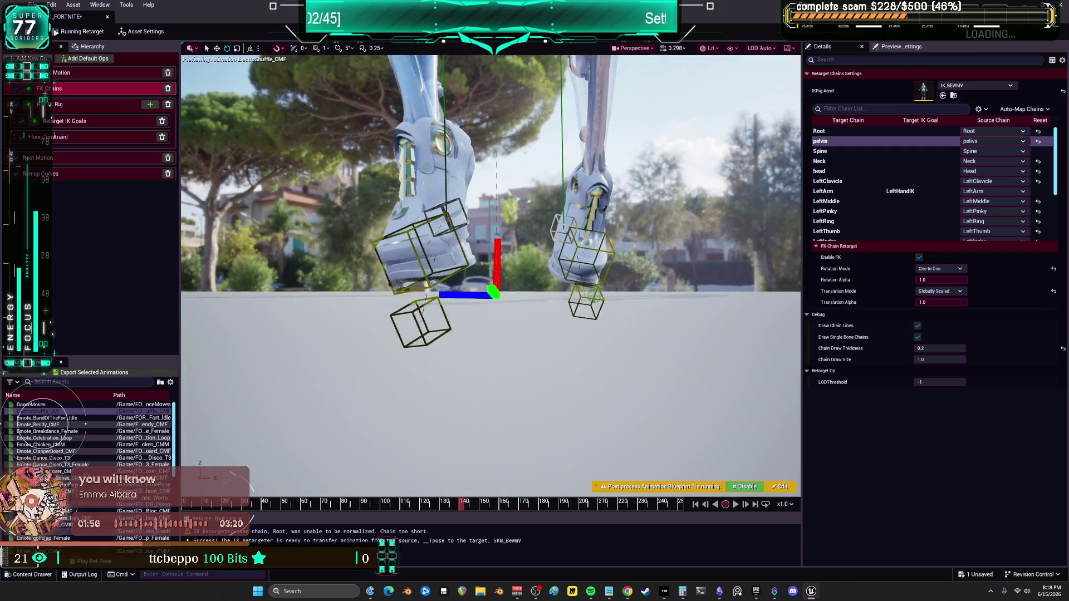
pyautogui.moveTo(358, 457); pyautogui.dragTo(358, 437)
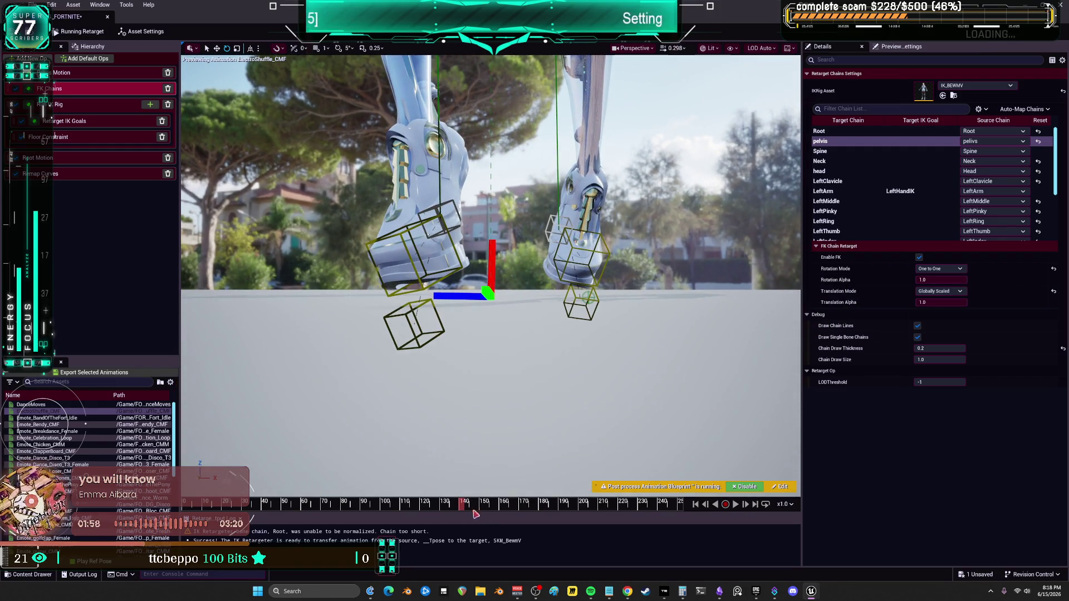
pyautogui.moveTo(475, 515); pyautogui.dragTo(206, 509)
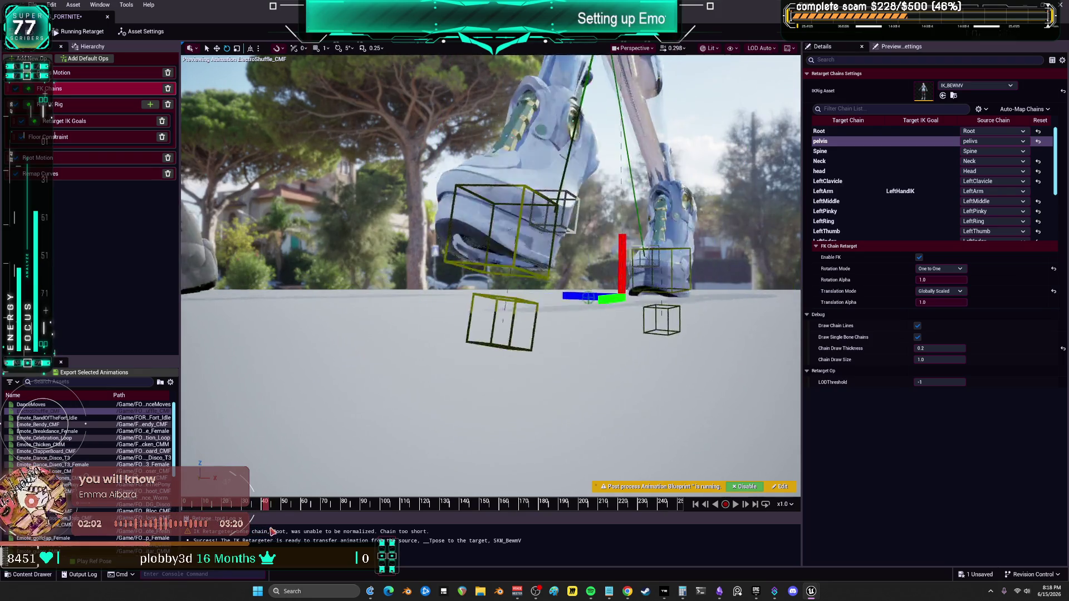
pyautogui.moveTo(272, 531); pyautogui.dragTo(329, 536)
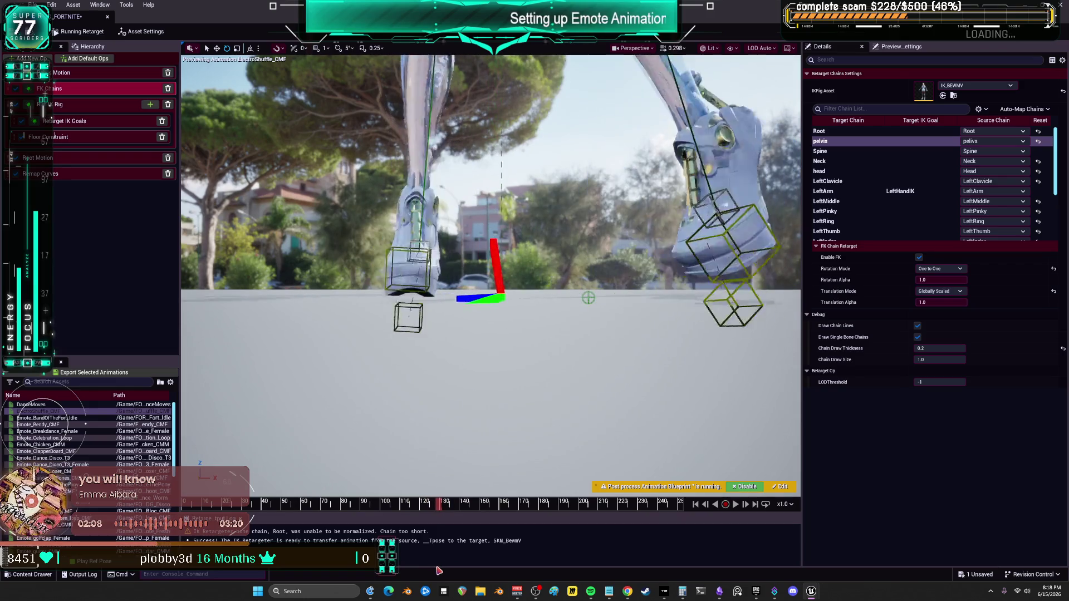
pyautogui.moveTo(439, 571); pyautogui.dragTo(411, 579)
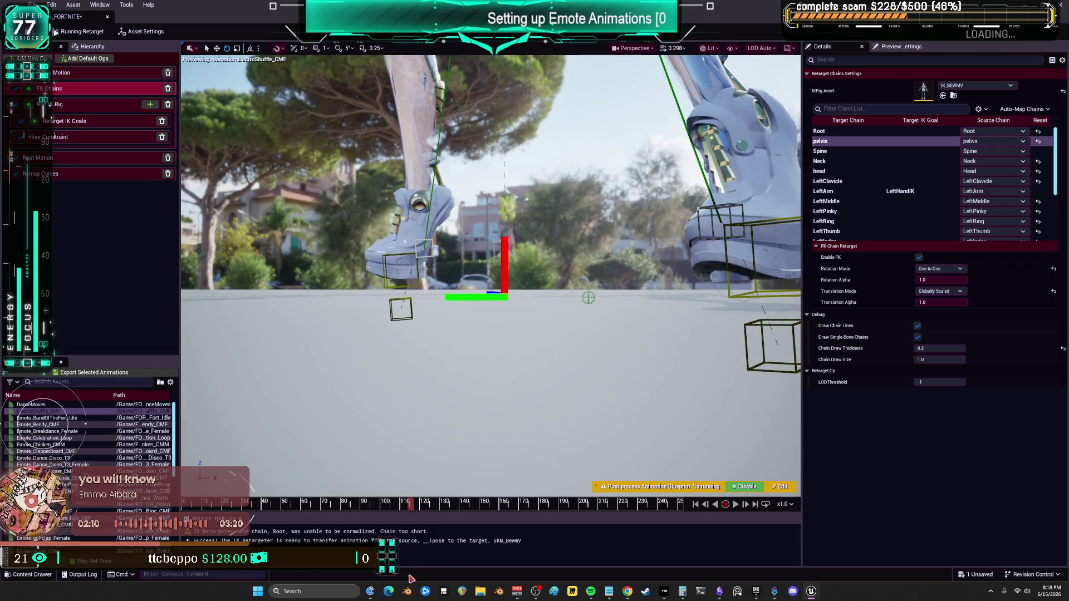
pyautogui.press('f')
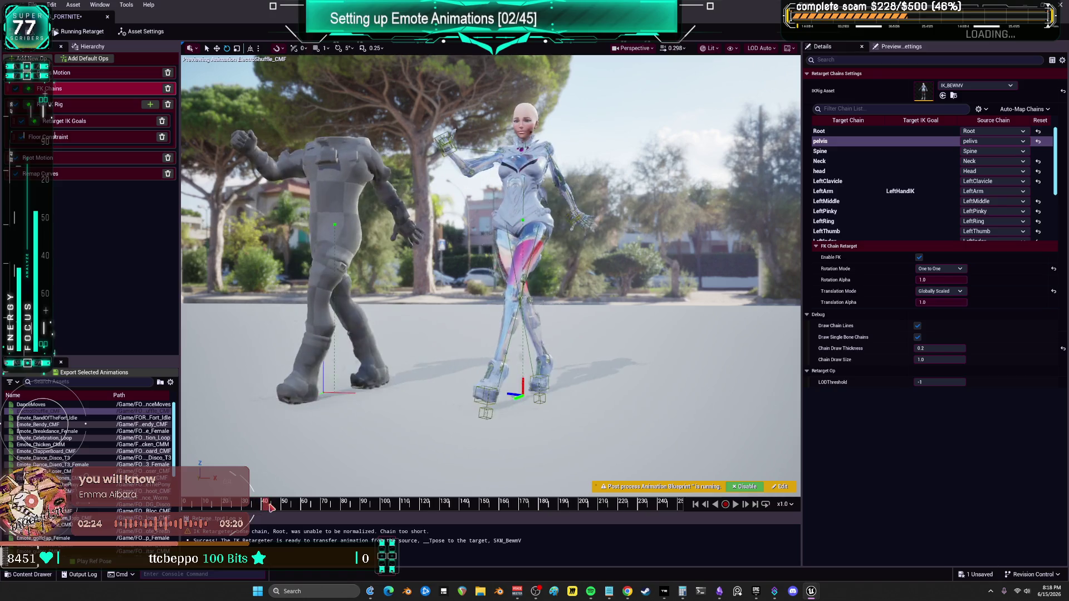
# Enable IK on the retarget goals and set RightArm X offset -9.351751, LeftArm X 11.915717.
pyautogui.click(67, 122)
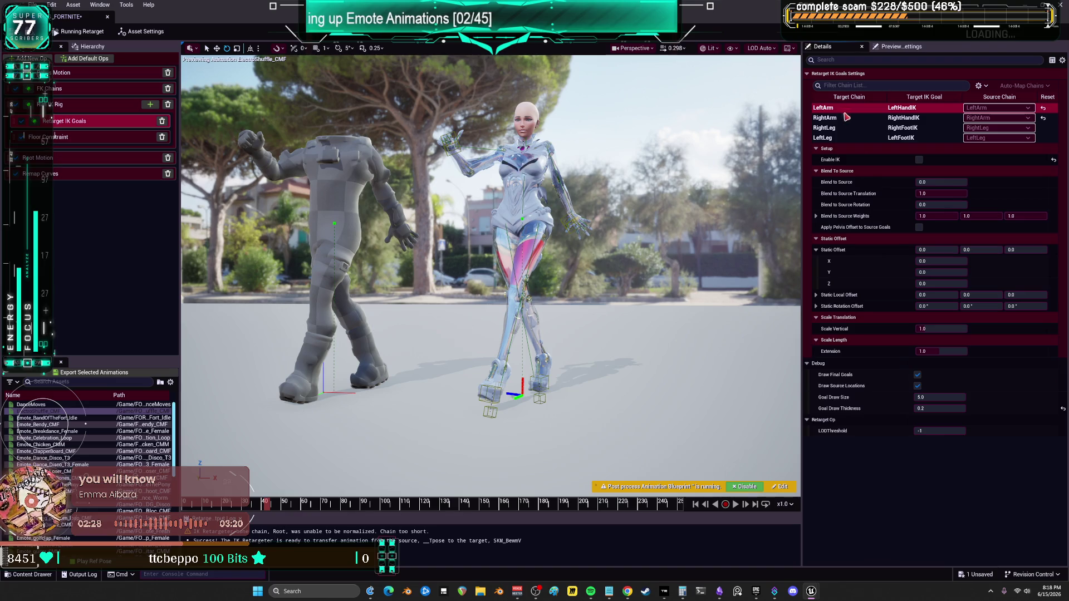
pyautogui.click(919, 160)
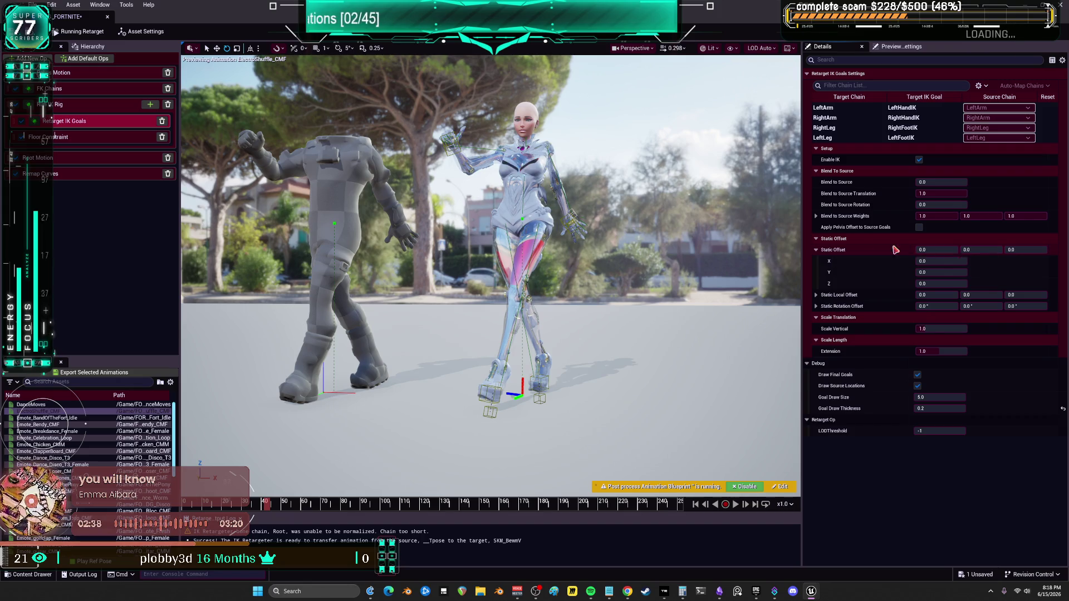
pyautogui.moveTo(935, 250); pyautogui.dragTo(913, 249)
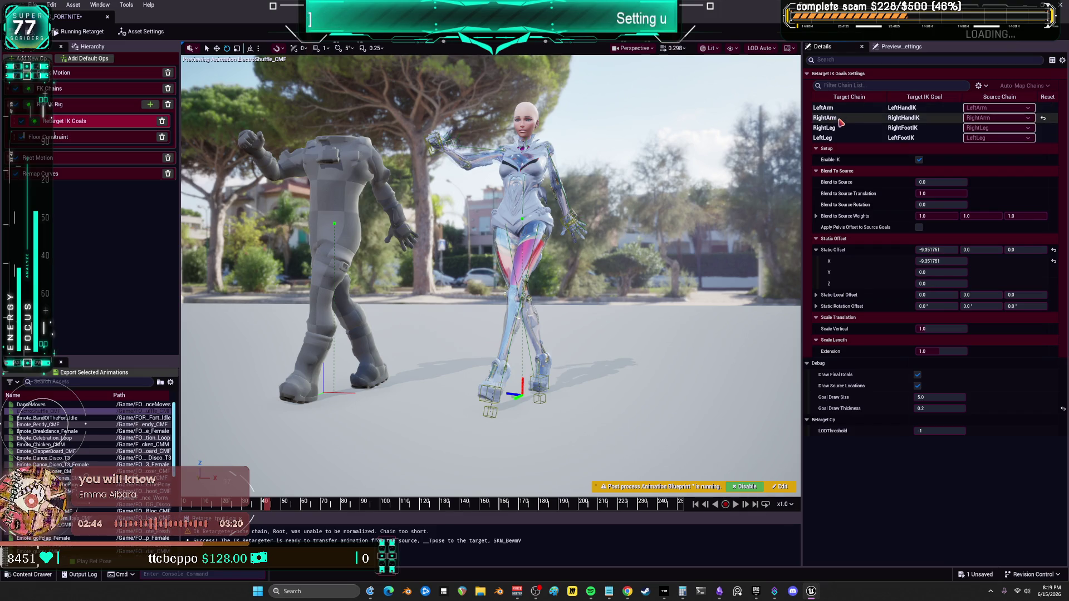
pyautogui.click(903, 109)
pyautogui.moveTo(937, 249); pyautogui.dragTo(991, 250)
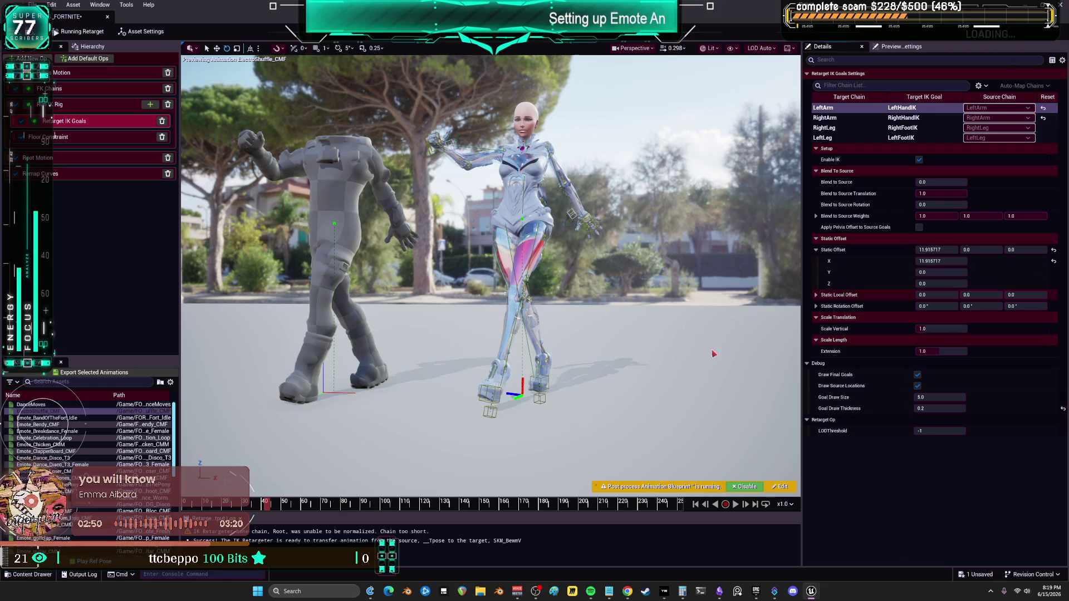
pyautogui.click(736, 504)
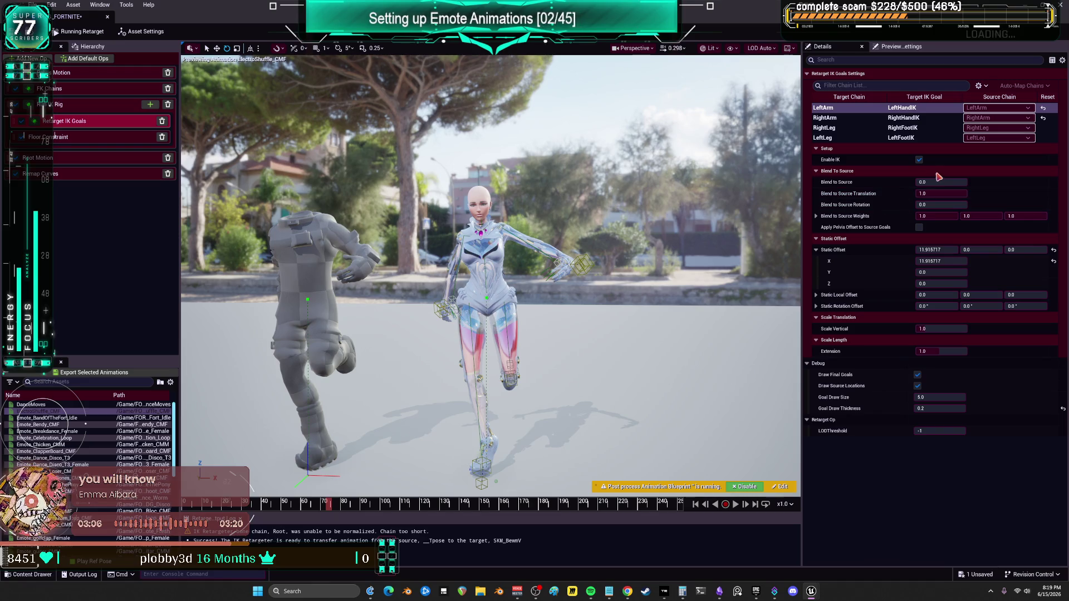
# Blend LeftArm fully and RightArm mostly to source, toggle Apply Pelvis Offset, and begin exporting.
pyautogui.moveTo(925, 182)
pyautogui.mouseDown()
pyautogui.moveTo(933, 182)
pyautogui.moveTo(918, 182)
pyautogui.mouseUp()
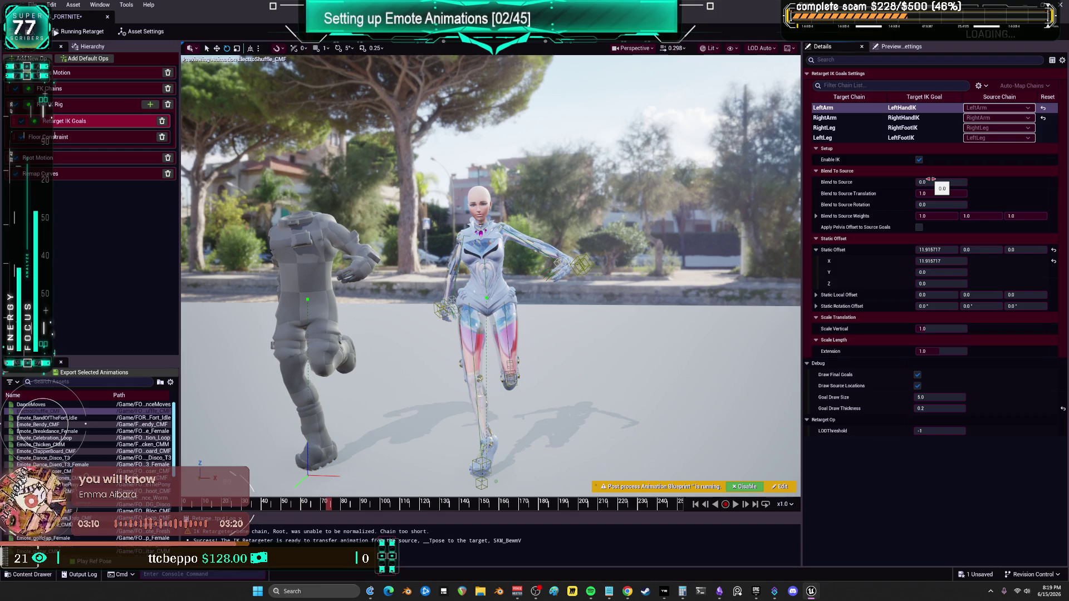
pyautogui.click(919, 228)
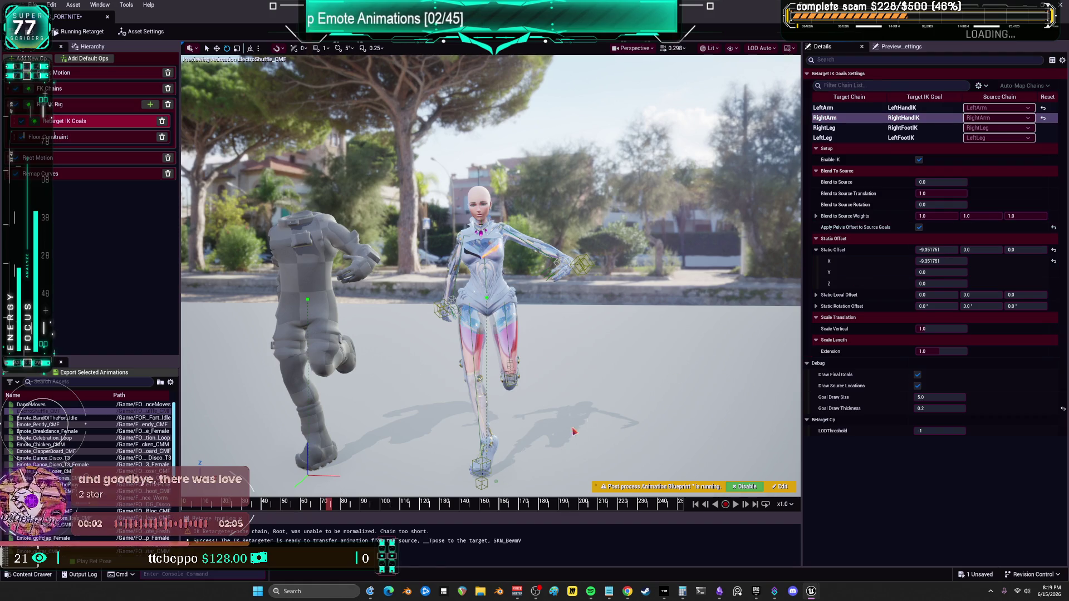
pyautogui.moveTo(941, 182); pyautogui.dragTo(972, 182)
pyautogui.click(825, 108)
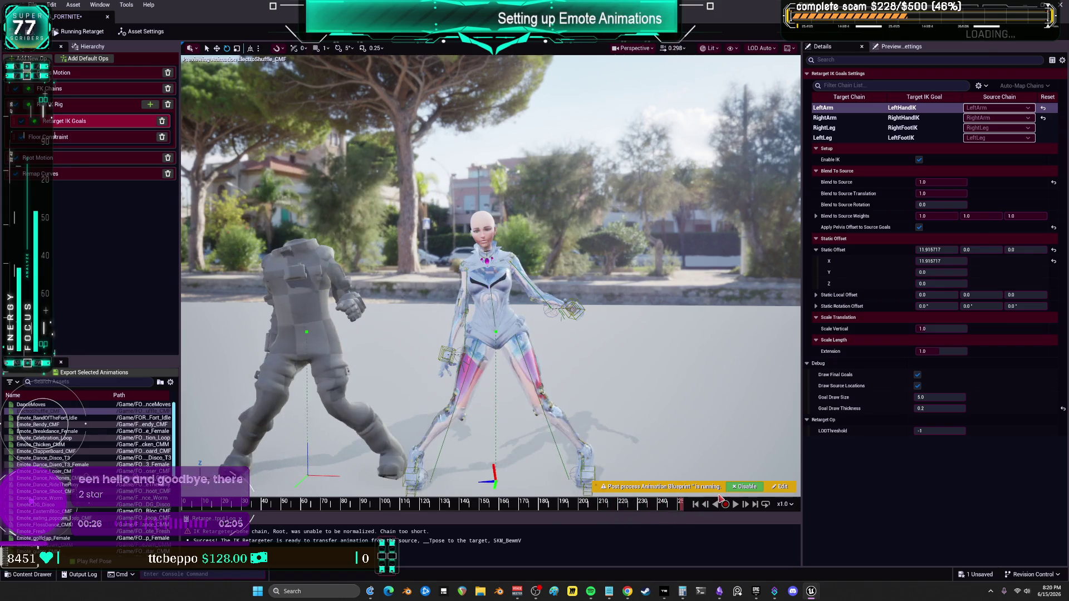
pyautogui.click(74, 374)
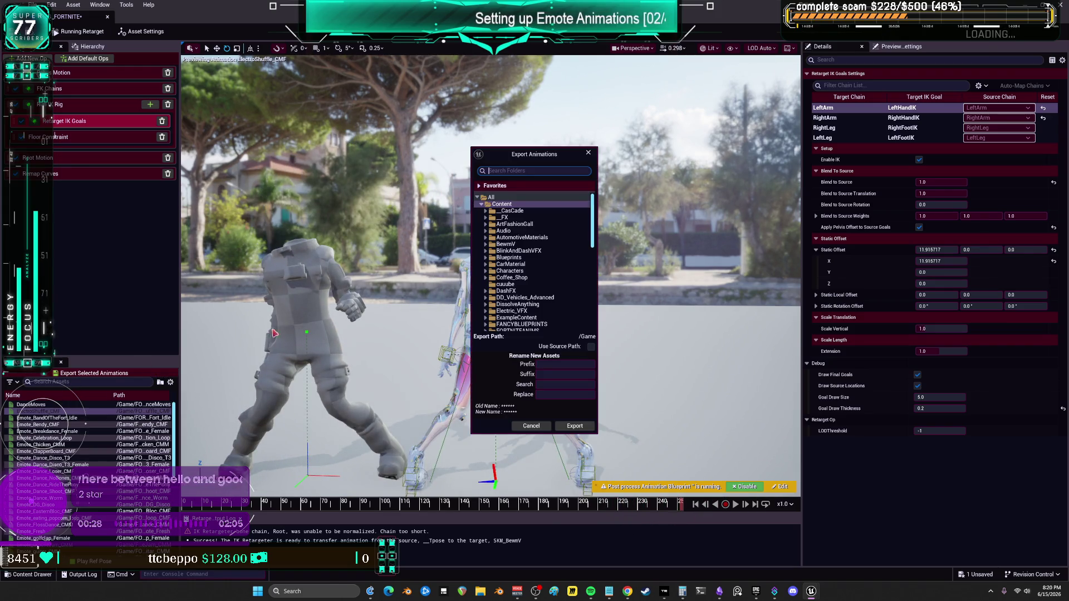
# Export the retargeted emote to BewmV/BEWMV/Animations/Complete with Retain Additive Flags off, then return to the level.
pyautogui.click(486, 244)
pyautogui.click(490, 251)
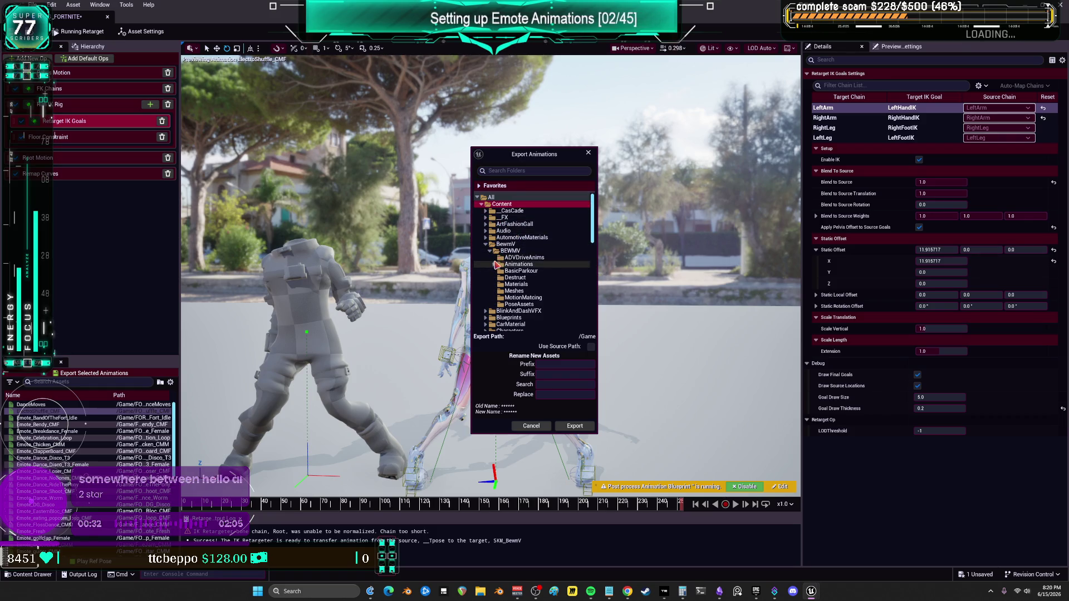
pyautogui.click(494, 264)
pyautogui.click(519, 277)
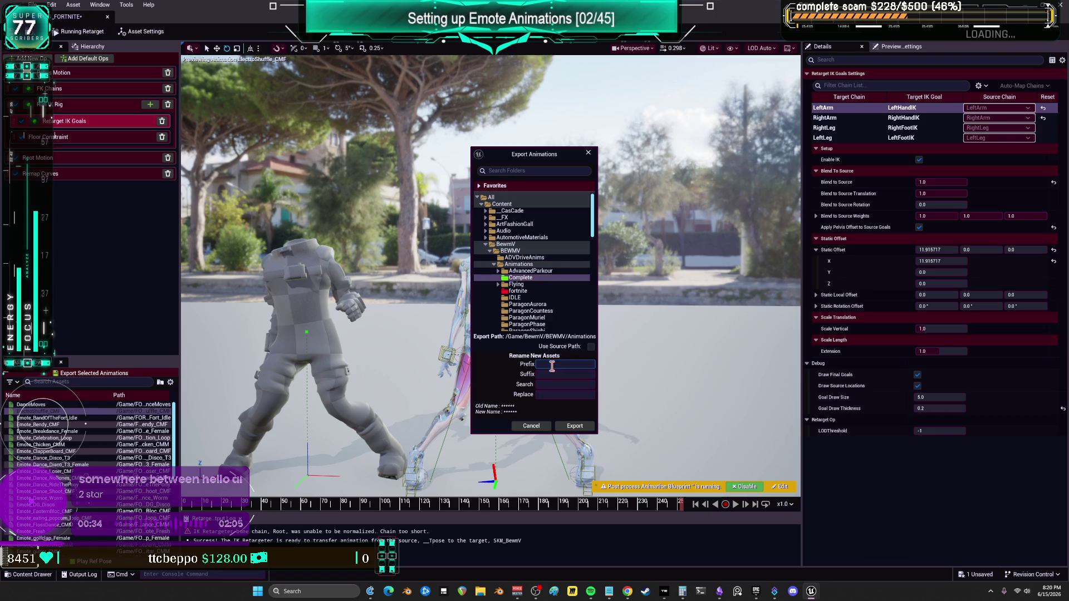
pyautogui.click(575, 426)
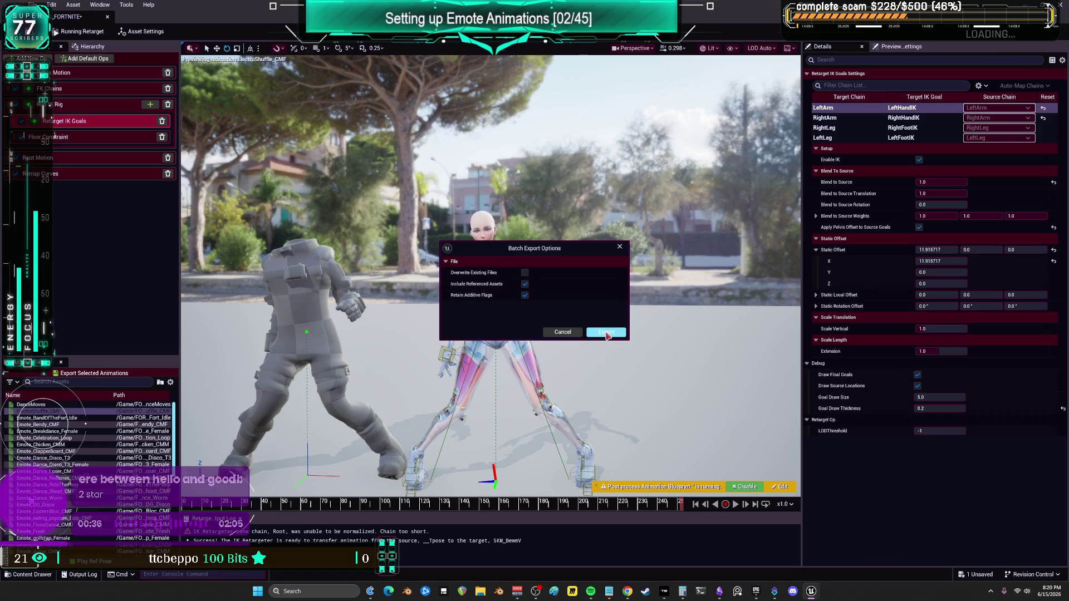
pyautogui.moveTo(480, 299)
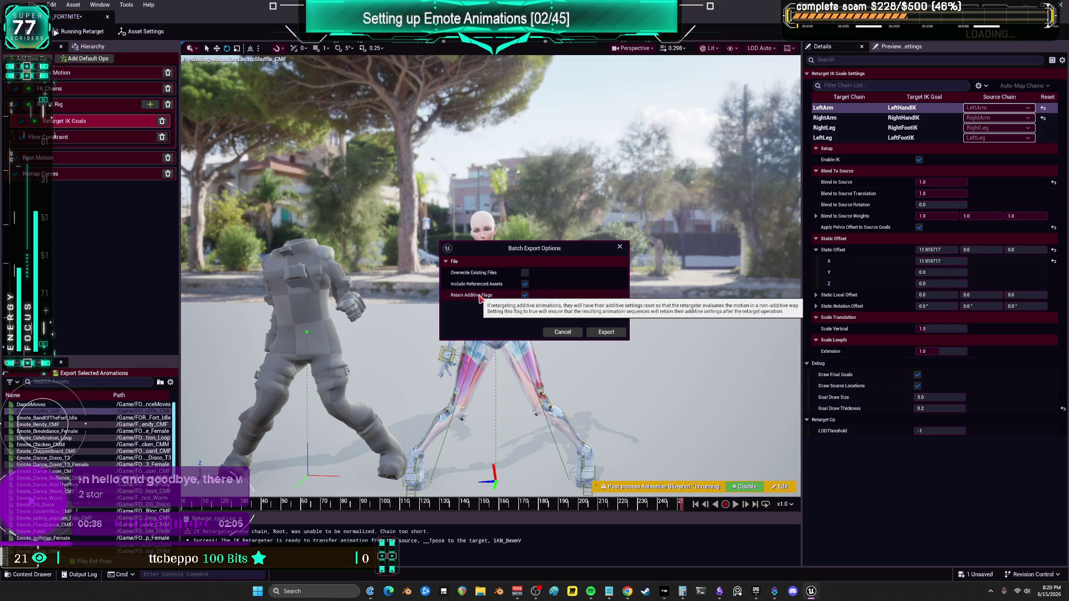
pyautogui.click(524, 296)
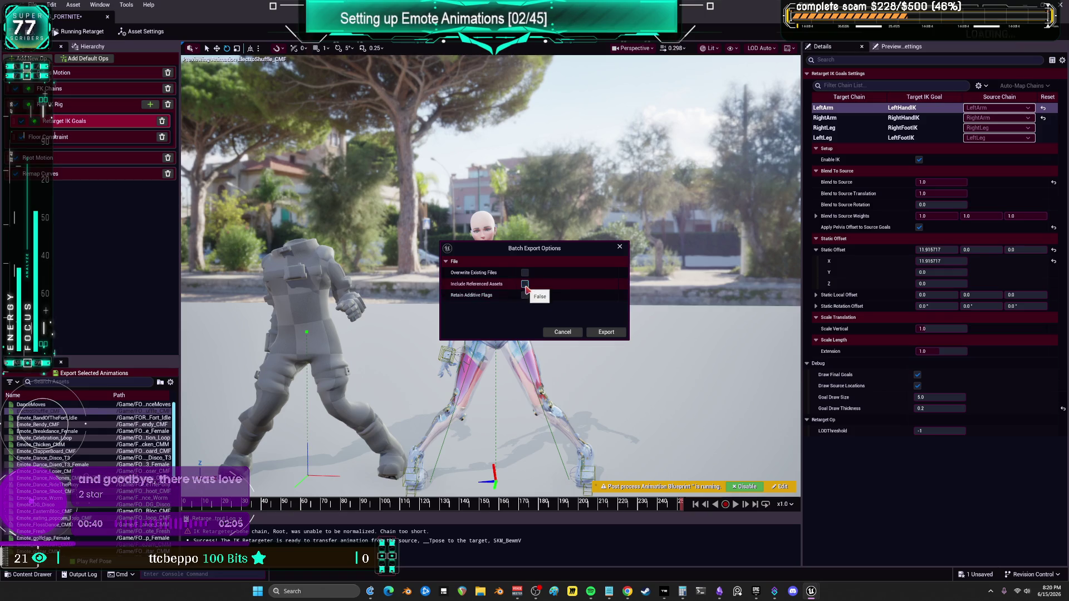
pyautogui.click(606, 332)
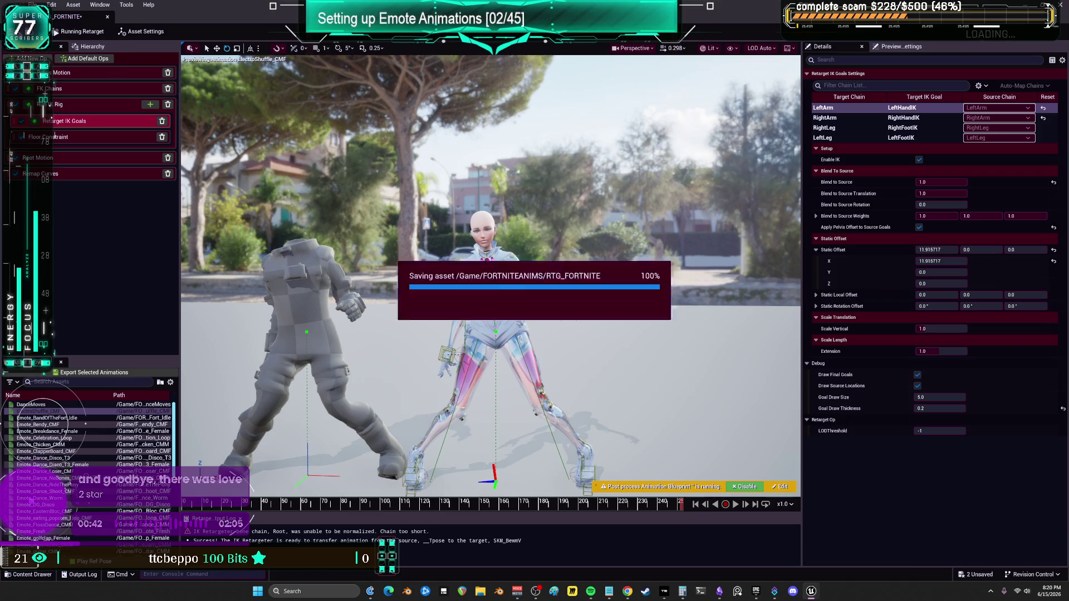
pyautogui.hotkey('alt', 'Tab')
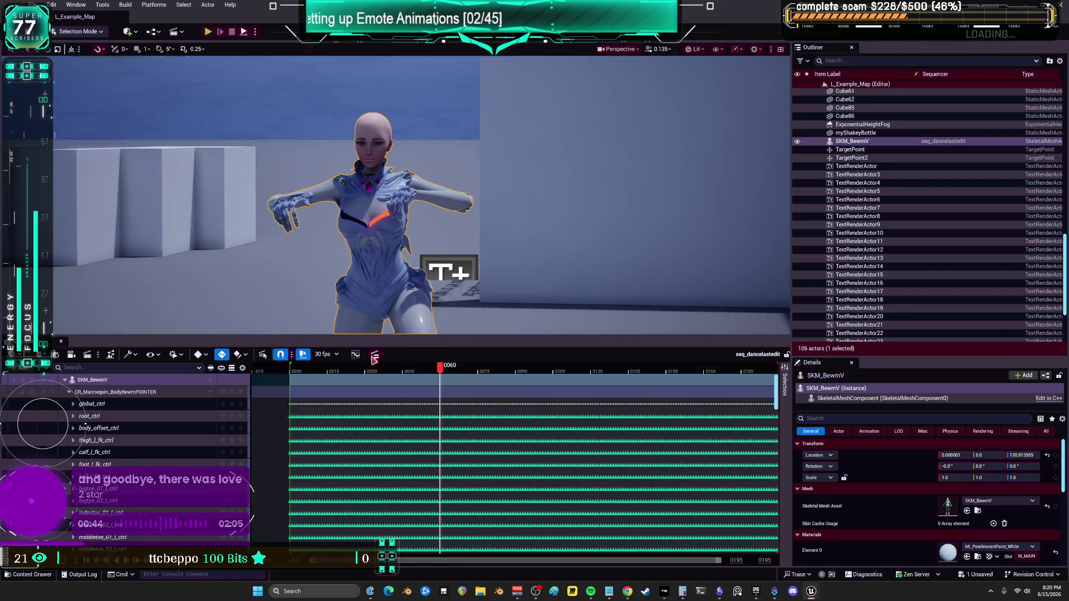
# Create a new Level Sequence in the Complete animations folder.
pyautogui.click(27, 575)
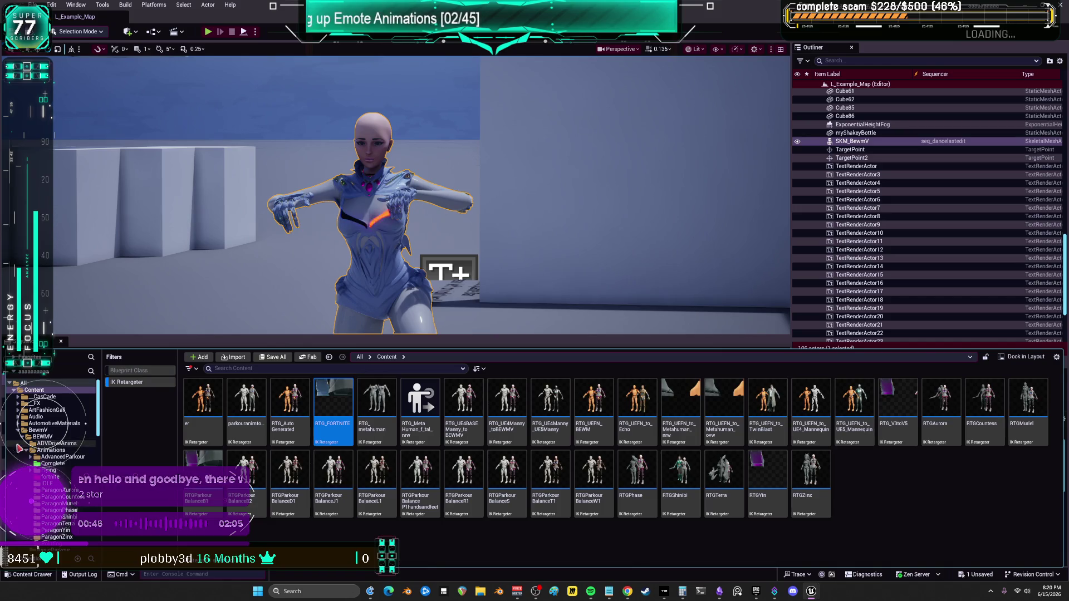
pyautogui.click(50, 464)
pyautogui.click(155, 385)
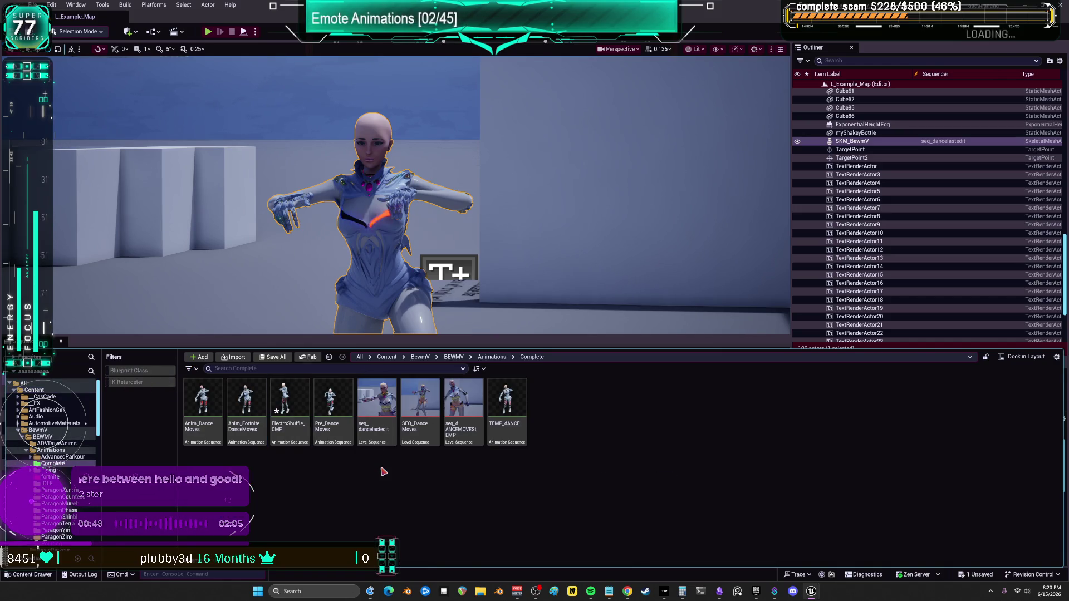
pyautogui.rightClick(565, 395)
pyautogui.click(613, 151)
pyautogui.write('seq_da')
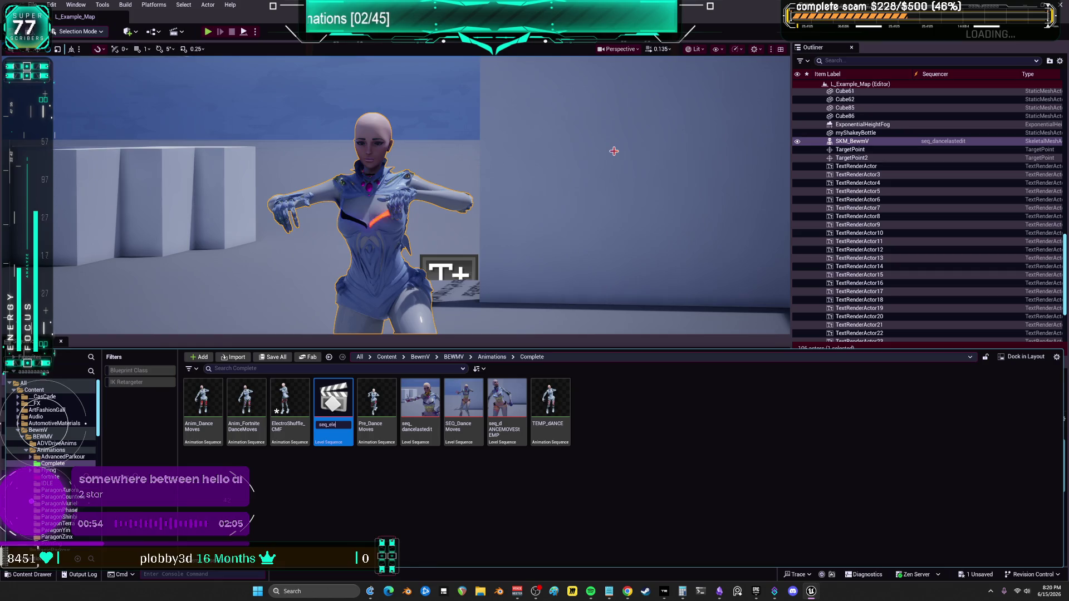
pyautogui.write('ty')
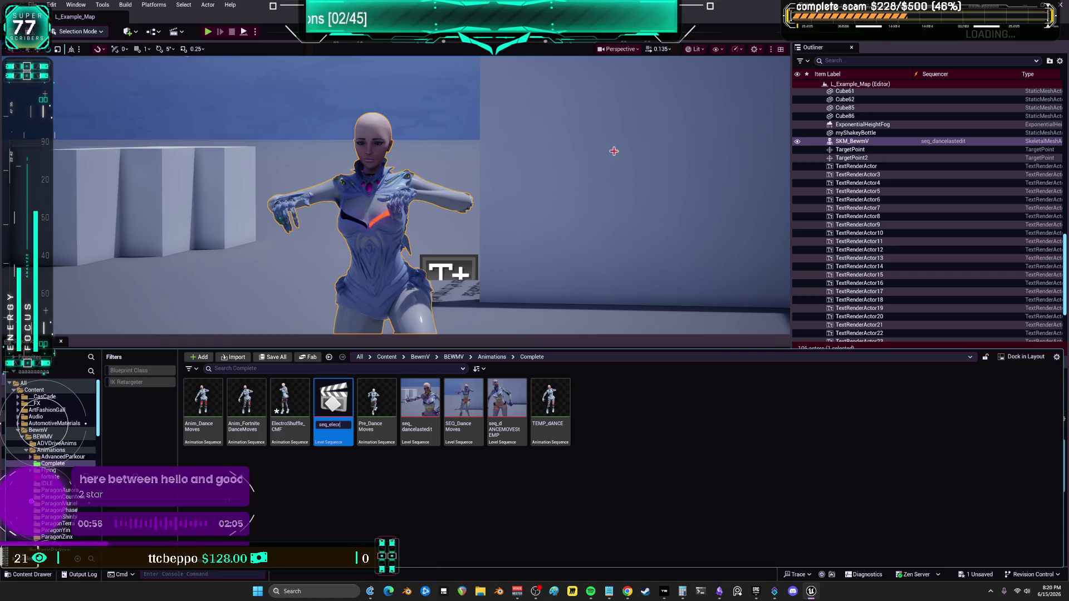
pyautogui.press('Return')
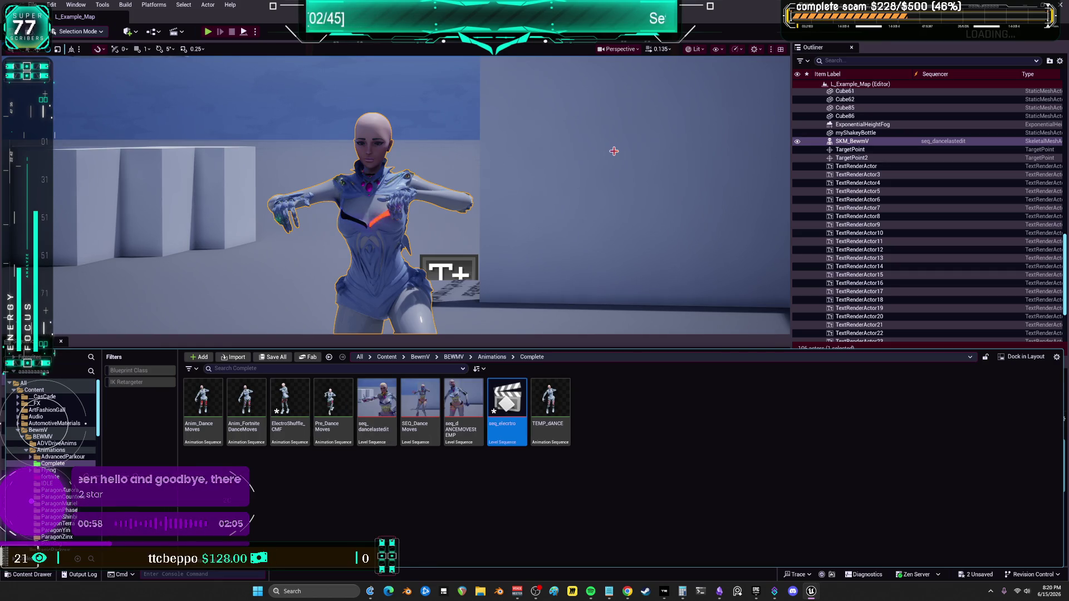
# Open the seq_elecrtro level sequence and drag SKM_BewmV into it as a track.
pyautogui.click(330, 516)
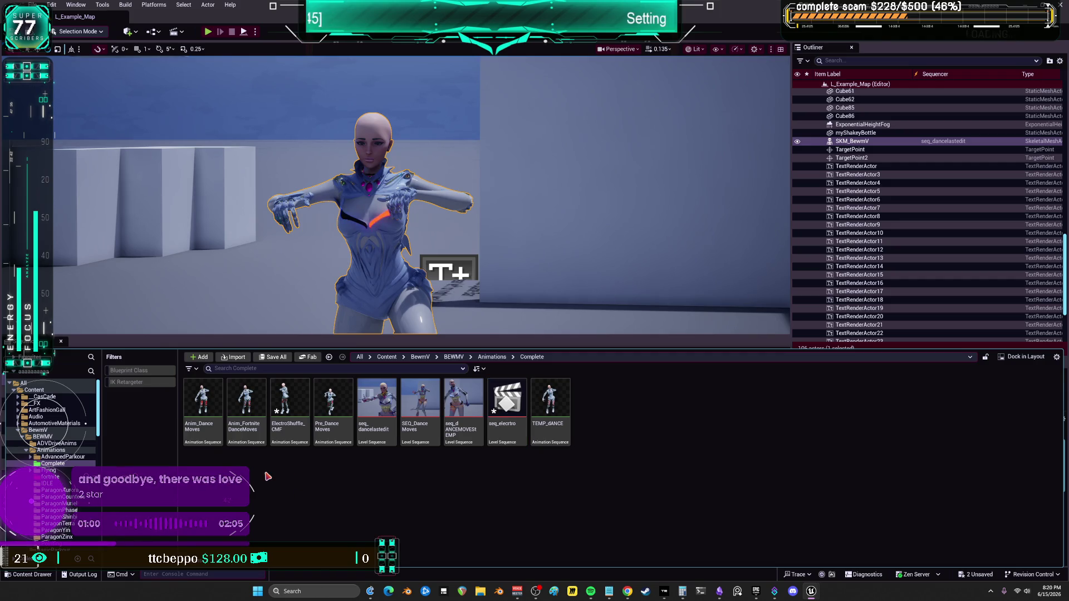
pyautogui.click(280, 439)
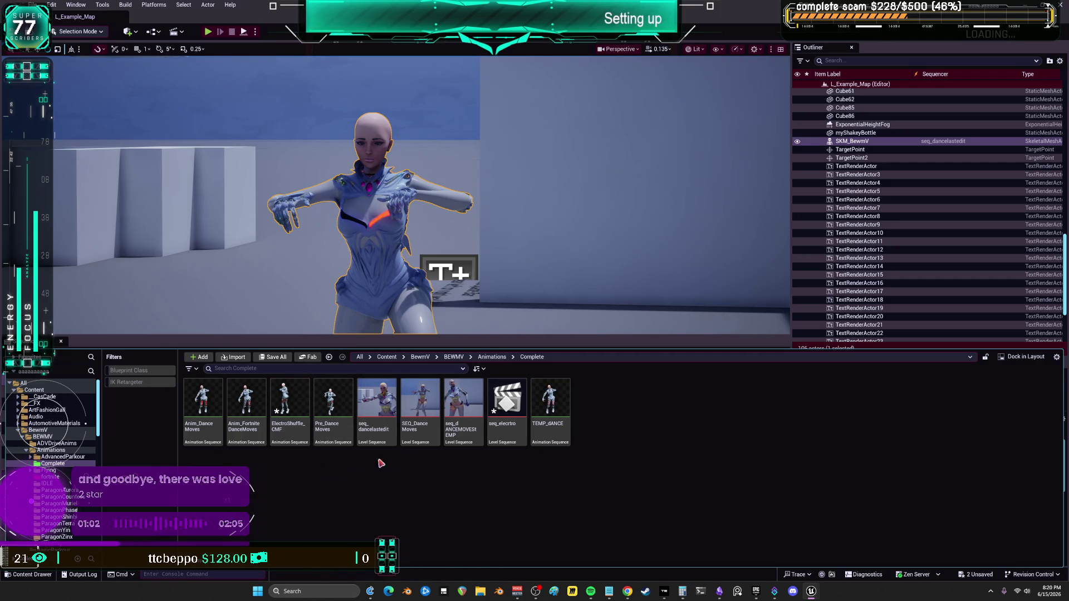
pyautogui.doubleClick(505, 400)
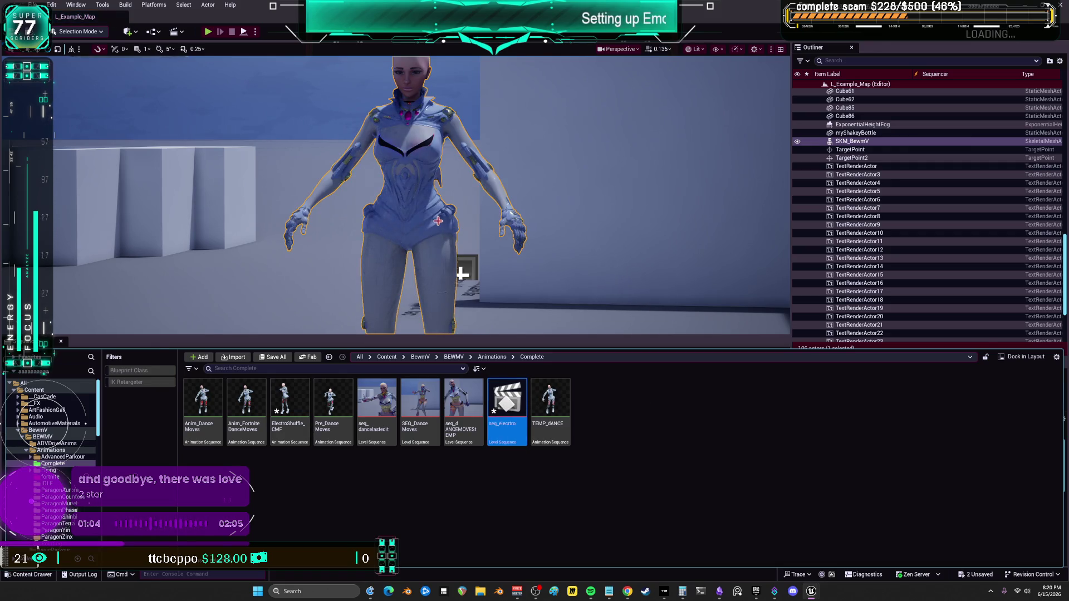
pyautogui.moveTo(861, 141)
pyautogui.mouseDown()
pyautogui.moveTo(334, 343)
pyautogui.moveTo(223, 401)
pyautogui.mouseUp()
# Add ElectroShuffle_CMF to SKM_BewmV's Animation track and undo the stray extra track.
pyautogui.click(210, 392)
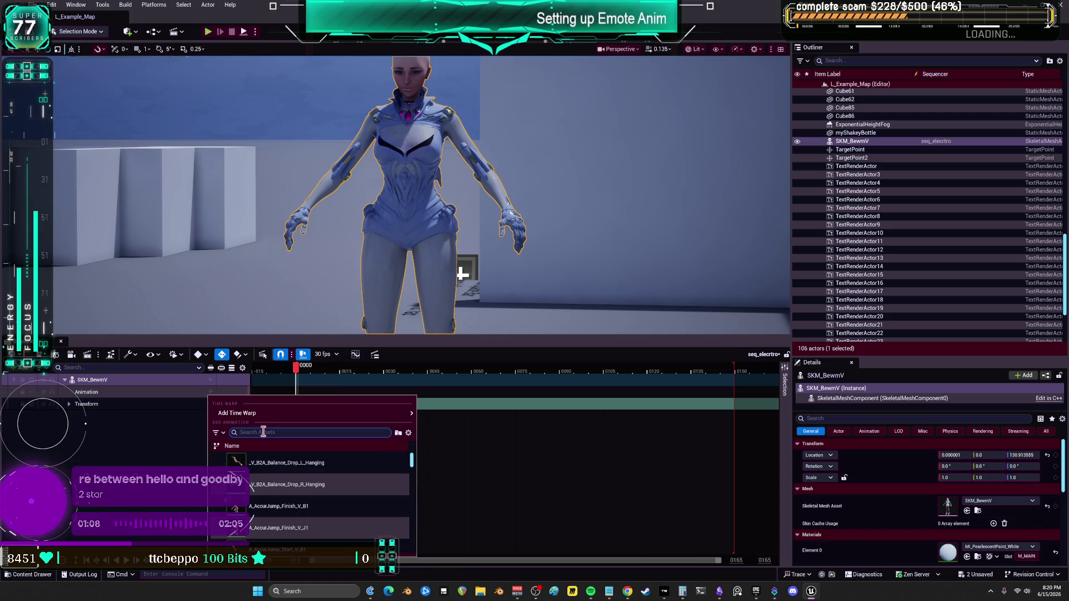
pyautogui.write('ElectroShuffle_CMF')
pyautogui.click(239, 461)
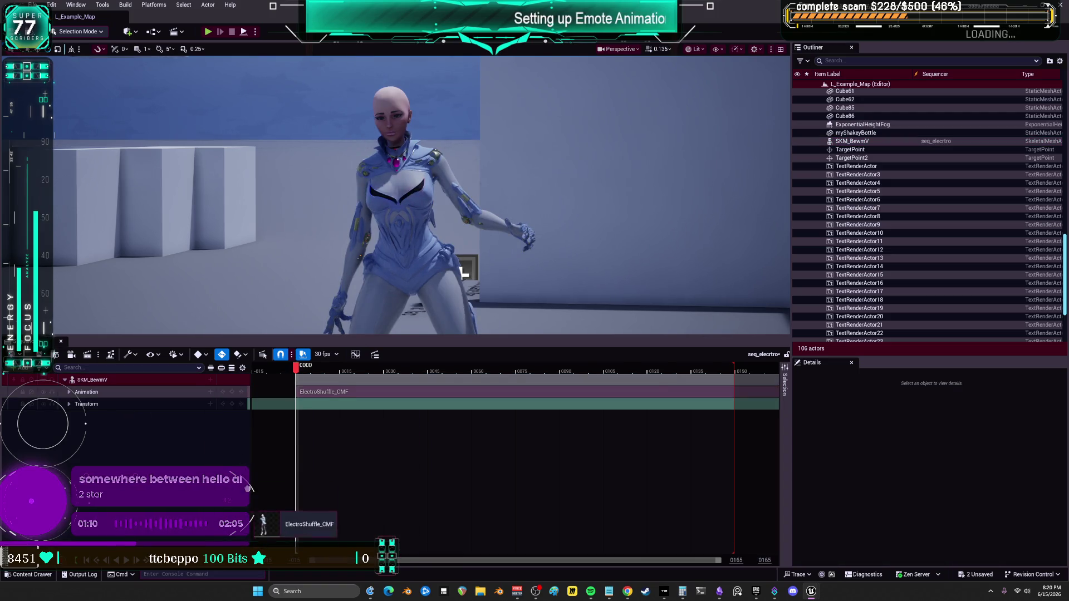
pyautogui.rightClick(187, 467)
pyautogui.hotkey('ctrl', 'z')
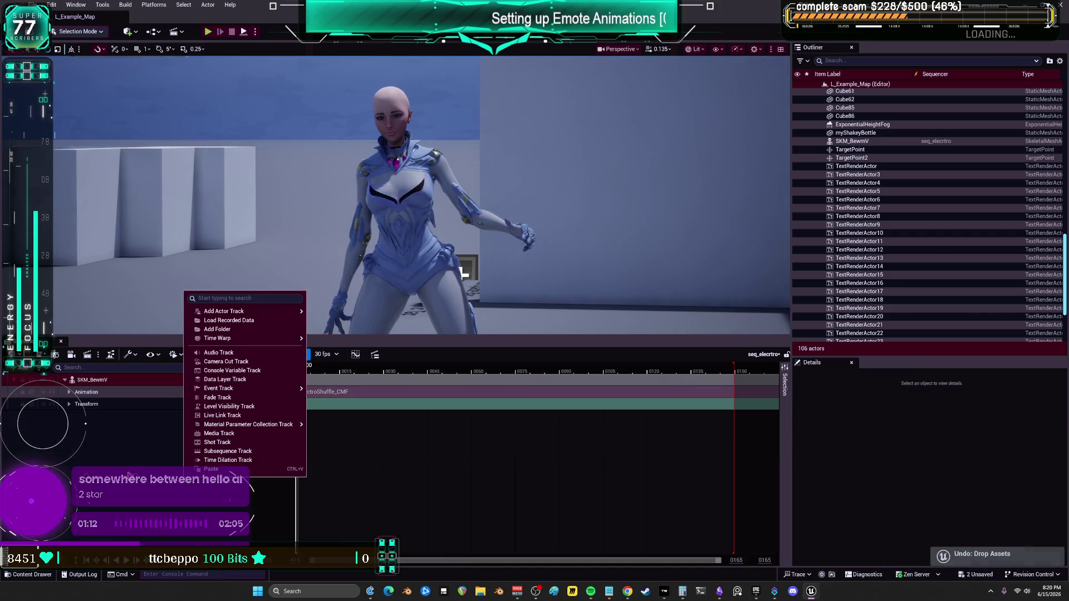
pyautogui.press('Escape')
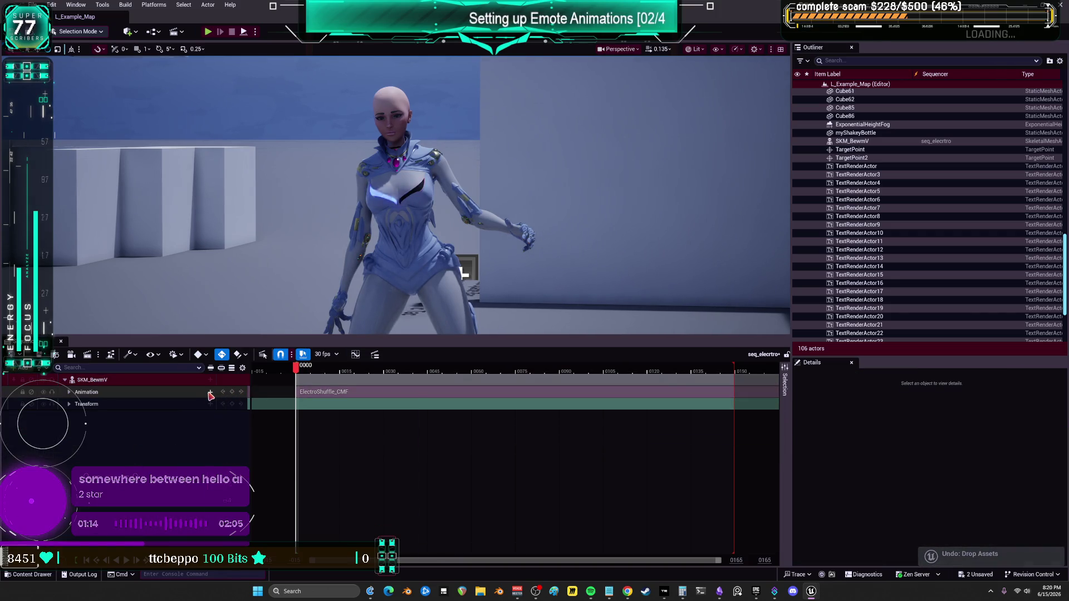
pyautogui.click(211, 392)
pyautogui.click(151, 434)
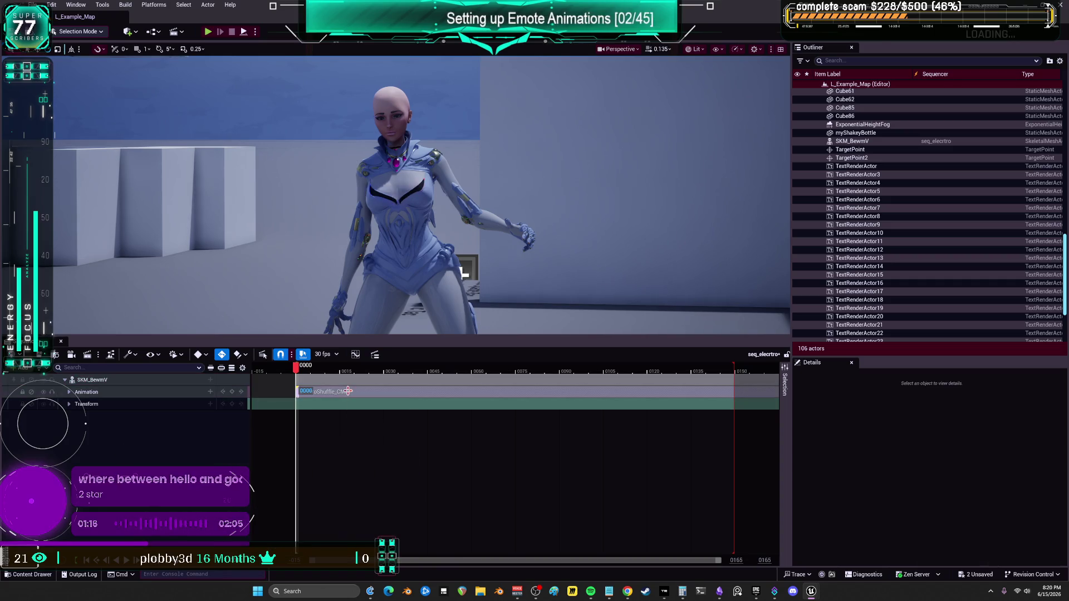
# Play the sequence to preview the emote on the character, then rewind to frame 0000.
pyautogui.scroll(-2, 348, 391)
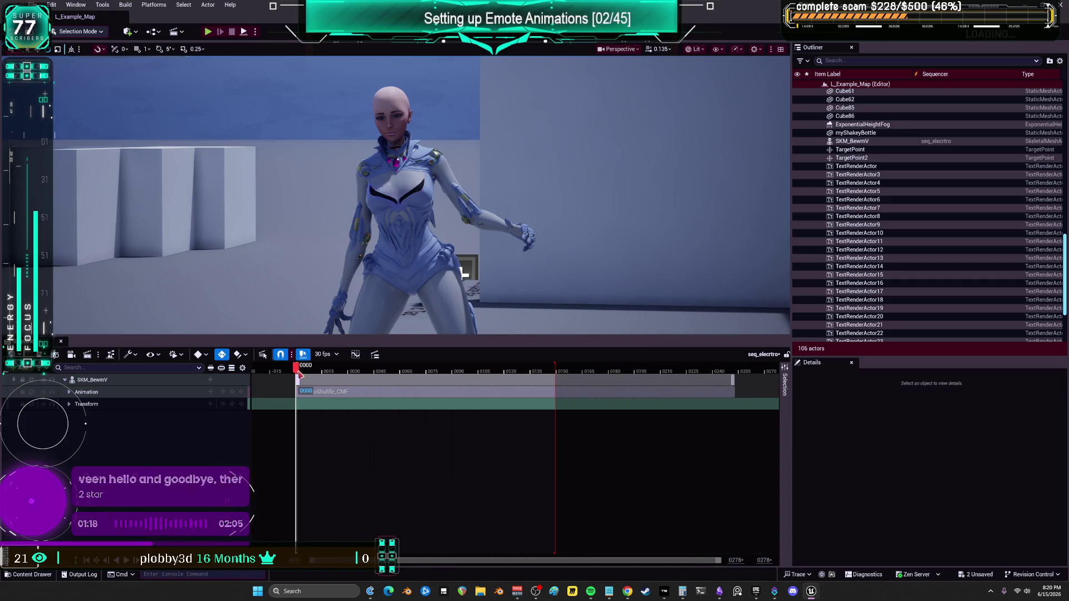
pyautogui.press('space')
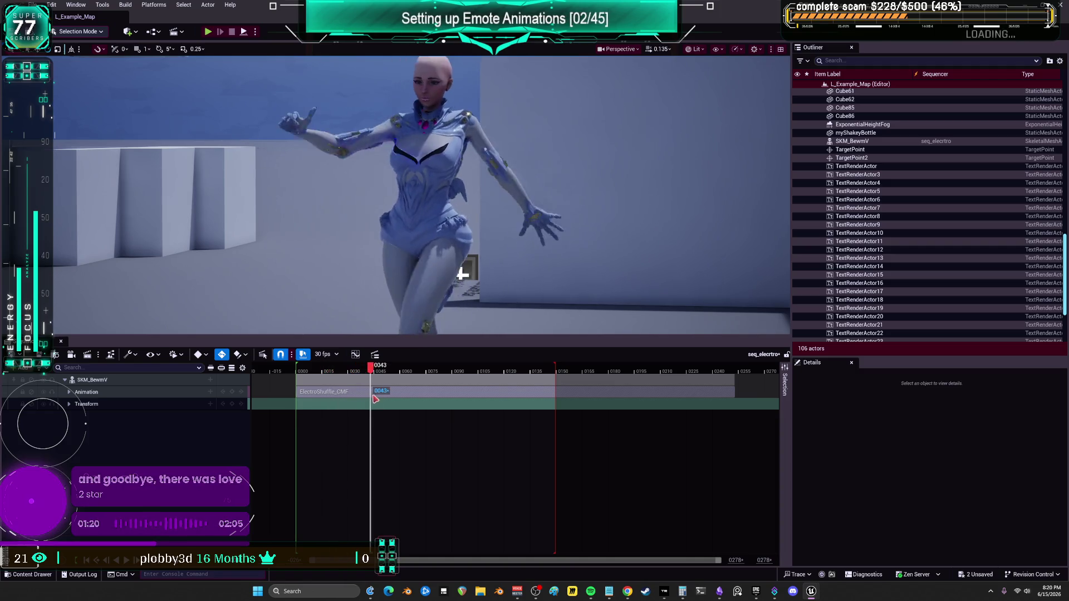
pyautogui.moveTo(445, 310); pyautogui.dragTo(446, 284)
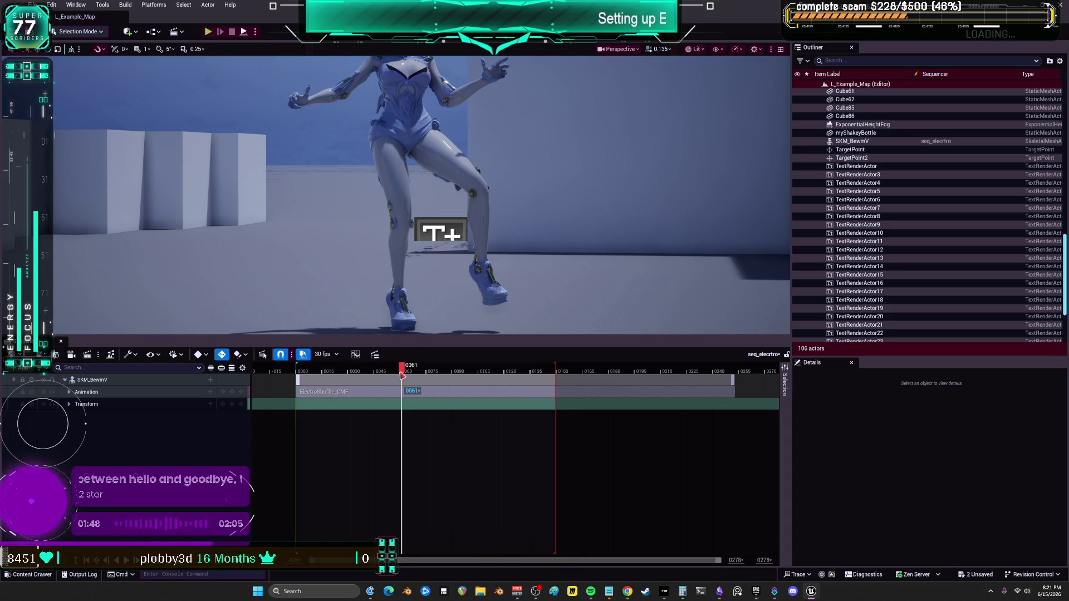
pyautogui.moveTo(403, 372); pyautogui.dragTo(296, 372)
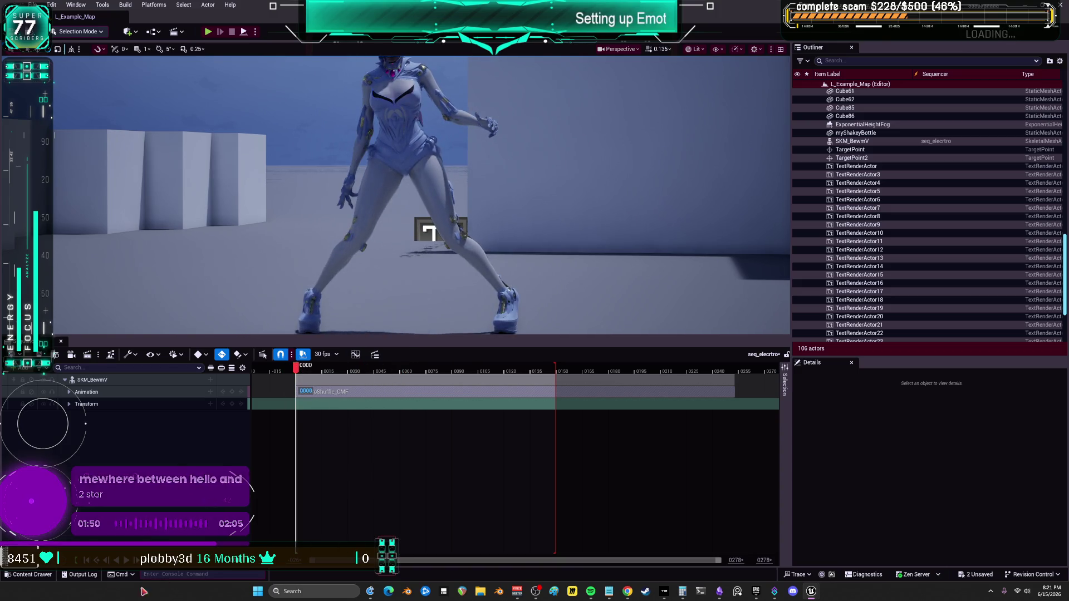
pyautogui.click(44, 577)
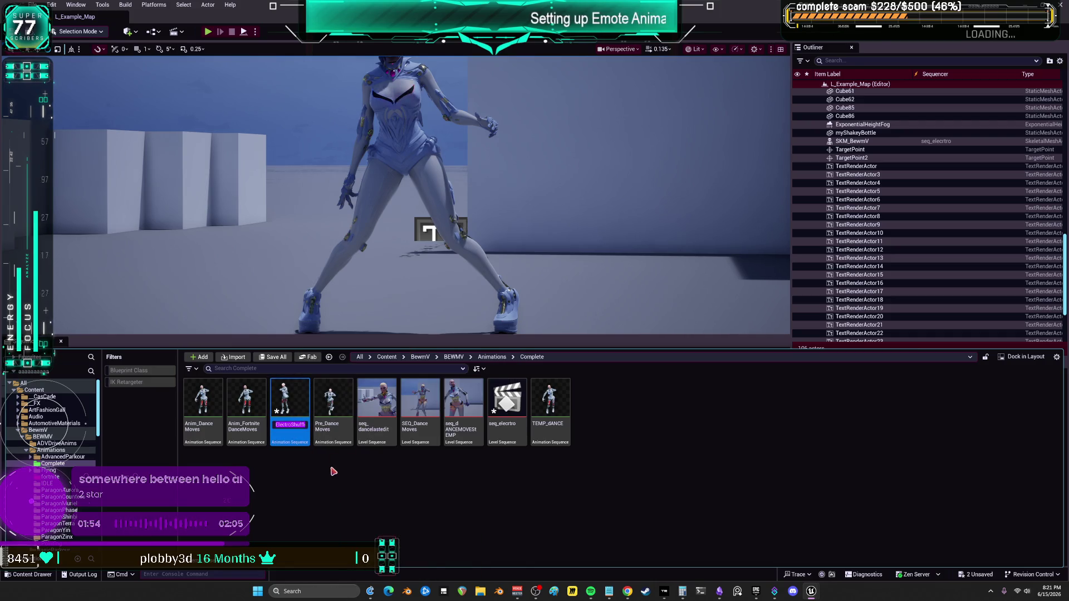
# Rename the emote animation to seqElectroShuffle_CMF.
pyautogui.press('F2')
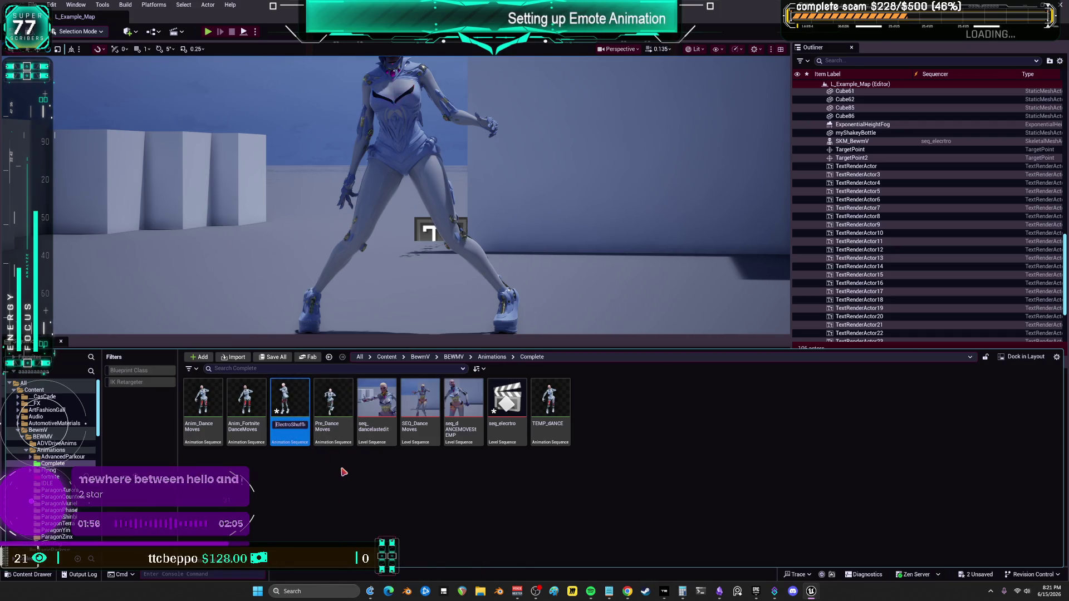
pyautogui.hotkey('ctrl', 'a')
pyautogui.press('Home')
pyautogui.write('seq')
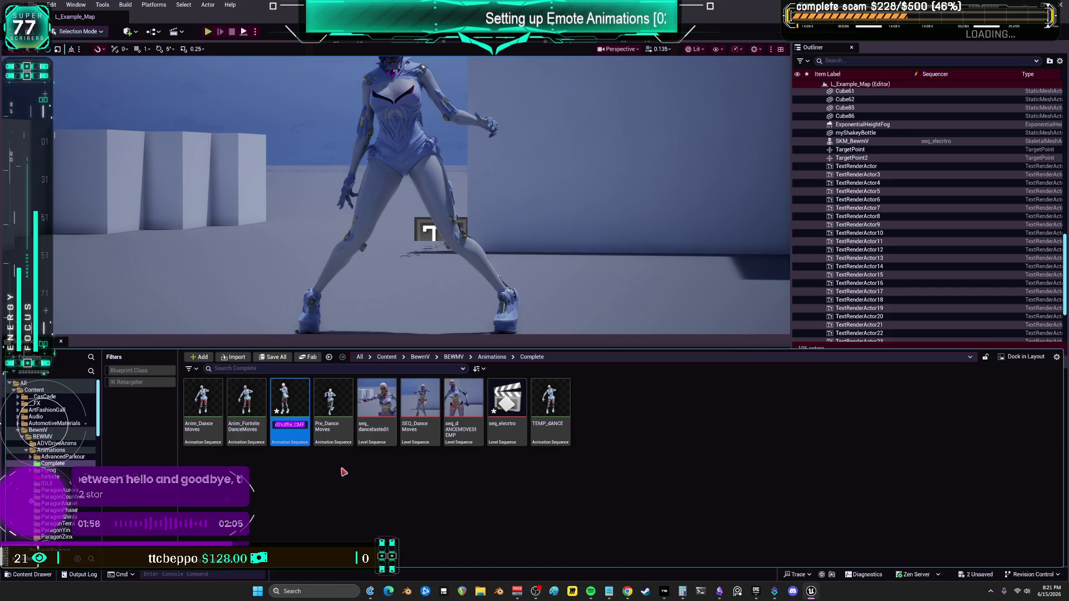
pyautogui.press('Return')
pyautogui.click(463, 403)
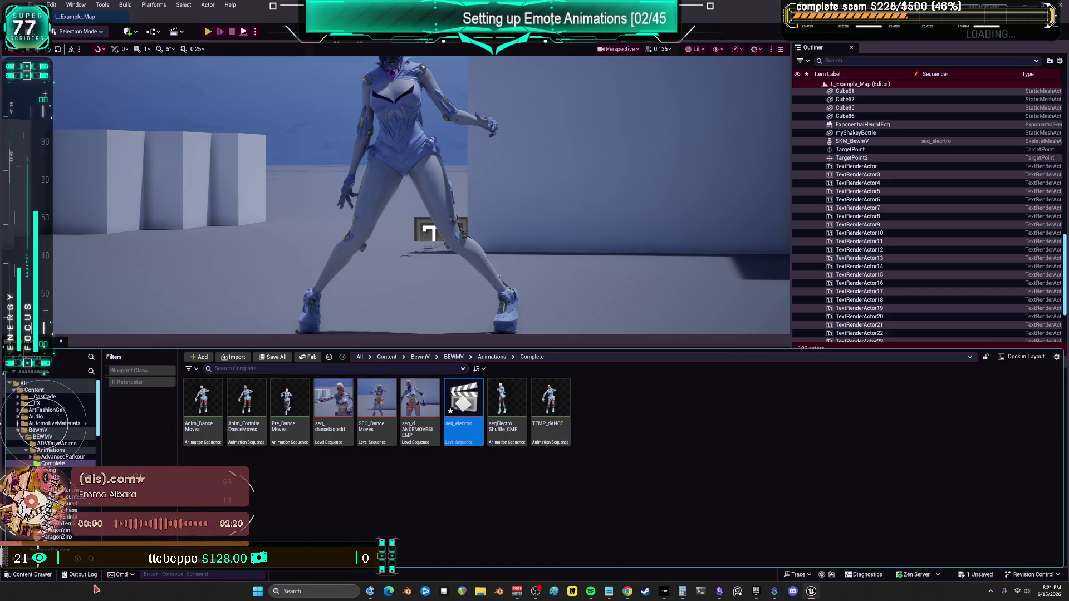
# Reopen seq_elecrtro and set the playback range to end at frame 0253.
pyautogui.doubleClick(468, 402)
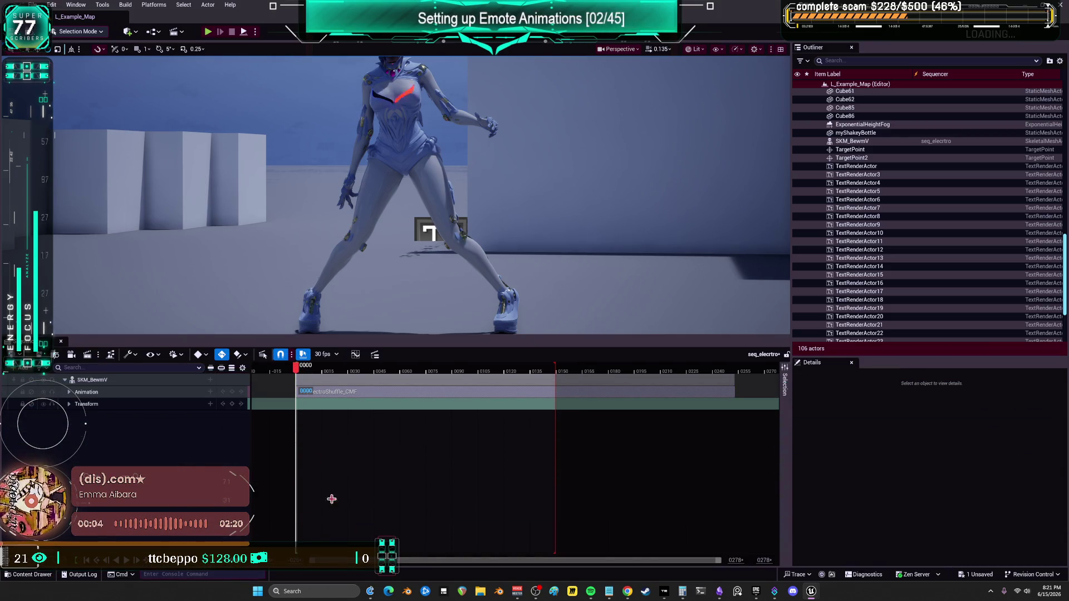
pyautogui.moveTo(705, 565)
pyautogui.mouseDown()
pyautogui.moveTo(485, 571)
pyautogui.moveTo(495, 574)
pyautogui.mouseUp()
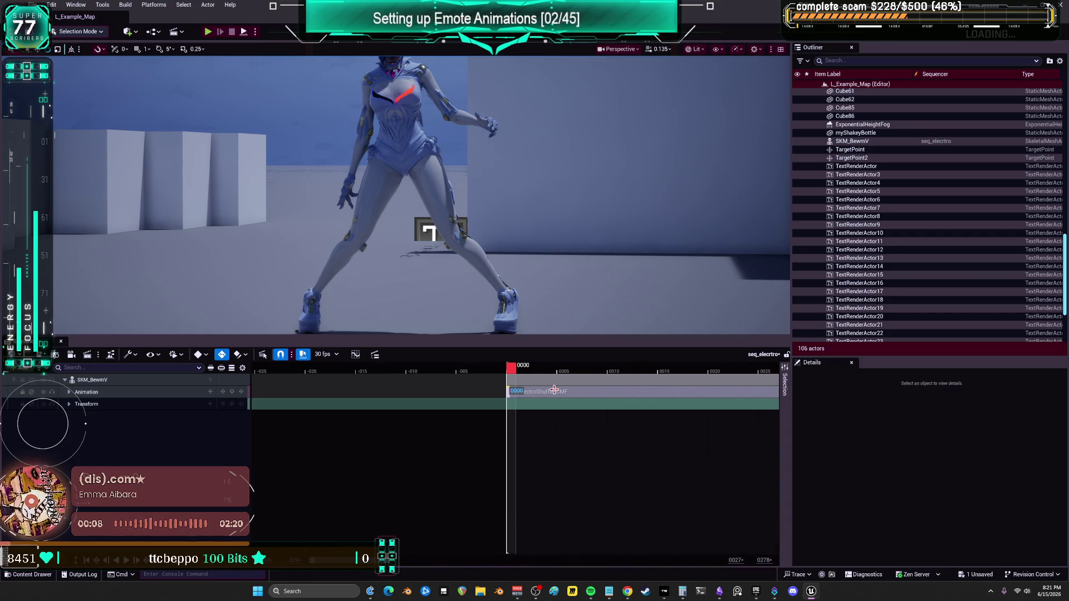
pyautogui.press('space')
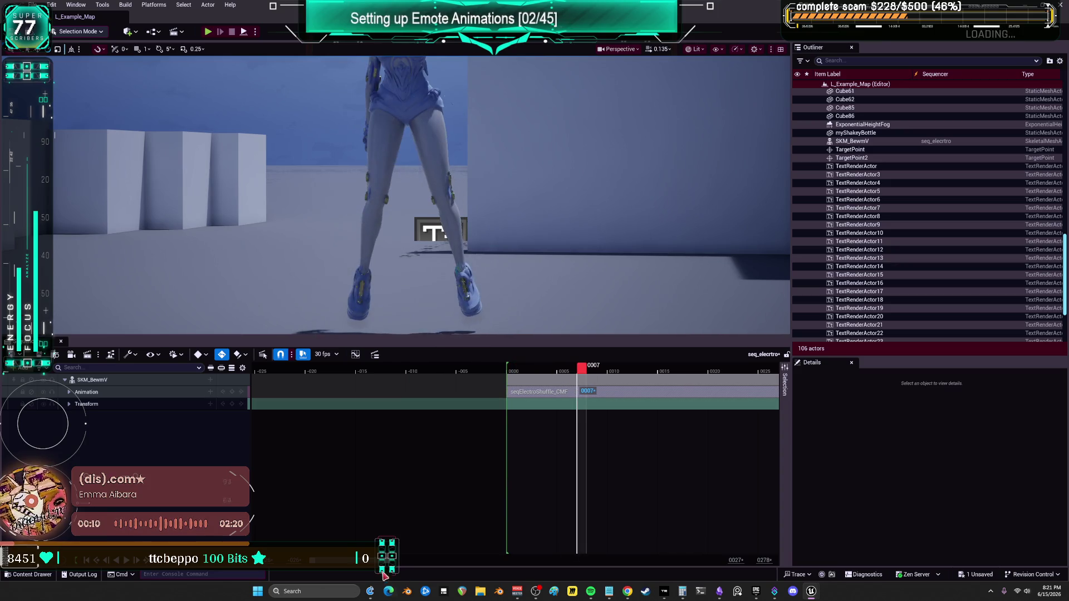
pyautogui.moveTo(384, 576); pyautogui.dragTo(614, 564)
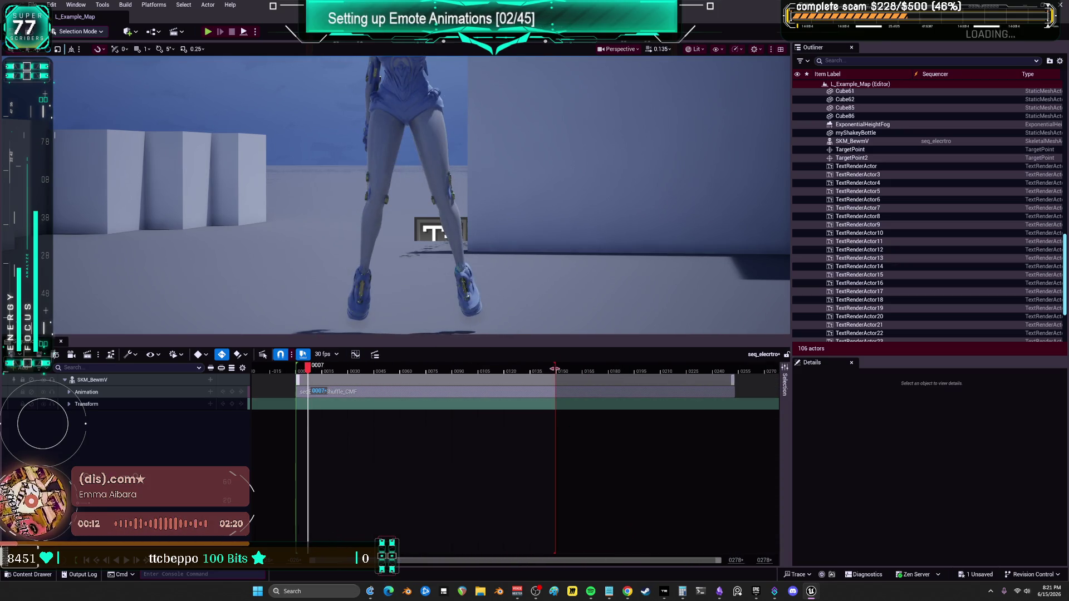
pyautogui.moveTo(561, 365); pyautogui.dragTo(732, 372)
pyautogui.click(726, 371)
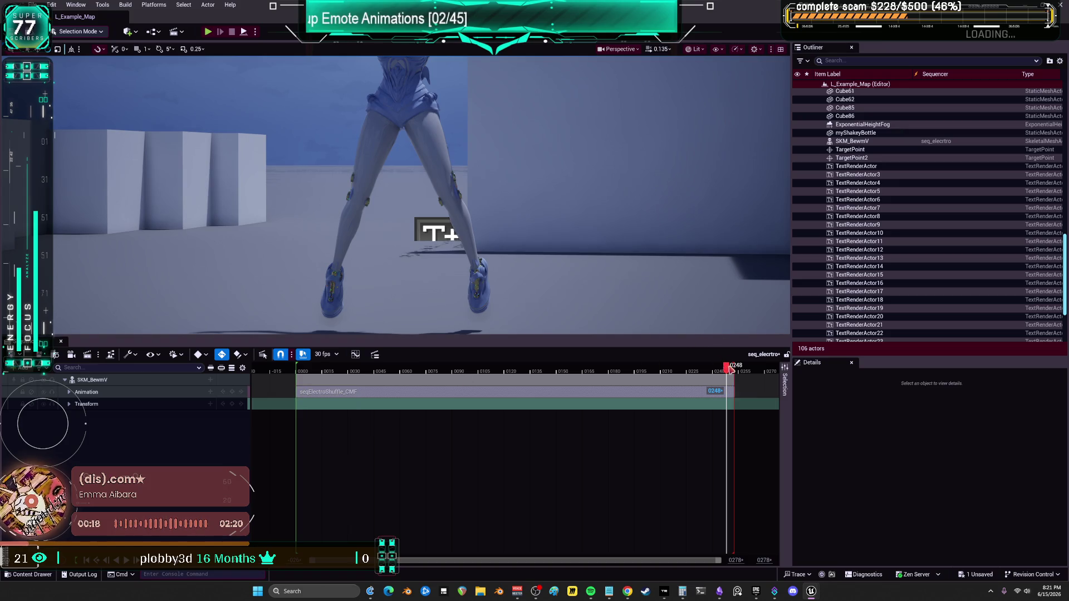
pyautogui.moveTo(730, 369); pyautogui.dragTo(738, 372)
pyautogui.rightClick(738, 372)
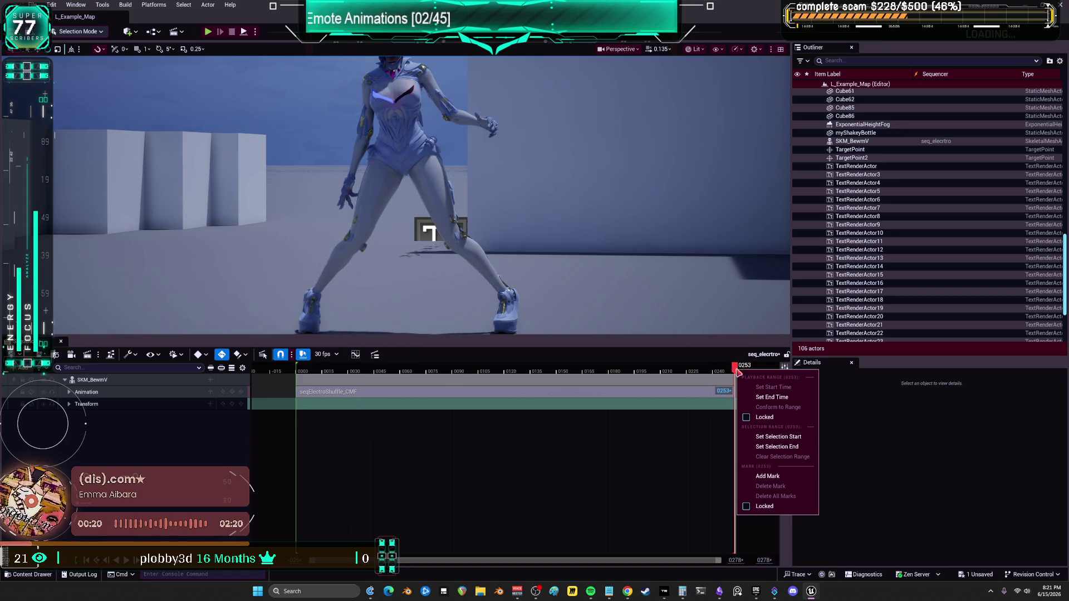
pyautogui.click(773, 399)
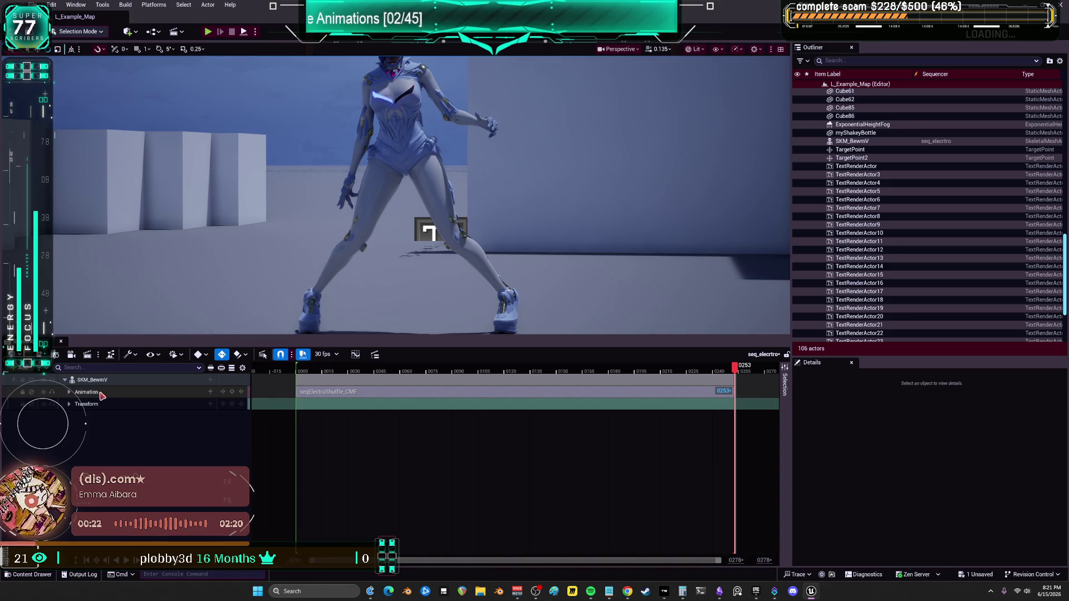
# Bake SKM_BewmV's animation to the CR_Mannequin_BodyBewmPOINTER control rig and scrub the result.
pyautogui.rightClick(120, 382)
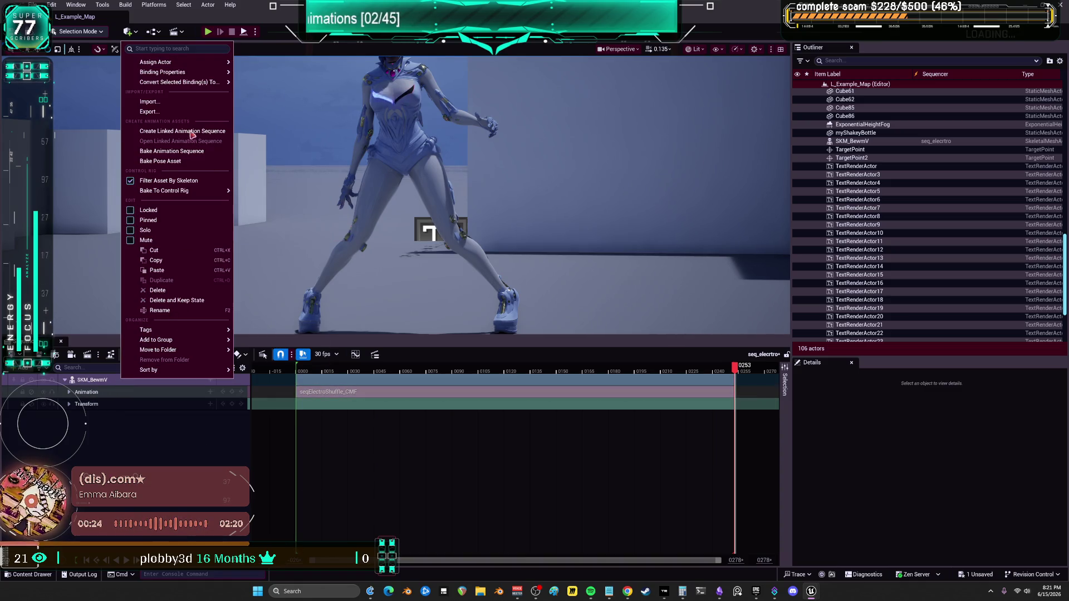
pyautogui.moveTo(195, 74)
pyautogui.moveTo(223, 191)
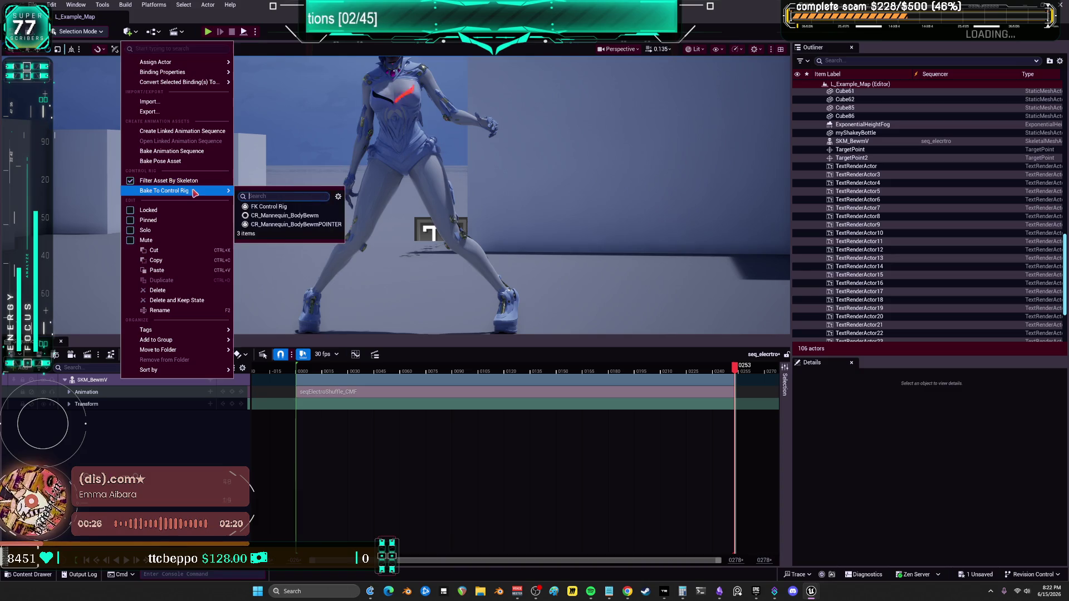
pyautogui.click(284, 223)
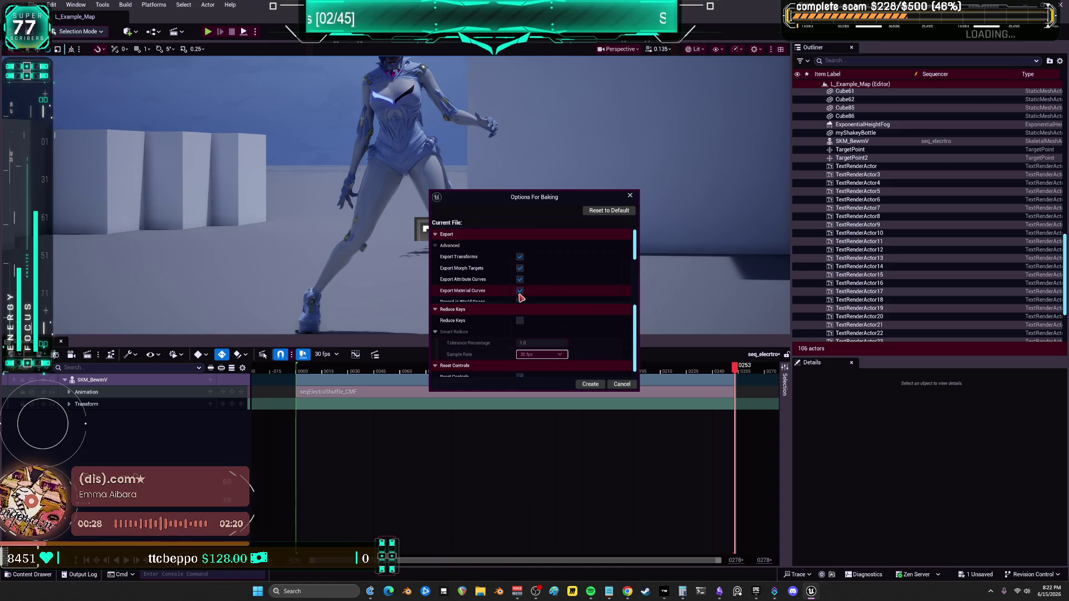
pyautogui.click(590, 385)
pyautogui.moveTo(313, 372)
pyautogui.mouseDown()
pyautogui.moveTo(443, 391)
pyautogui.moveTo(655, 391)
pyautogui.mouseUp()
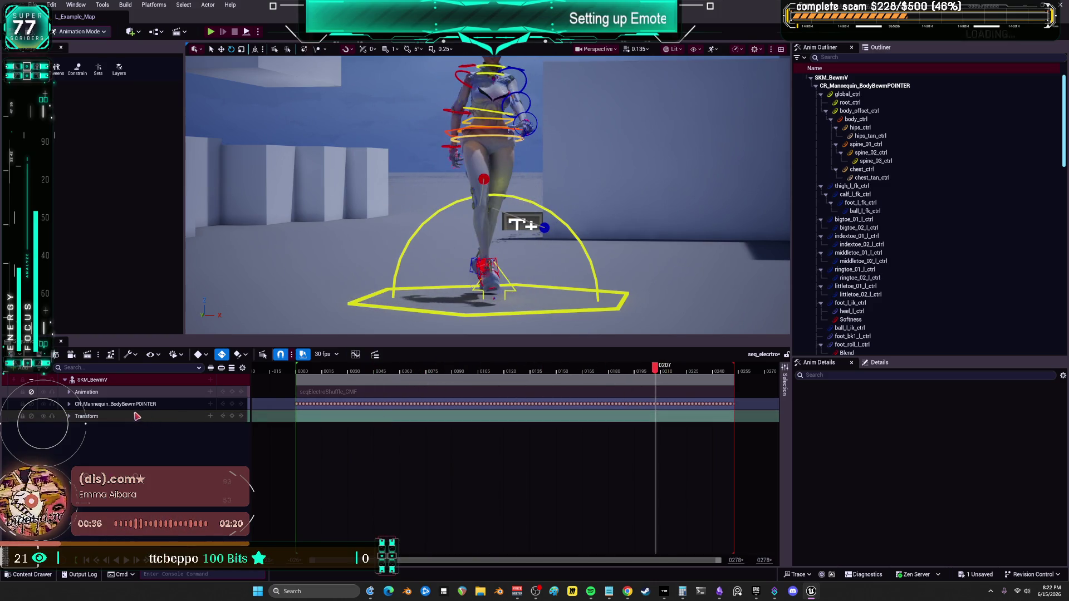
# Add an additive layer to the rig track, go to frame 0 and select foot_r_ik_ctrl.
pyautogui.click(200, 406)
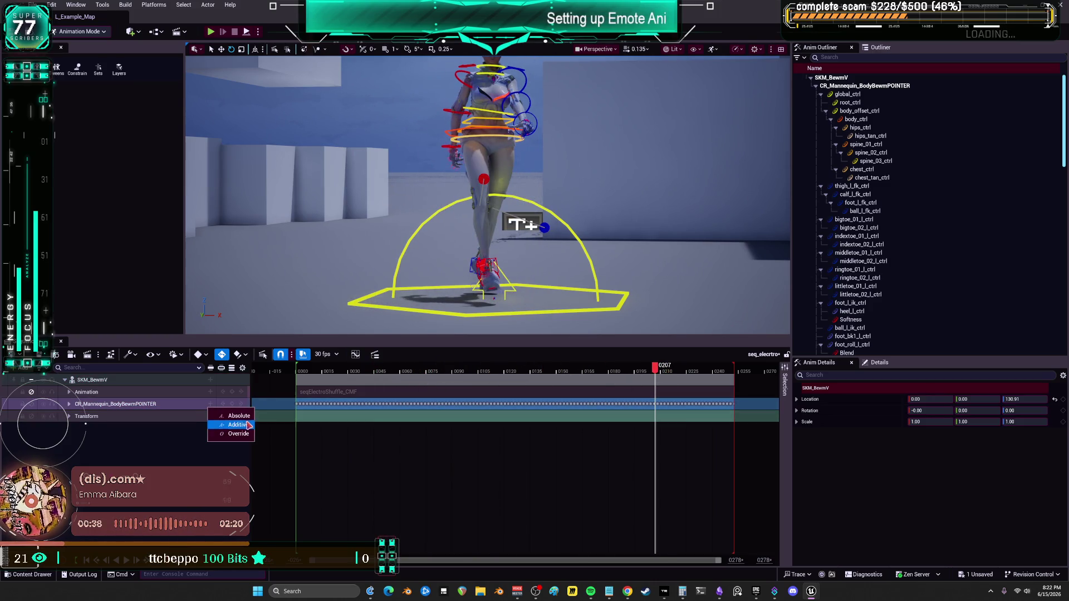
pyautogui.click(239, 425)
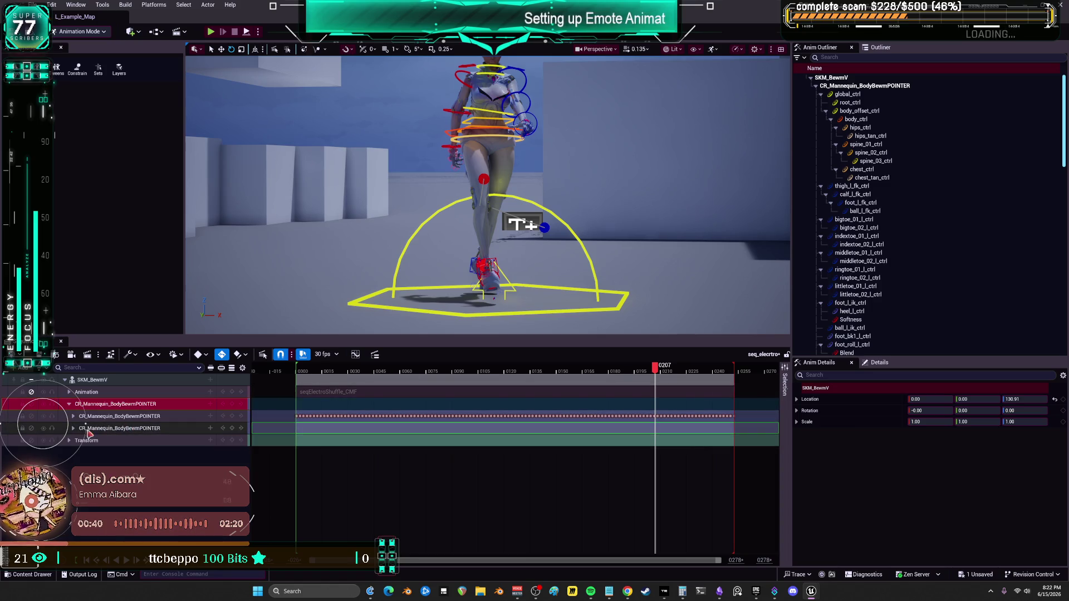
pyautogui.click(300, 372)
pyautogui.moveTo(300, 374); pyautogui.dragTo(299, 375)
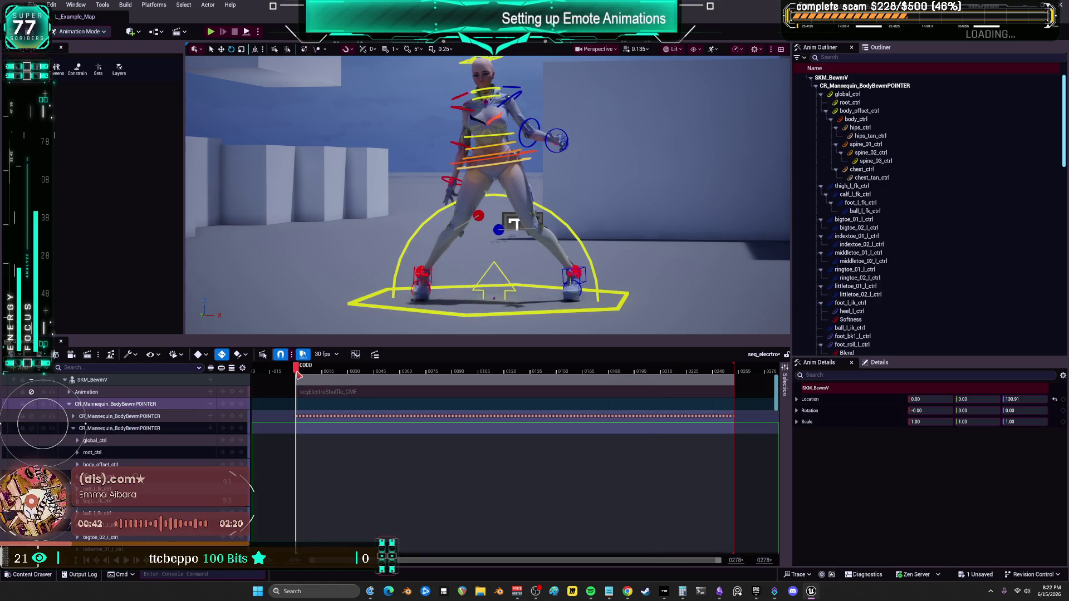
pyautogui.click(419, 271)
pyautogui.scroll(3, 562, 186)
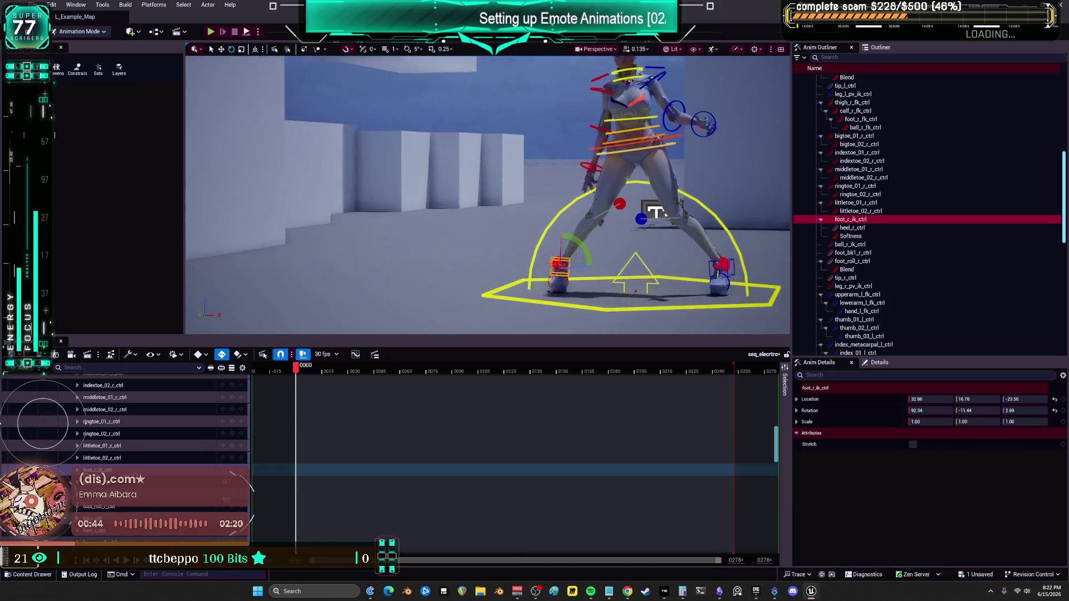
# Key the right-foot IK control at frame 0 and reposition it to add a key at frame 14.
pyautogui.scroll(10, 548, 188)
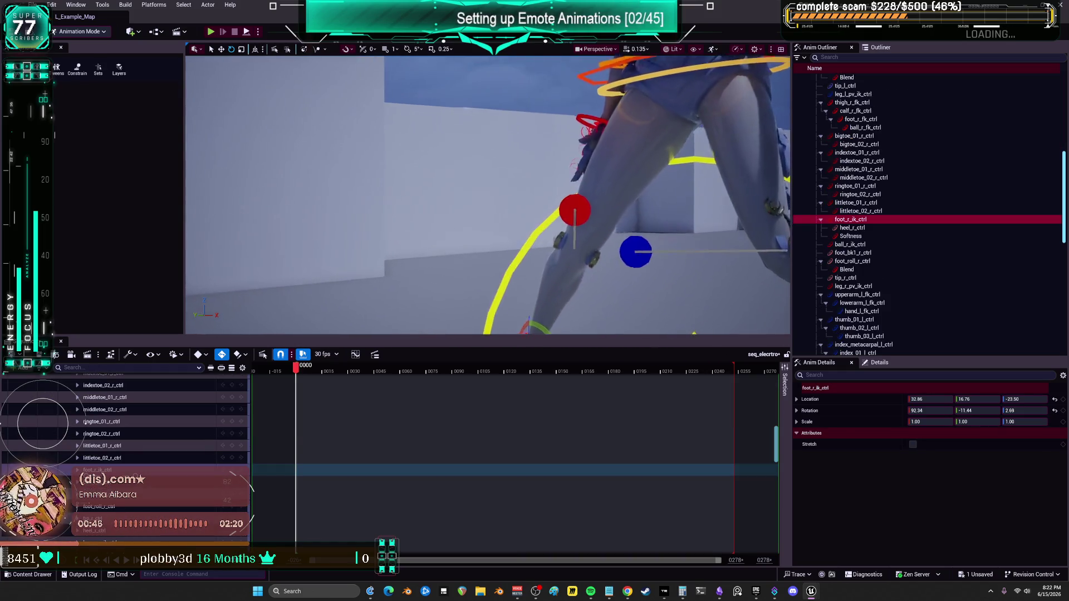
pyautogui.scroll(5, 478, 274)
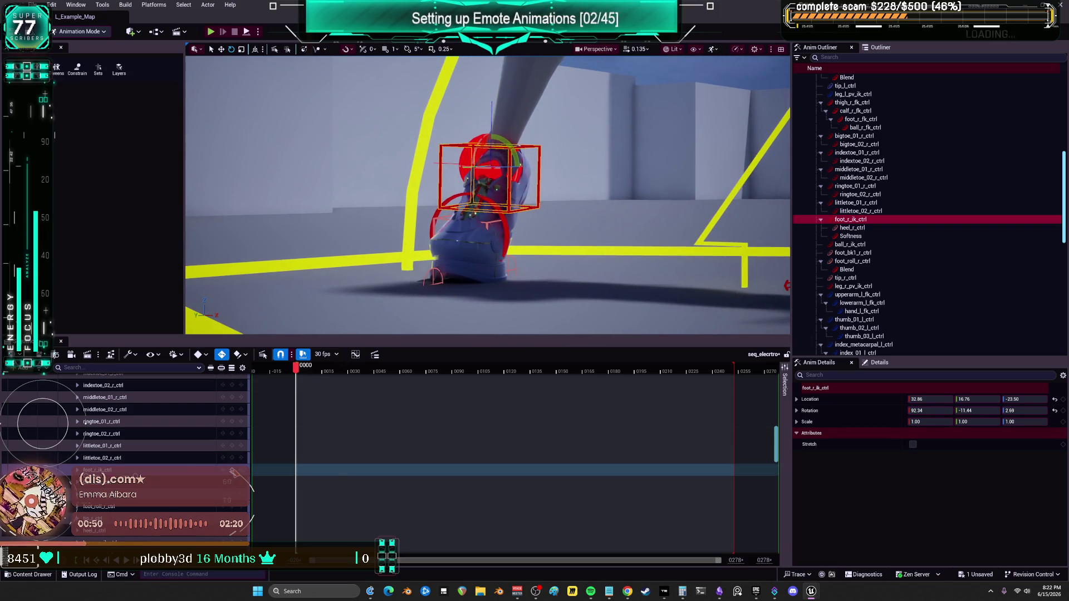
pyautogui.click(232, 471)
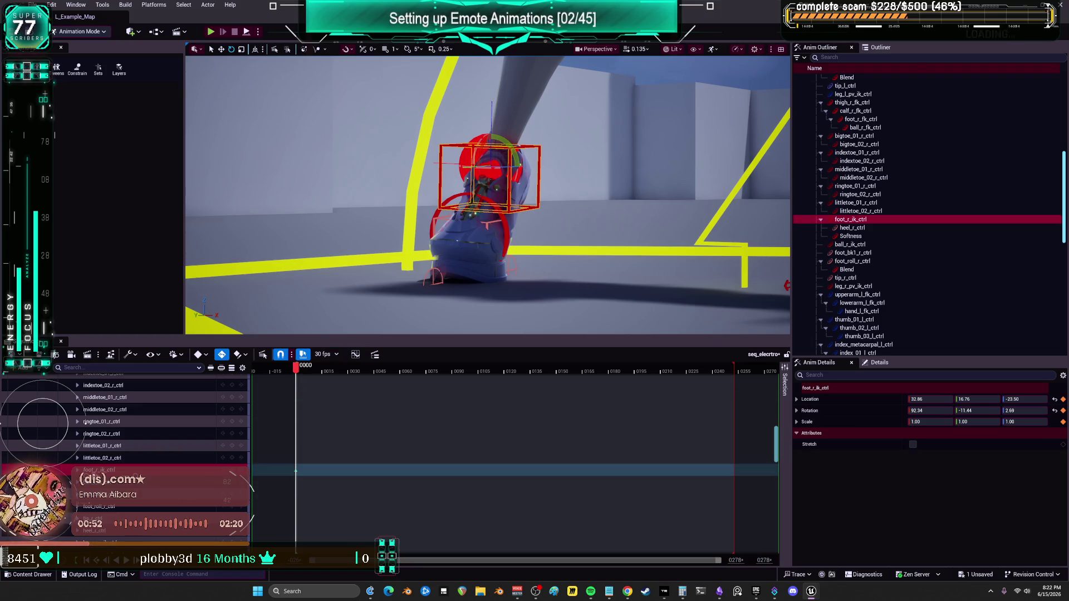
pyautogui.moveTo(488, 195); pyautogui.dragTo(535, 179)
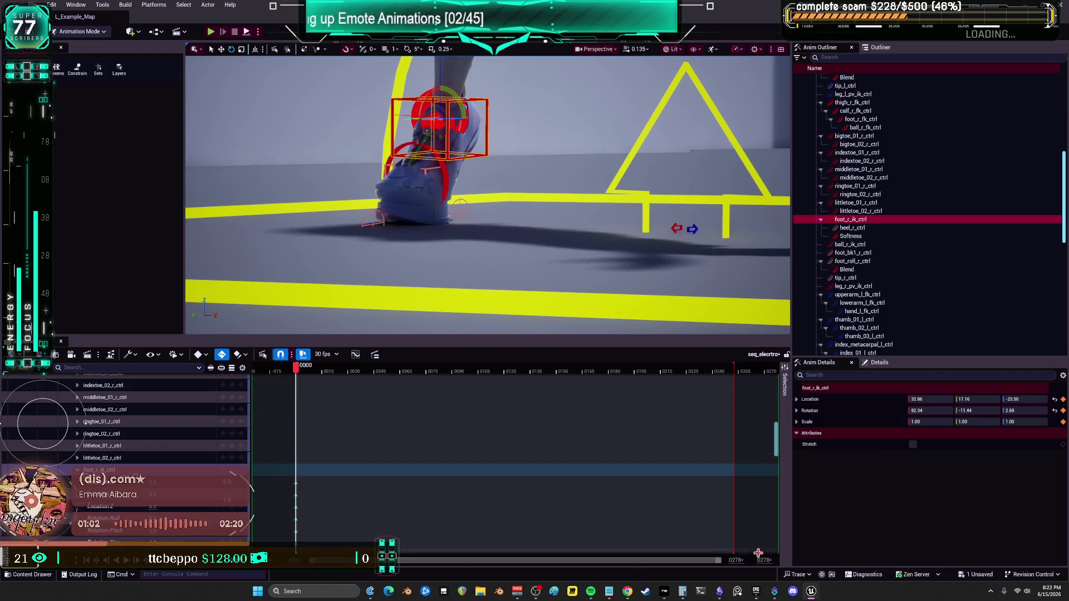
pyautogui.moveTo(720, 564); pyautogui.dragTo(462, 561)
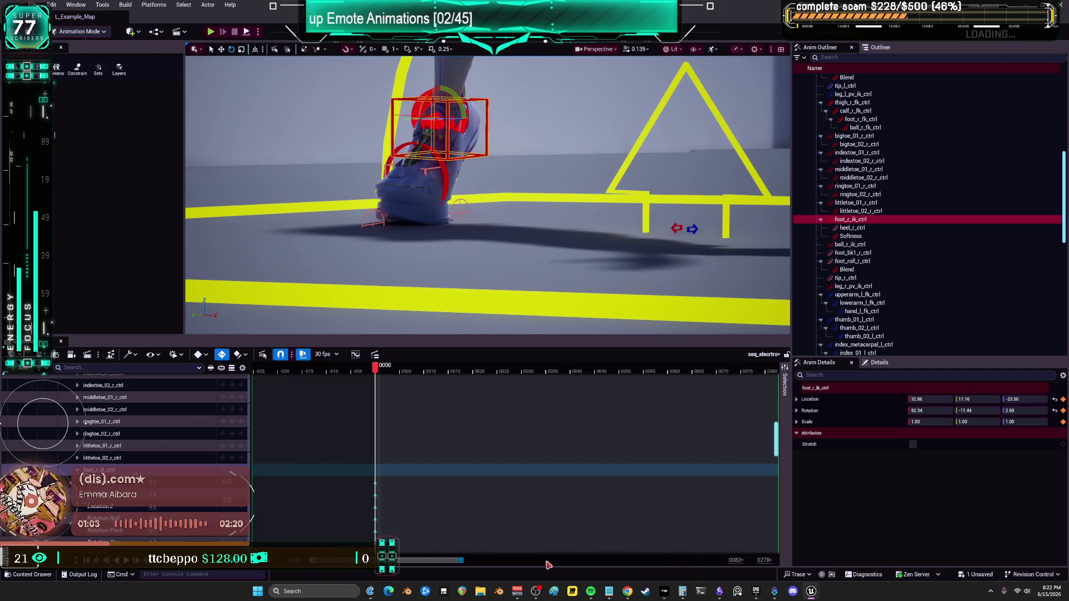
pyautogui.click(389, 373)
pyautogui.moveTo(390, 377)
pyautogui.mouseDown()
pyautogui.moveTo(459, 380)
pyautogui.moveTo(449, 384)
pyautogui.mouseUp()
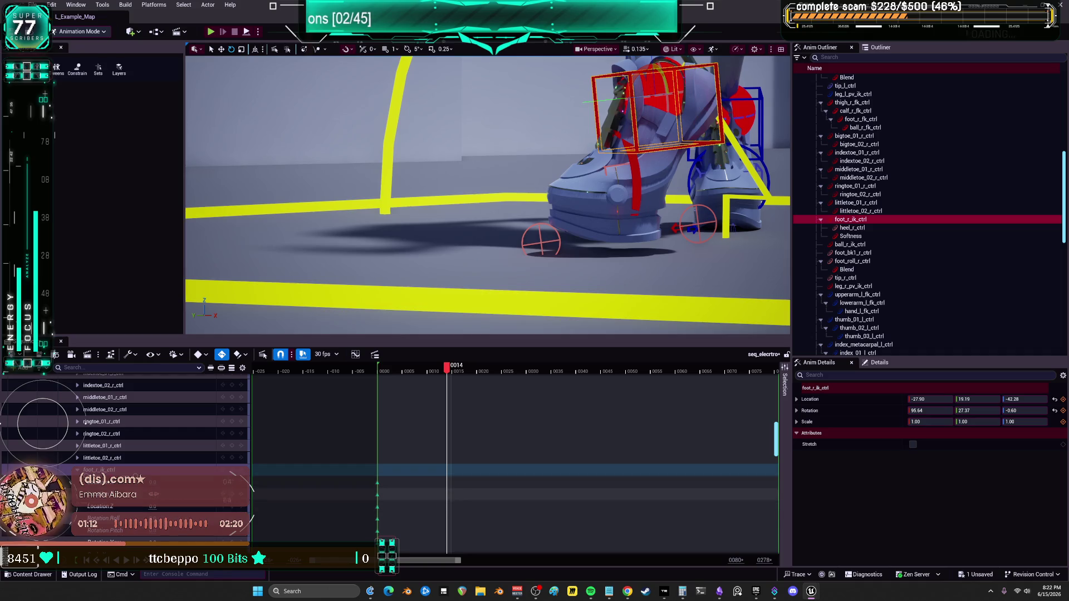
pyautogui.moveTo(980, 400); pyautogui.dragTo(969, 399)
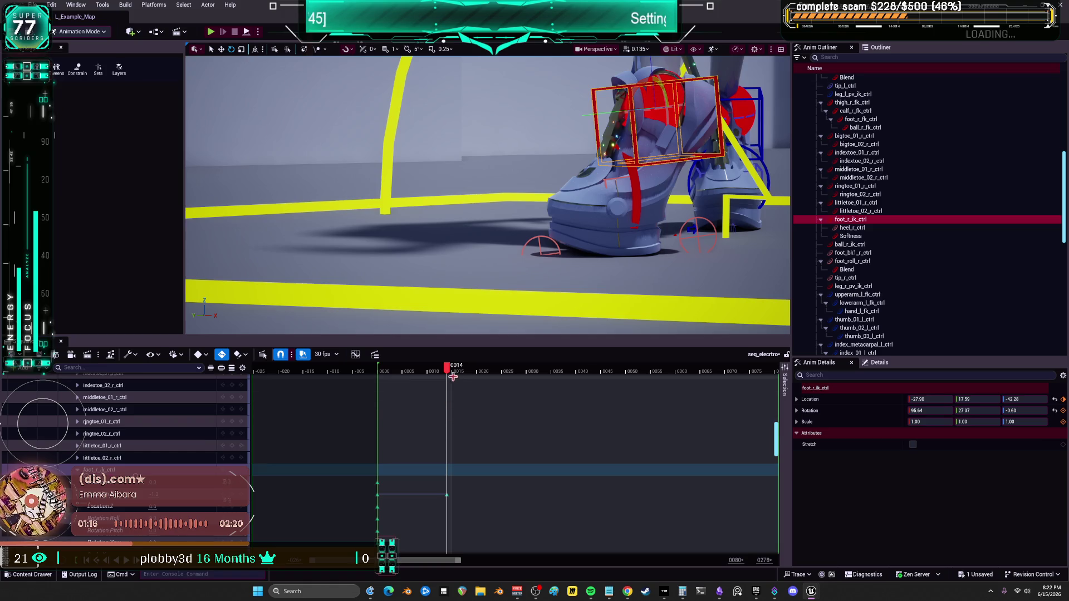
# Nudge the right foot to add a key at frame 20, then review both feet.
pyautogui.moveTo(450, 380); pyautogui.dragTo(476, 383)
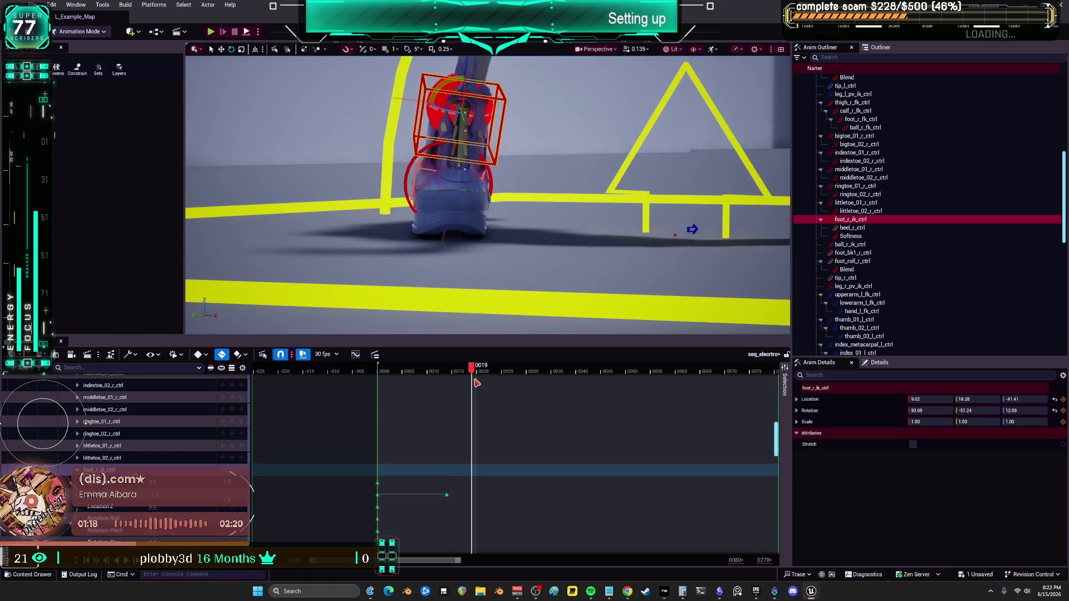
pyautogui.moveTo(479, 234)
pyautogui.mouseDown()
pyautogui.moveTo(465, 151)
pyautogui.moveTo(565, 232)
pyautogui.moveTo(491, 359)
pyautogui.mouseUp()
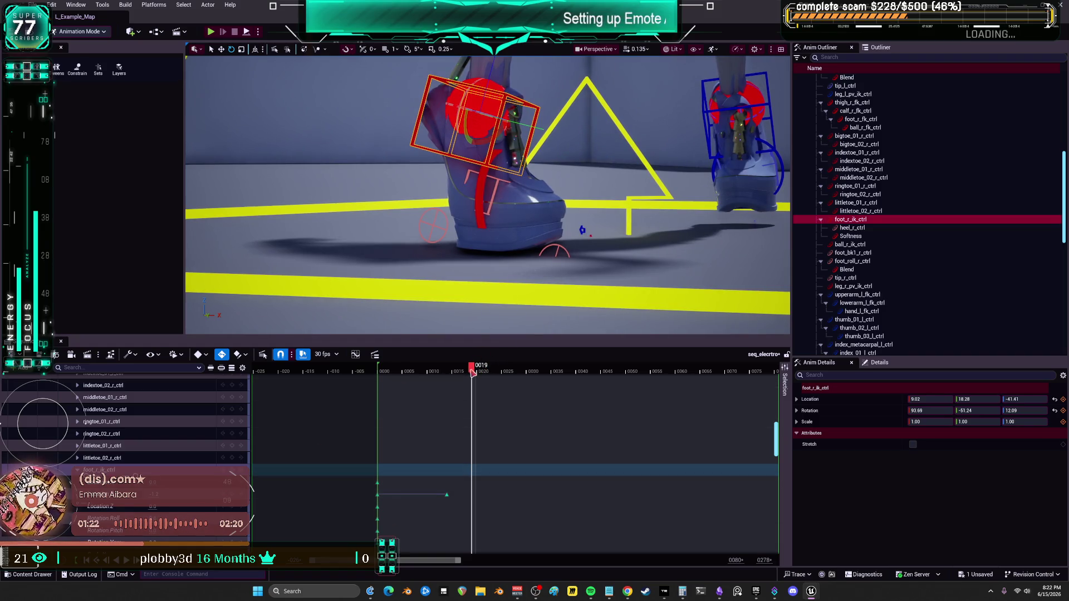
pyautogui.moveTo(477, 372); pyautogui.dragTo(481, 373)
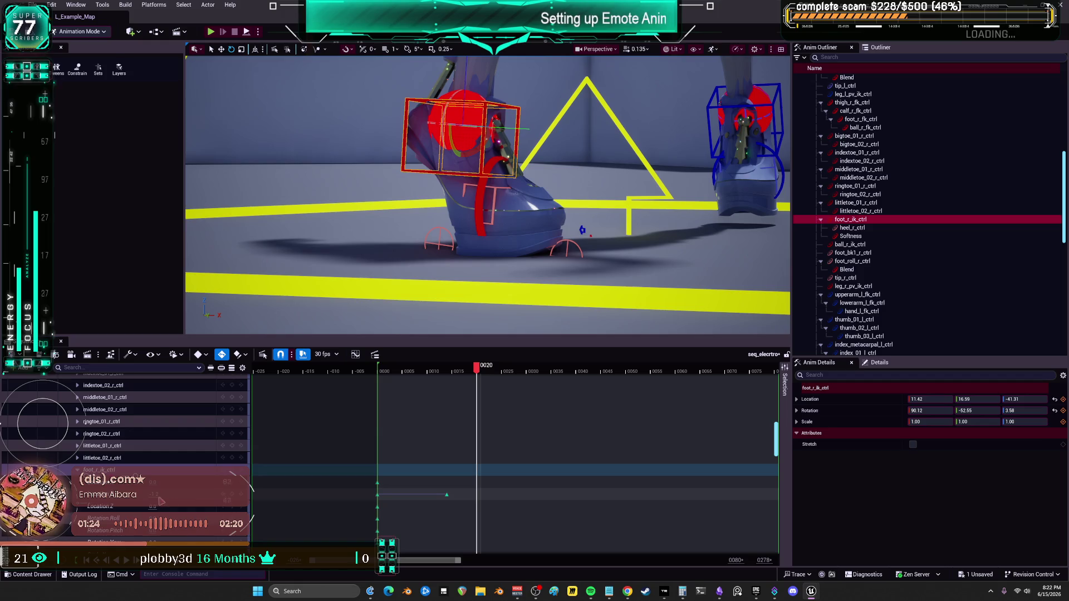
pyautogui.moveTo(583, 231); pyautogui.dragTo(584, 232)
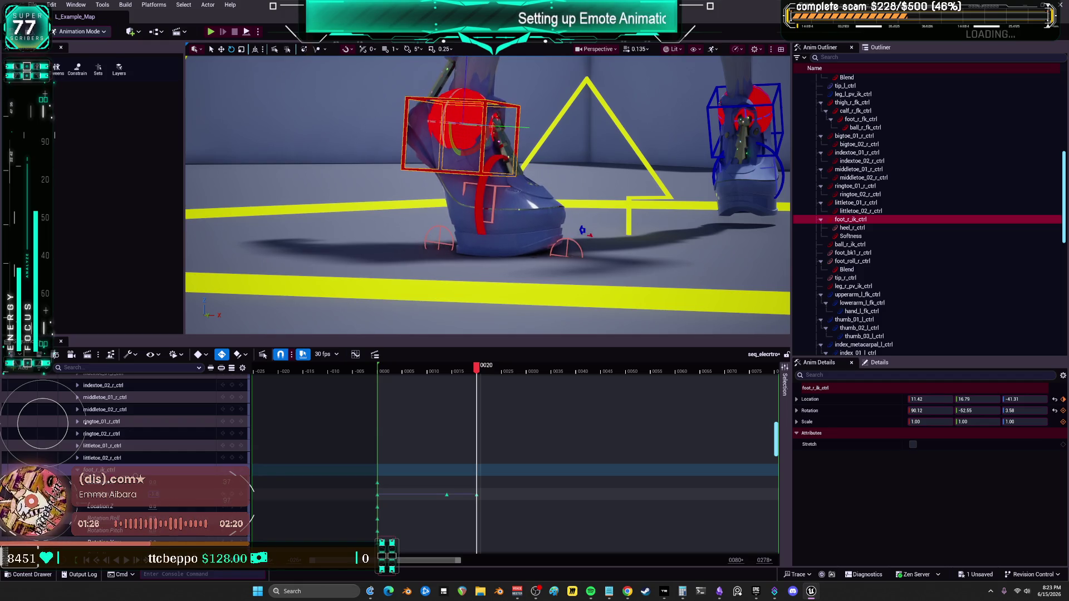
pyautogui.moveTo(482, 373); pyautogui.dragTo(520, 375)
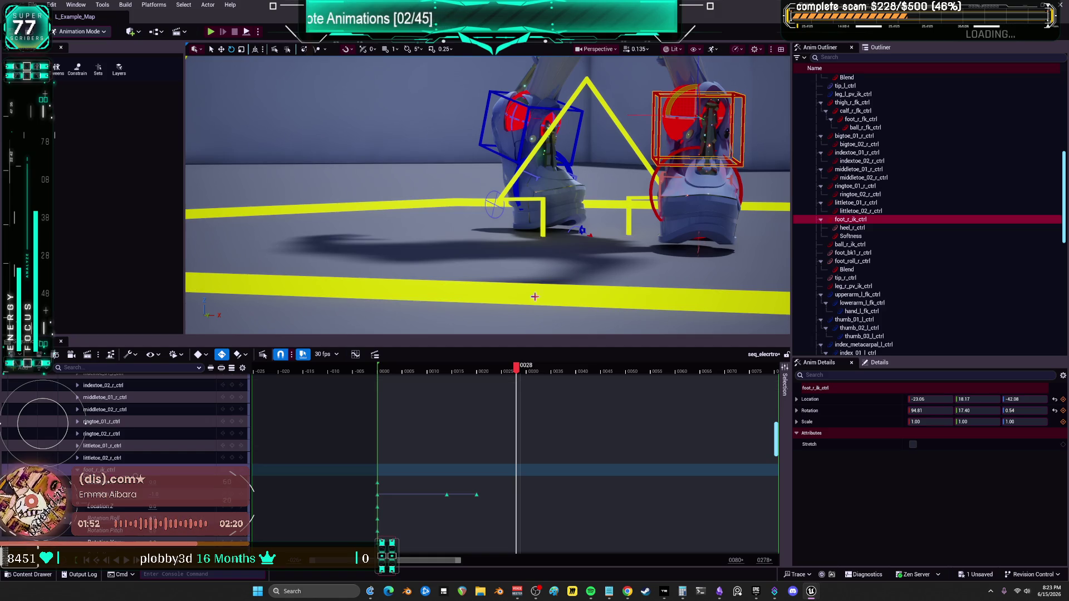
pyautogui.moveTo(762, 234)
pyautogui.mouseDown()
pyautogui.moveTo(529, 112)
pyautogui.moveTo(678, 122)
pyautogui.mouseUp()
pyautogui.click(596, 49)
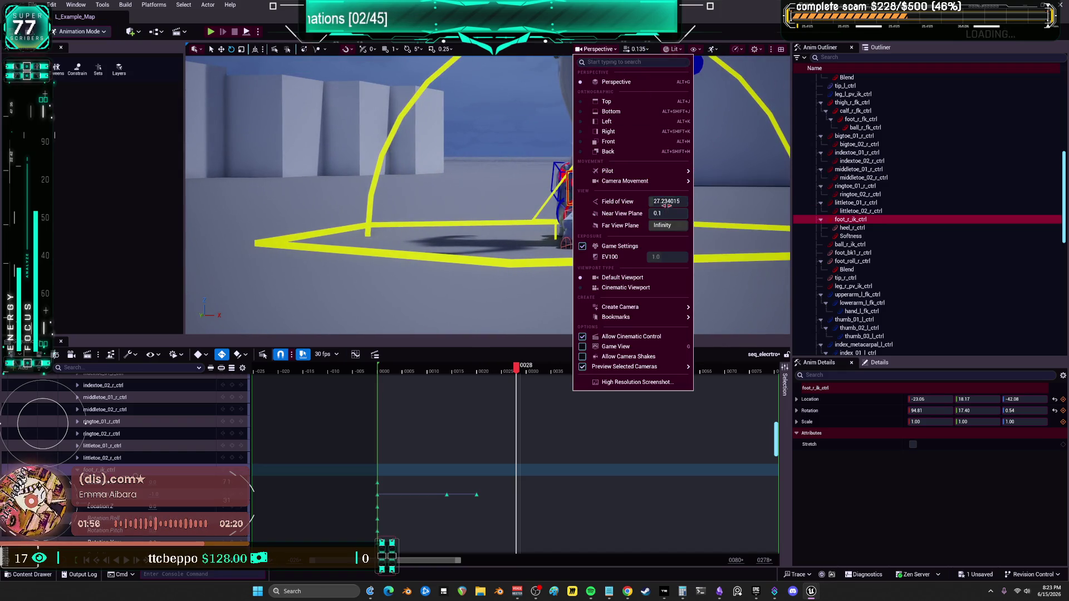
# Change the viewport field of view and key the right foot at frame 21.
pyautogui.moveTo(668, 201); pyautogui.dragTo(671, 201)
pyautogui.click(582, 181)
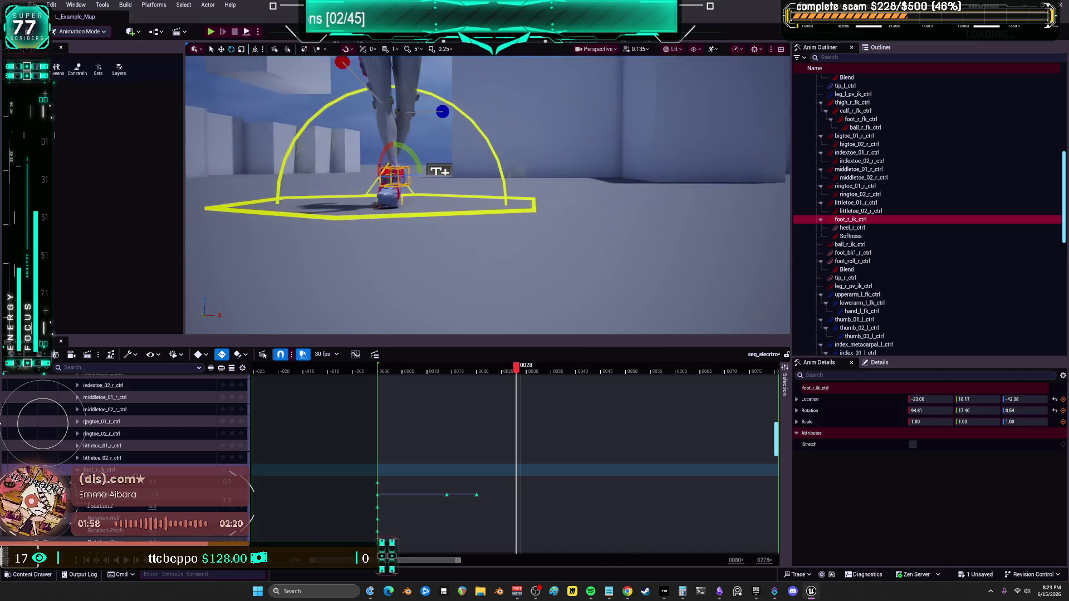
pyautogui.scroll(5, 582, 181)
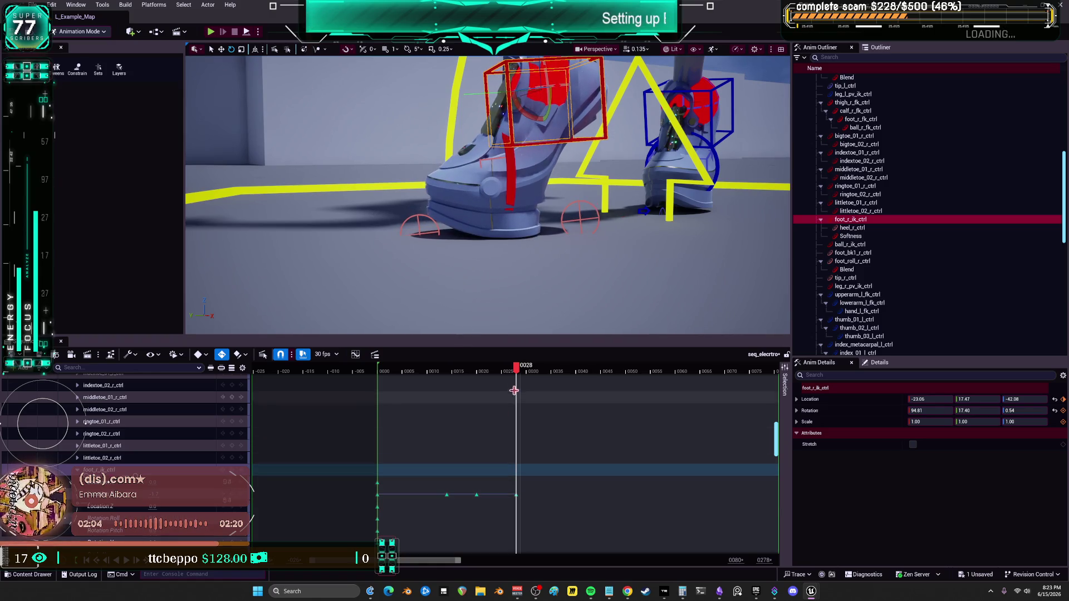
pyautogui.moveTo(517, 369)
pyautogui.mouseDown()
pyautogui.moveTo(467, 373)
pyautogui.moveTo(499, 381)
pyautogui.moveTo(470, 385)
pyautogui.moveTo(488, 390)
pyautogui.mouseUp()
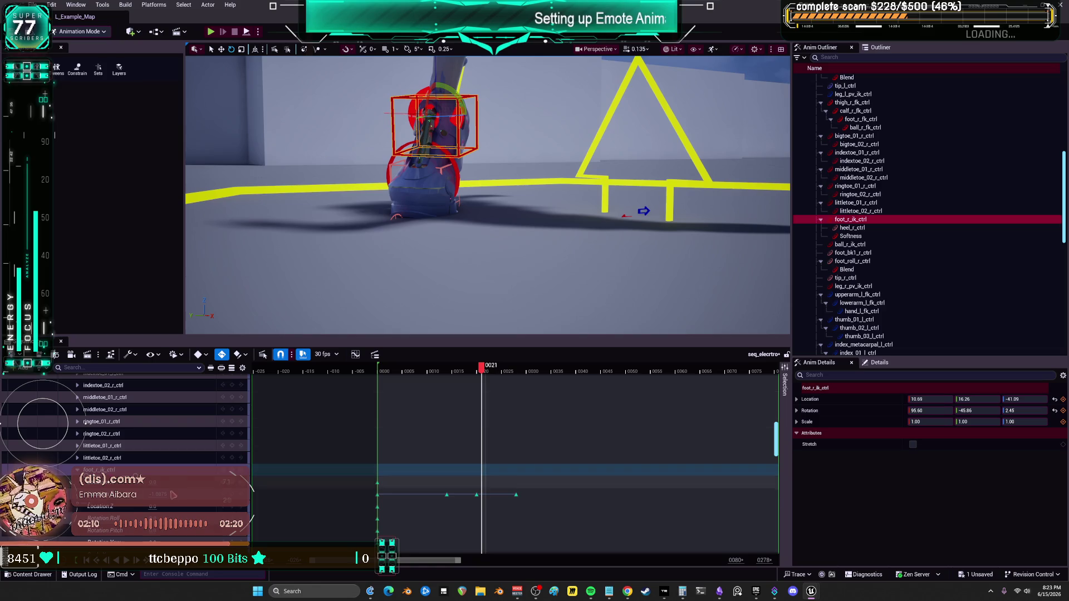
pyautogui.moveTo(974, 400); pyautogui.dragTo(987, 399)
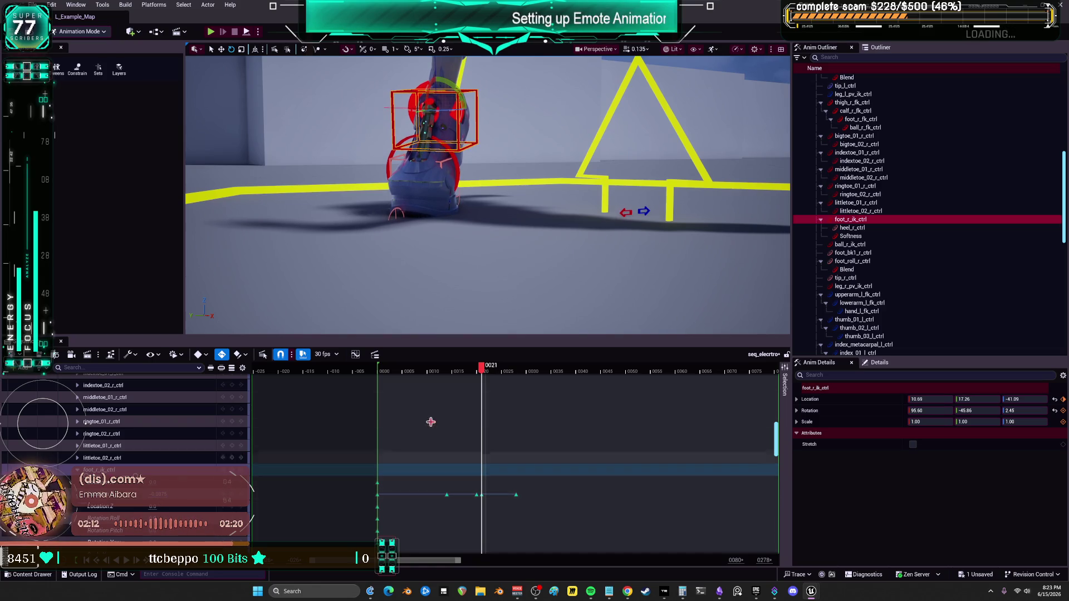
pyautogui.moveTo(495, 371)
pyautogui.mouseDown()
pyautogui.moveTo(548, 373)
pyautogui.moveTo(538, 376)
pyautogui.mouseUp()
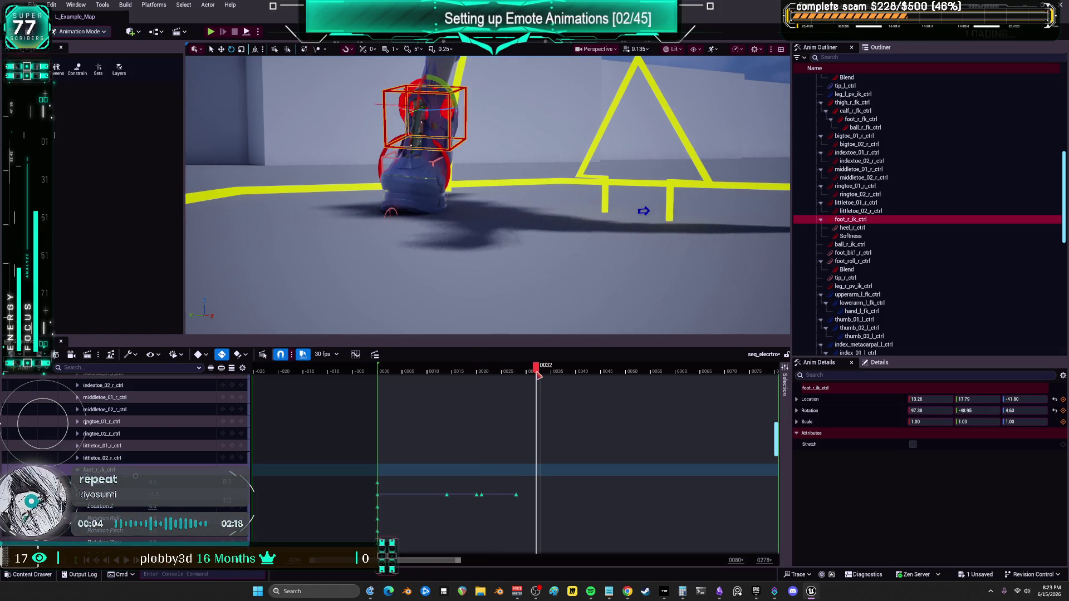
pyautogui.click(473, 495)
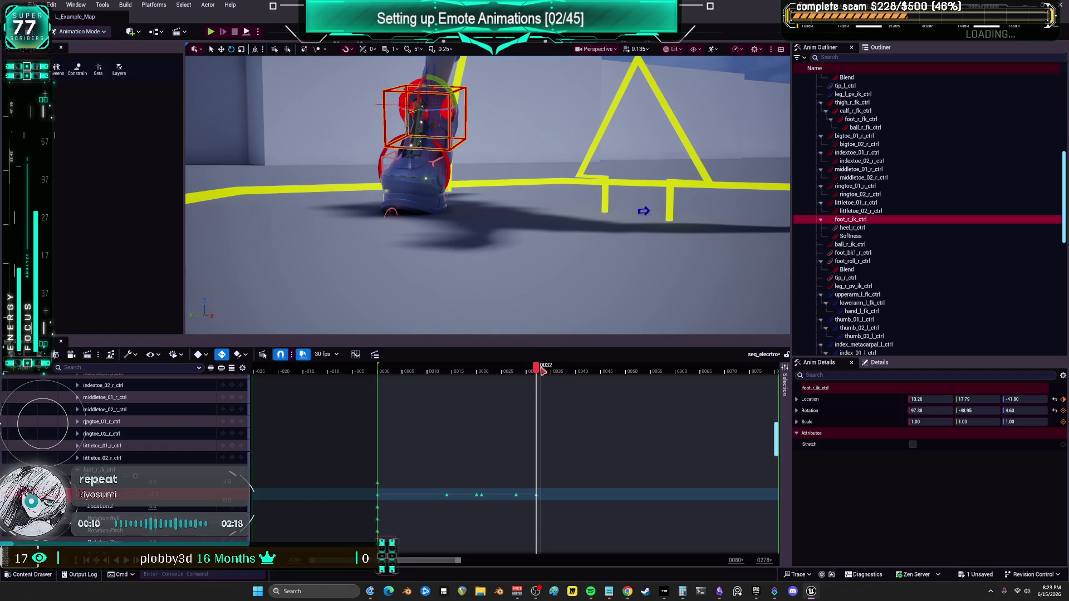
# Adjust the right-foot control to add keys at frames 34 and 33.
pyautogui.moveTo(543, 372); pyautogui.dragTo(549, 375)
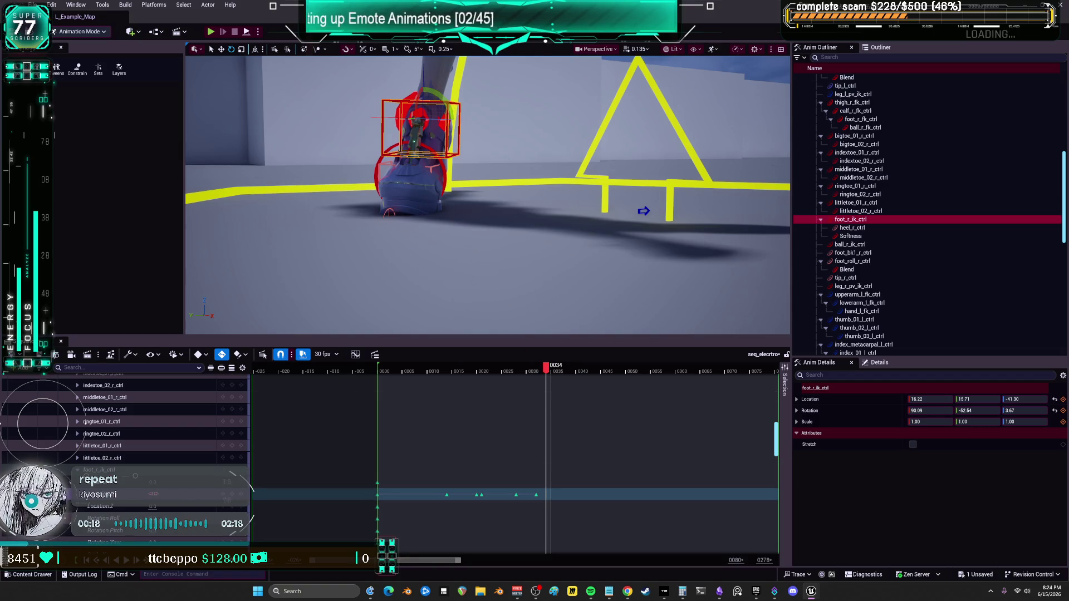
pyautogui.moveTo(405, 228); pyautogui.dragTo(405, 216)
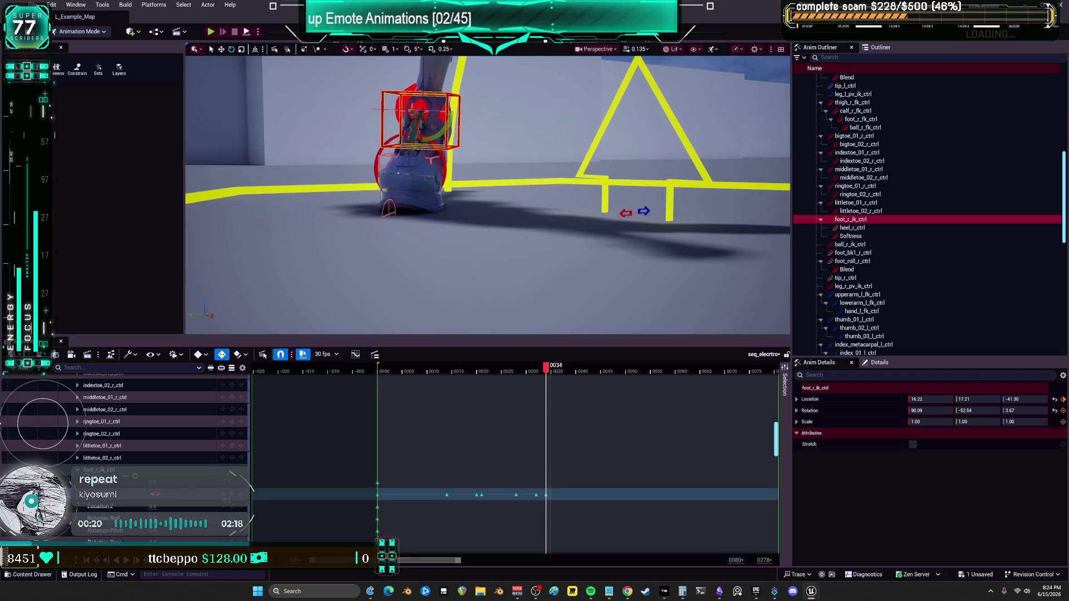
pyautogui.moveTo(547, 371)
pyautogui.mouseDown()
pyautogui.moveTo(534, 369)
pyautogui.moveTo(551, 370)
pyautogui.moveTo(543, 375)
pyautogui.mouseUp()
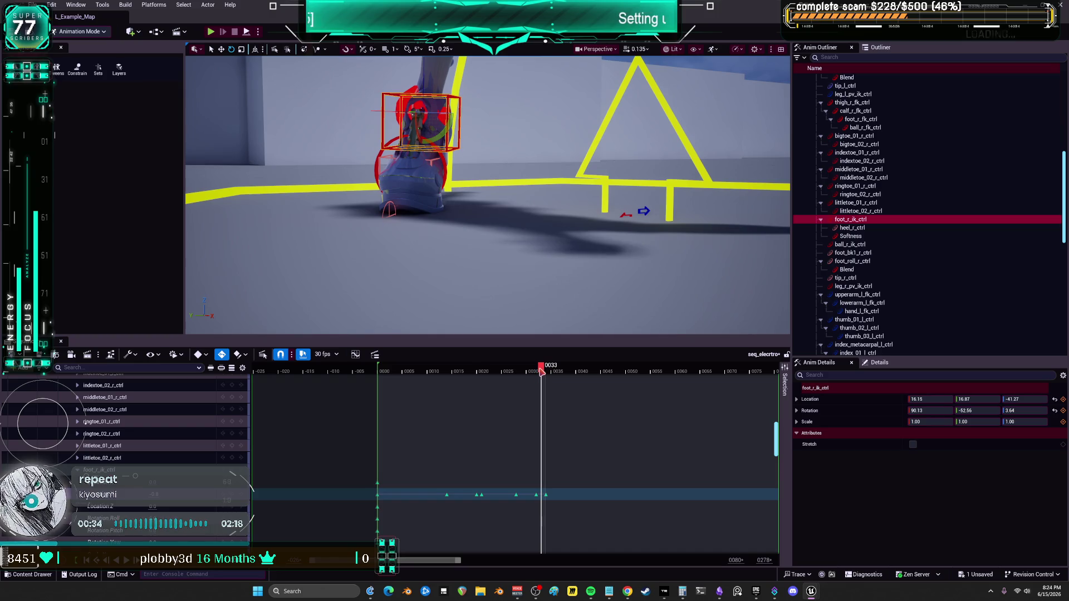
pyautogui.press('Left')
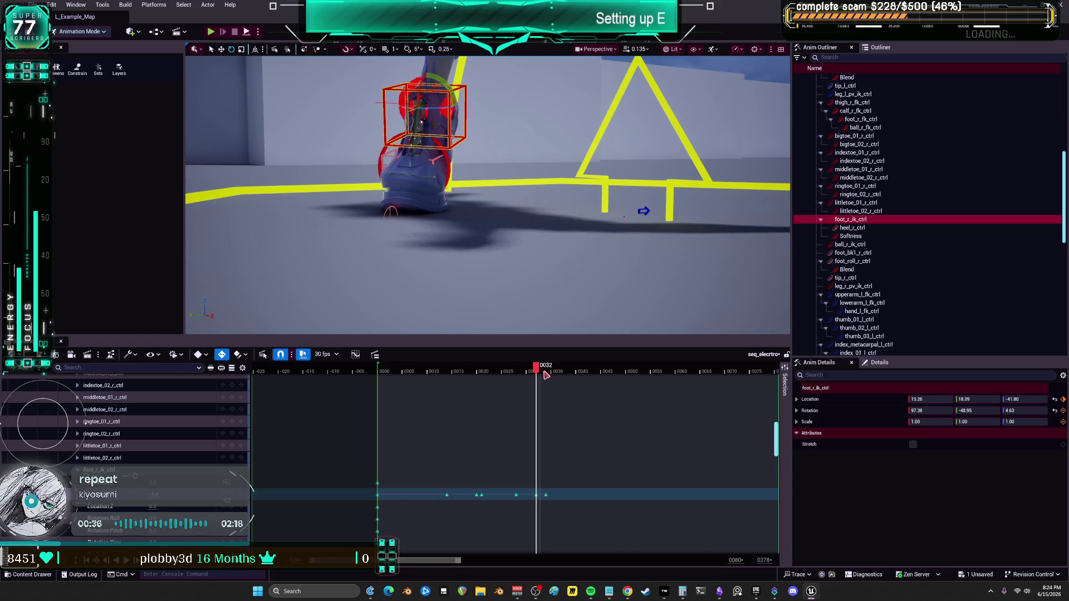
pyautogui.moveTo(545, 372)
pyautogui.mouseDown()
pyautogui.moveTo(554, 374)
pyautogui.moveTo(541, 376)
pyautogui.mouseUp()
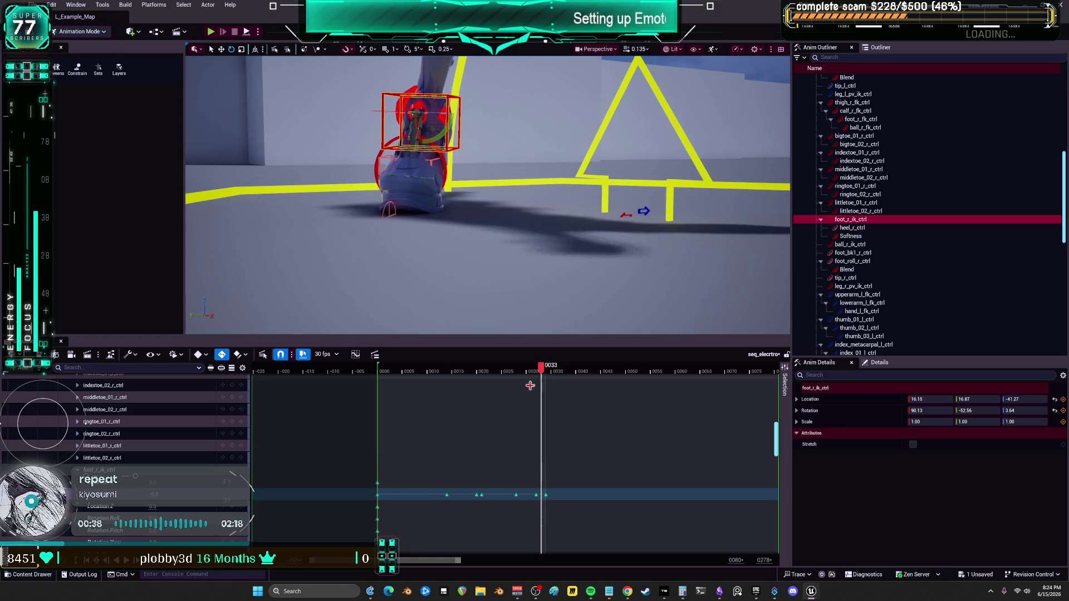
pyautogui.moveTo(975, 399); pyautogui.dragTo(978, 399)
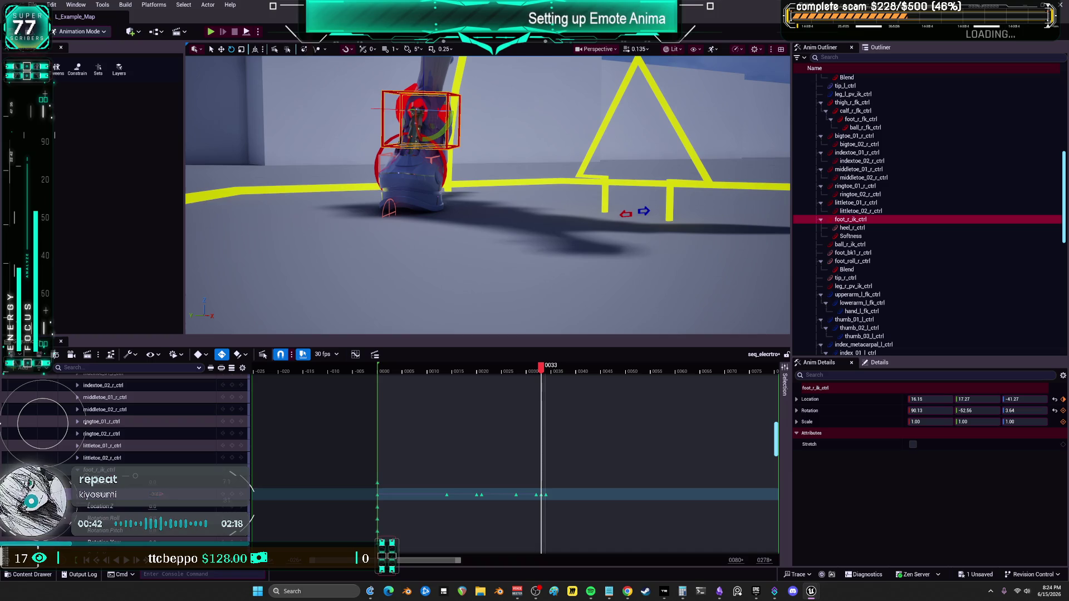
pyautogui.moveTo(543, 376); pyautogui.dragTo(575, 376)
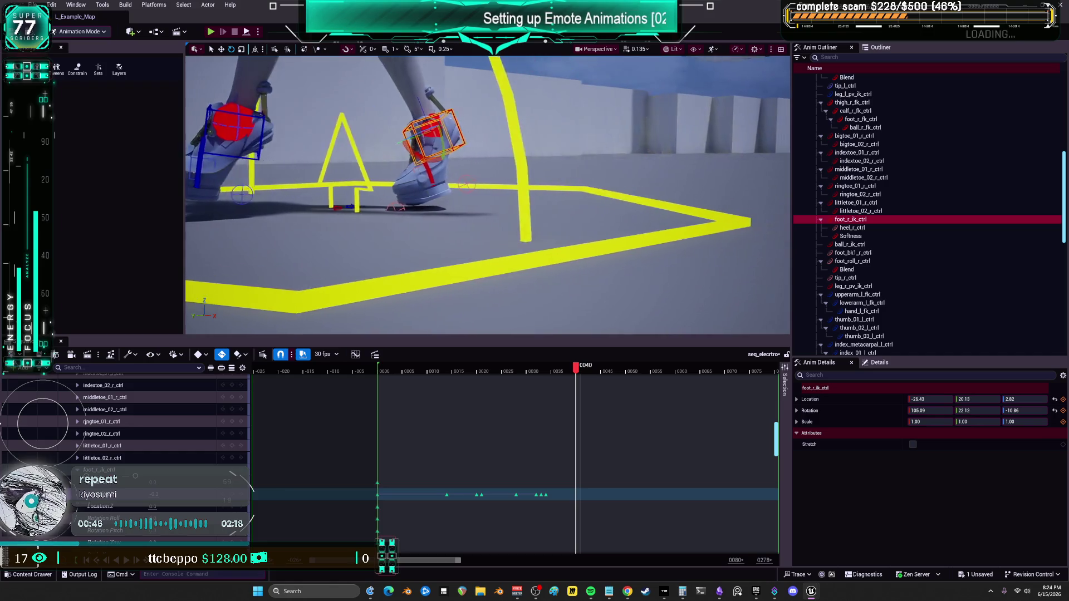
# Drag the panel splitters so the viewport is wider and taller.
pyautogui.moveTo(793, 244); pyautogui.dragTo(990, 227)
pyautogui.moveTo(236, 241); pyautogui.dragTo(73, 242)
pyautogui.moveTo(535, 339); pyautogui.dragTo(533, 418)
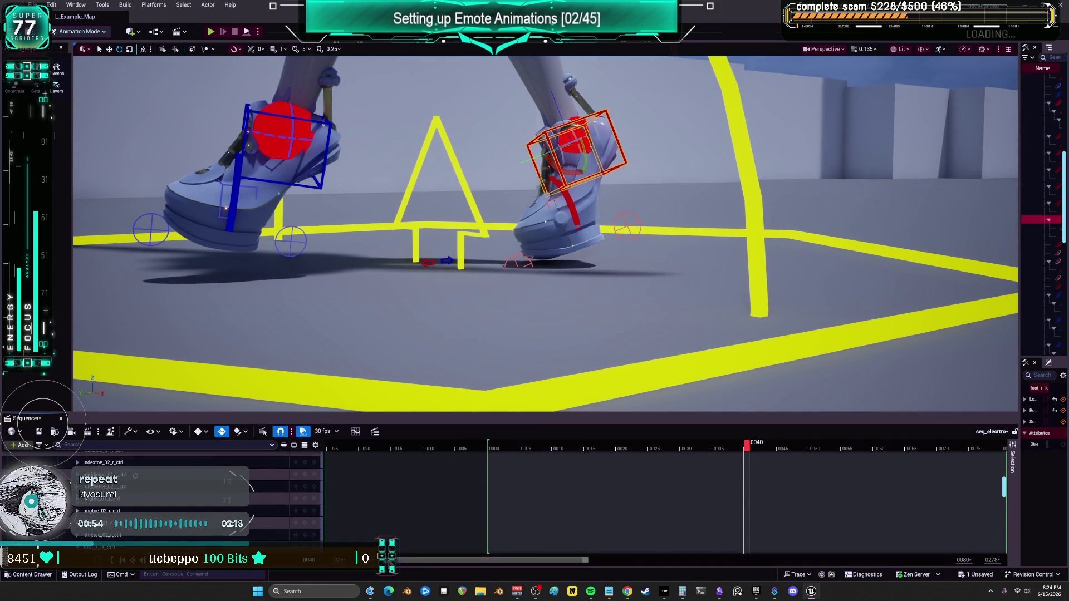
# Zoom the timeline and key the right foot planted on the ground at frames 0048 and 0049.
pyautogui.moveTo(396, 560); pyautogui.dragTo(481, 559)
pyautogui.moveTo(477, 445)
pyautogui.mouseDown()
pyautogui.moveTo(659, 447)
pyautogui.moveTo(558, 453)
pyautogui.moveTo(582, 456)
pyautogui.mouseUp()
pyautogui.scroll(-3, 154, 518)
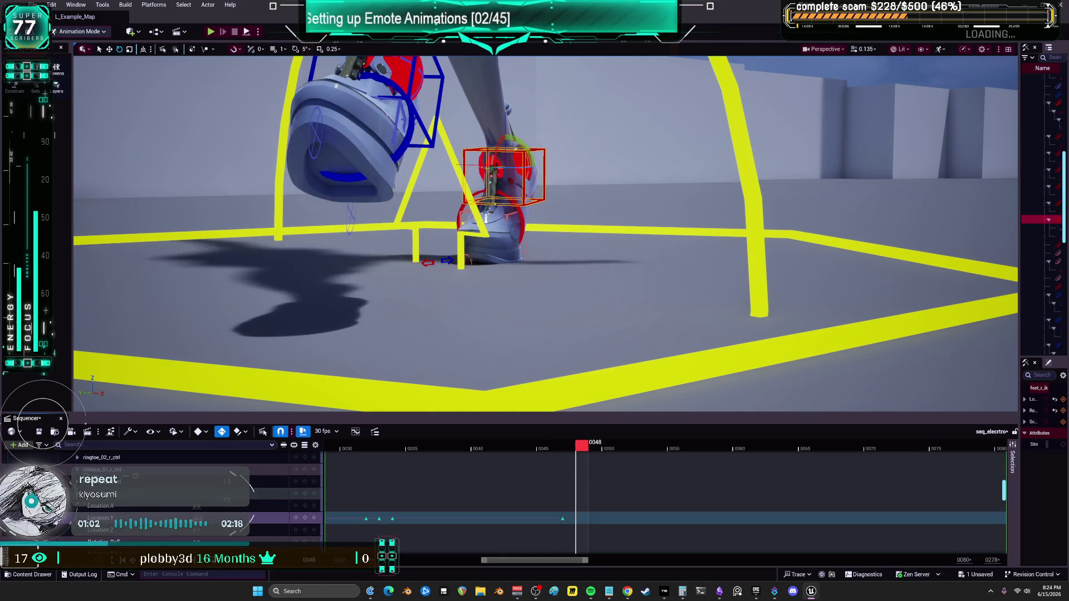
pyautogui.moveTo(492, 167); pyautogui.dragTo(492, 163)
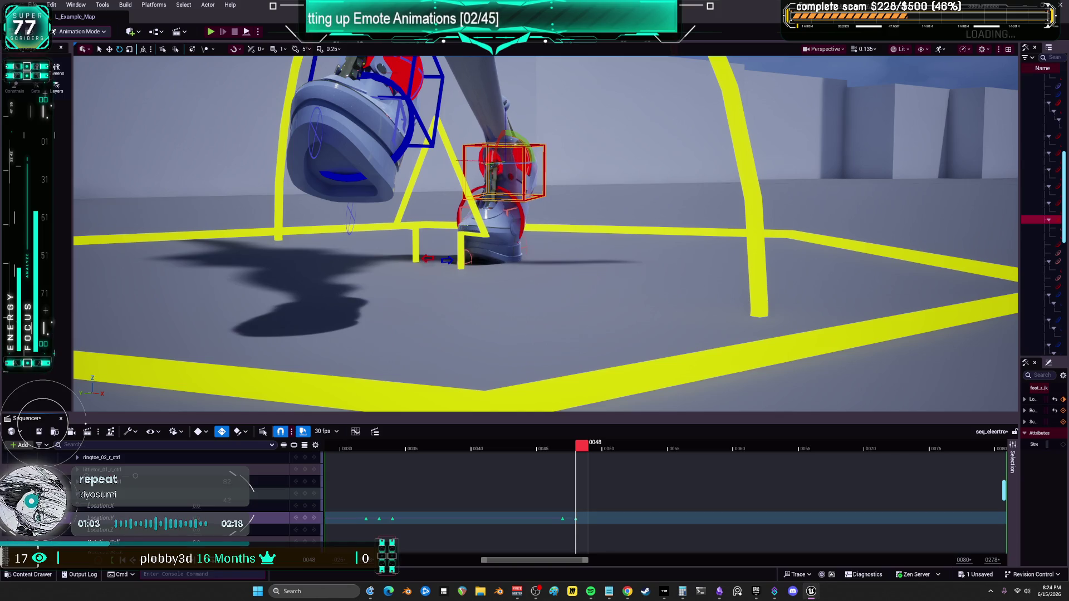
pyautogui.click(596, 450)
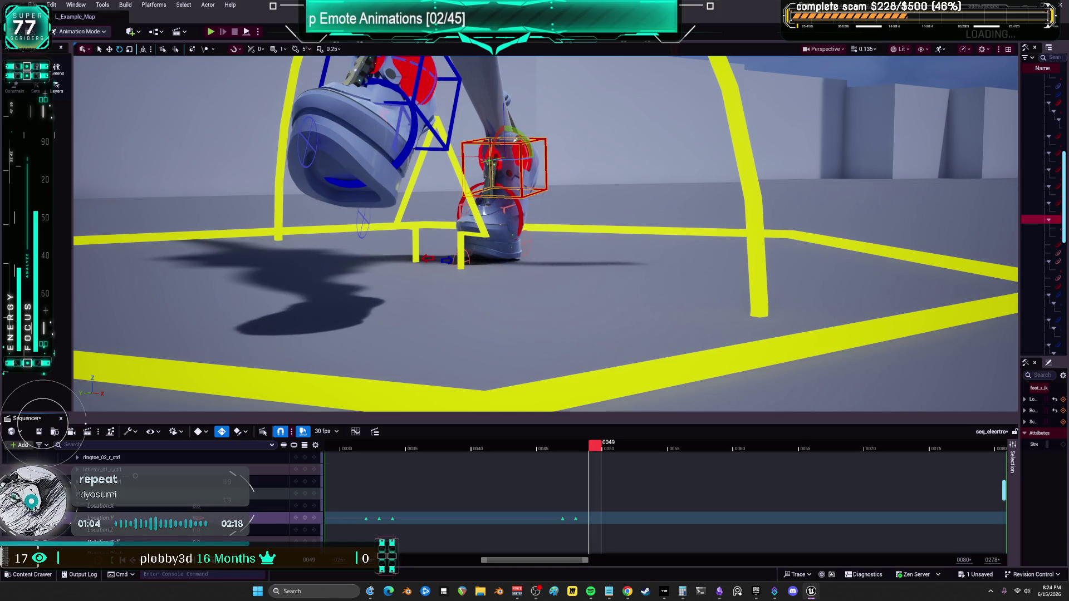
pyautogui.moveTo(492, 163); pyautogui.dragTo(492, 160)
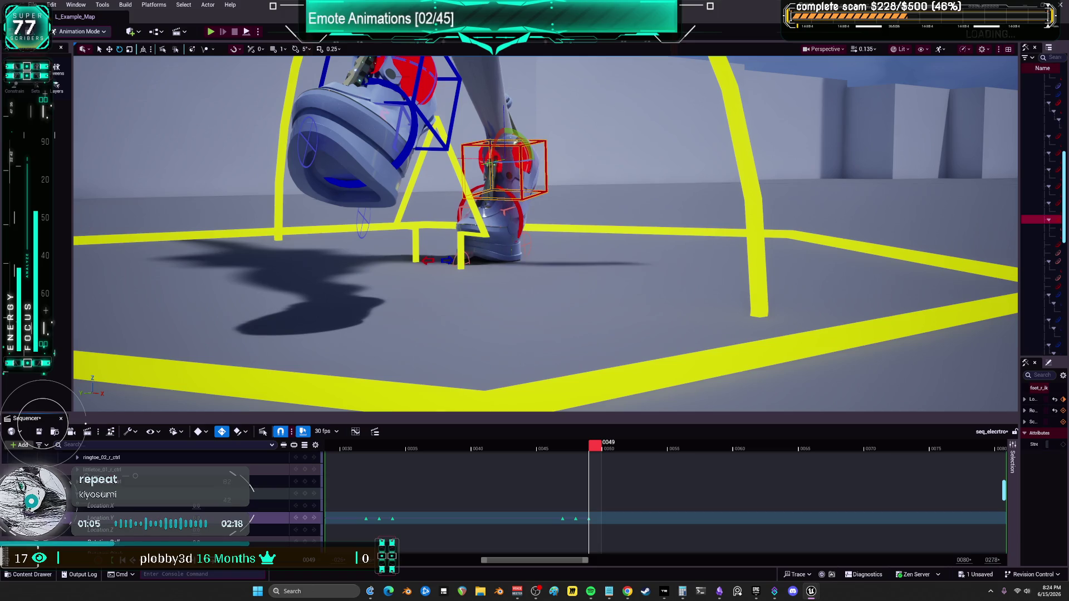
pyautogui.click(612, 452)
pyautogui.moveTo(612, 453); pyautogui.dragTo(675, 449)
# Key the planted right foot frame by frame from 0055 through 0061.
pyautogui.press('s')
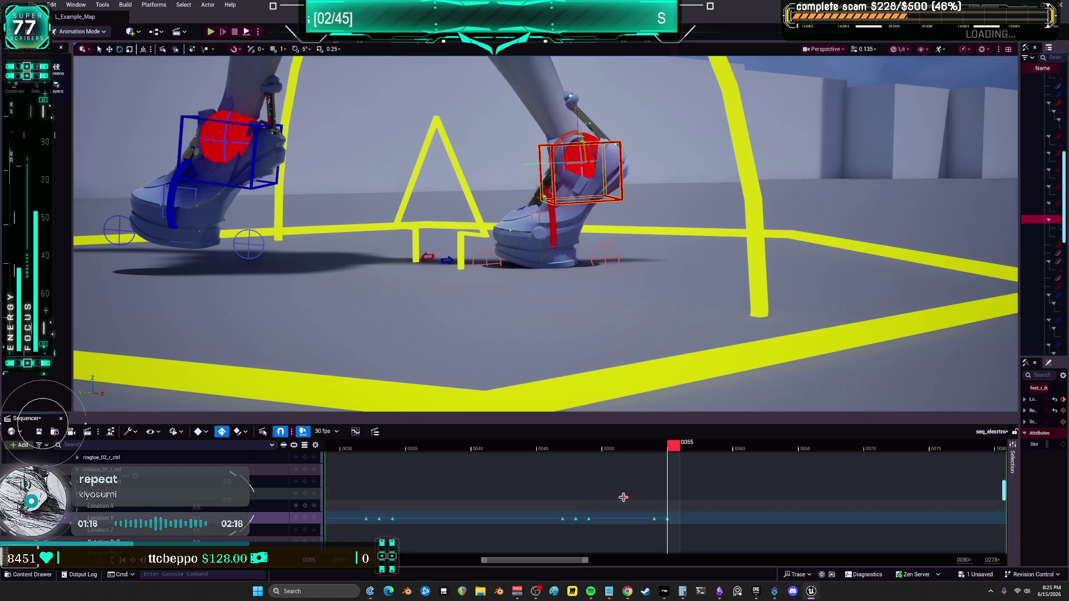
pyautogui.click(686, 450)
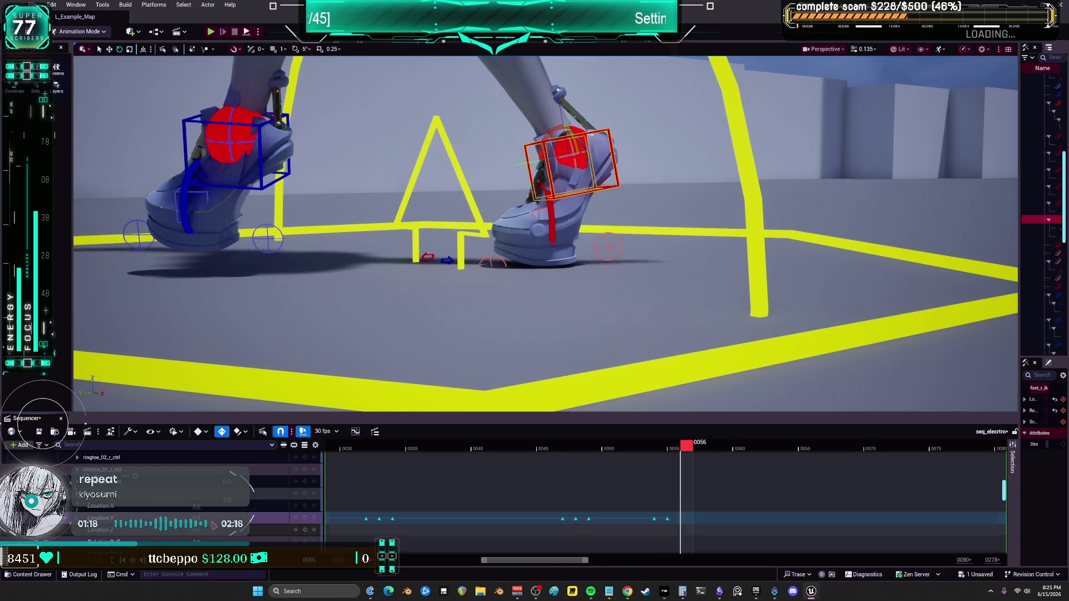
pyautogui.press('s')
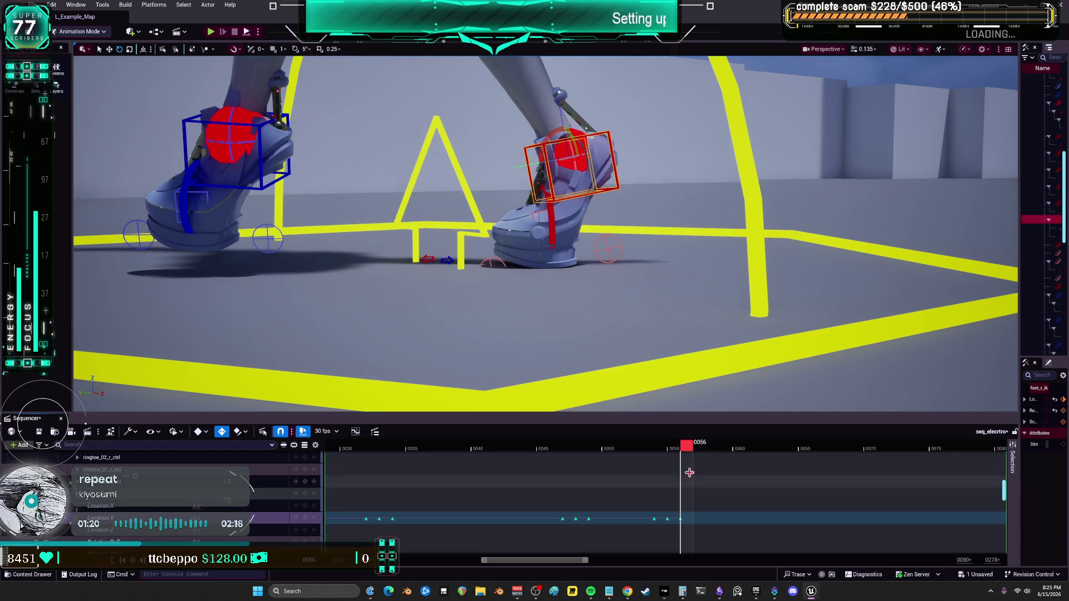
pyautogui.moveTo(686, 450)
pyautogui.mouseDown()
pyautogui.moveTo(716, 454)
pyautogui.moveTo(690, 454)
pyautogui.moveTo(700, 454)
pyautogui.mouseUp()
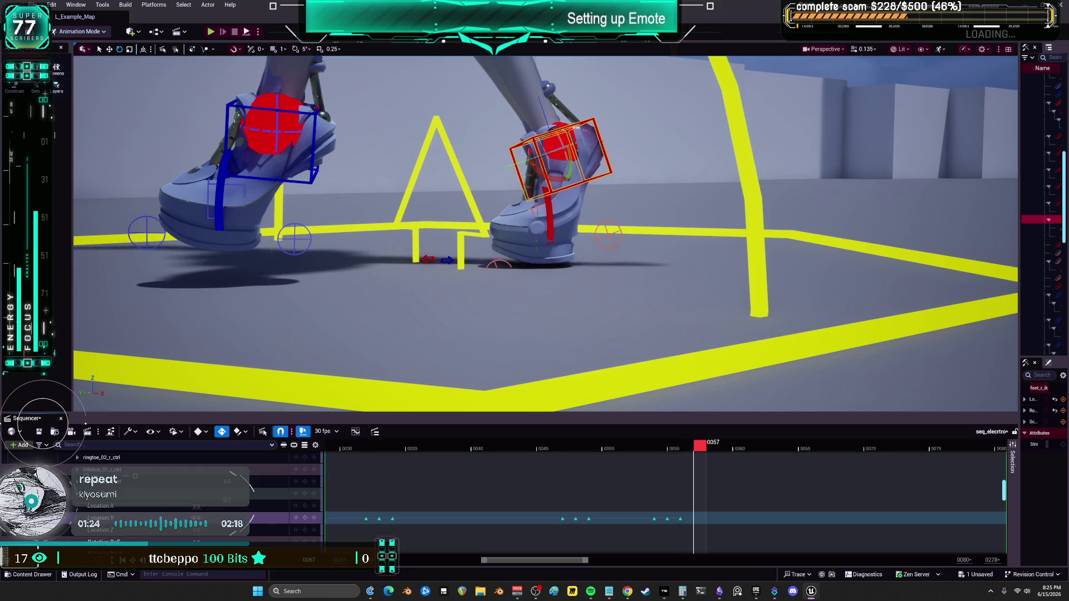
pyautogui.press('s')
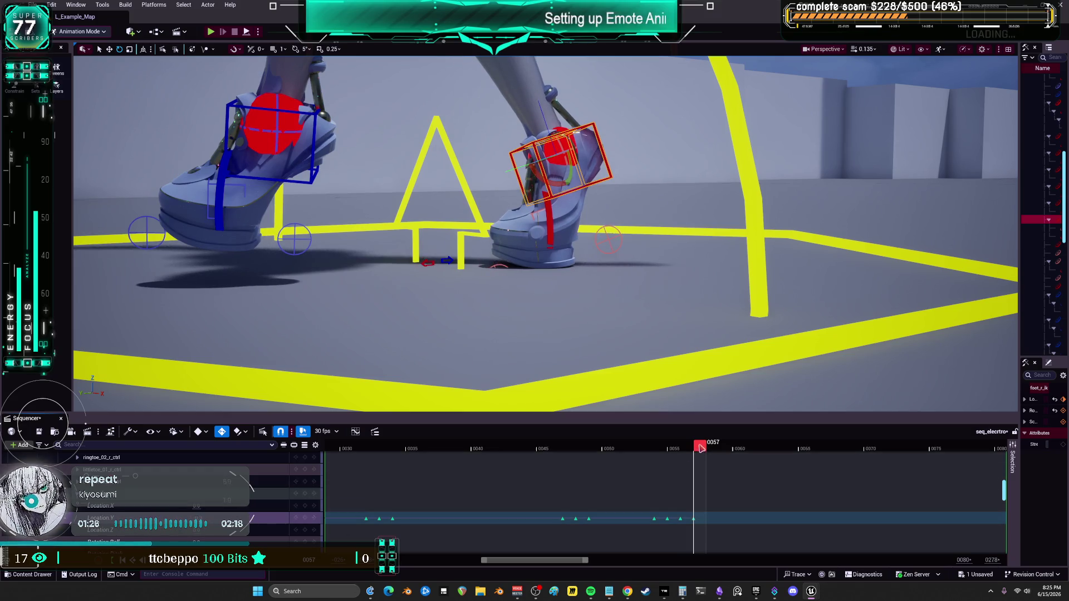
pyautogui.moveTo(701, 449); pyautogui.dragTo(739, 446)
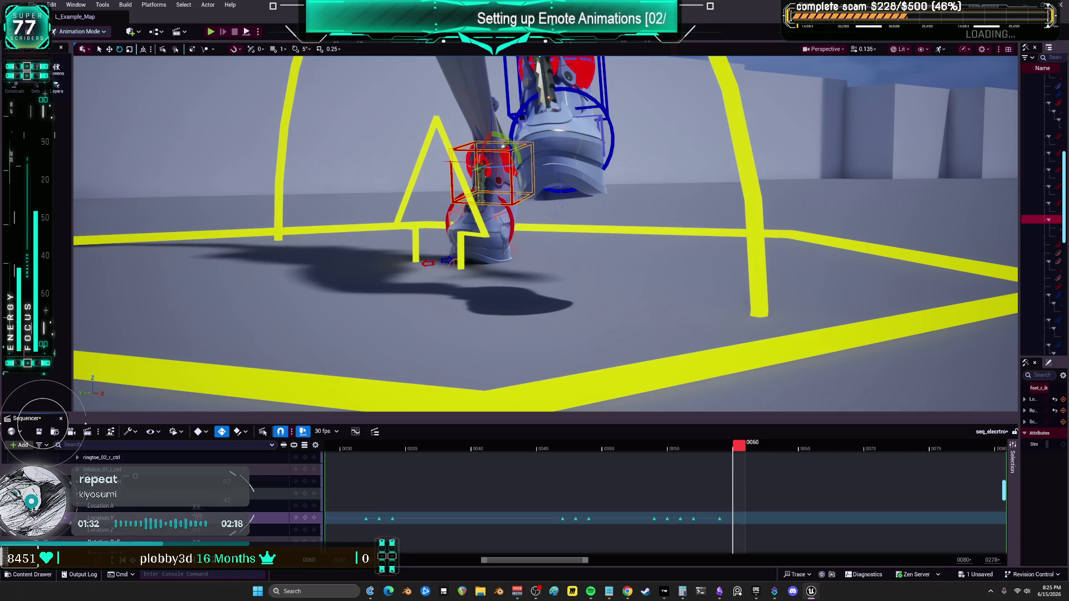
pyautogui.press('s')
pyautogui.moveTo(738, 446); pyautogui.dragTo(752, 452)
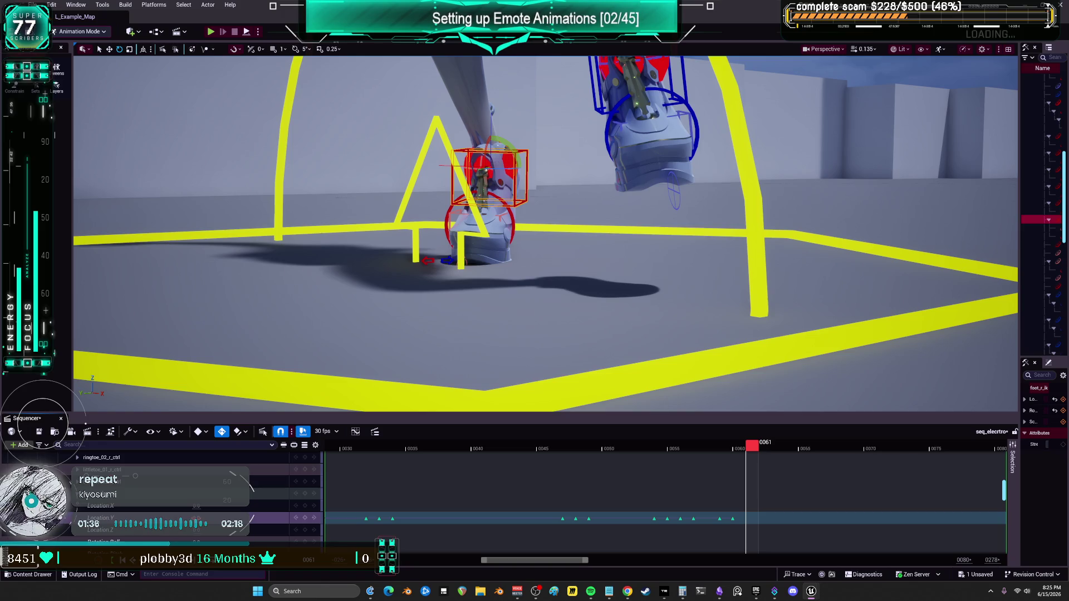
pyautogui.press('s')
pyautogui.moveTo(753, 446); pyautogui.dragTo(906, 456)
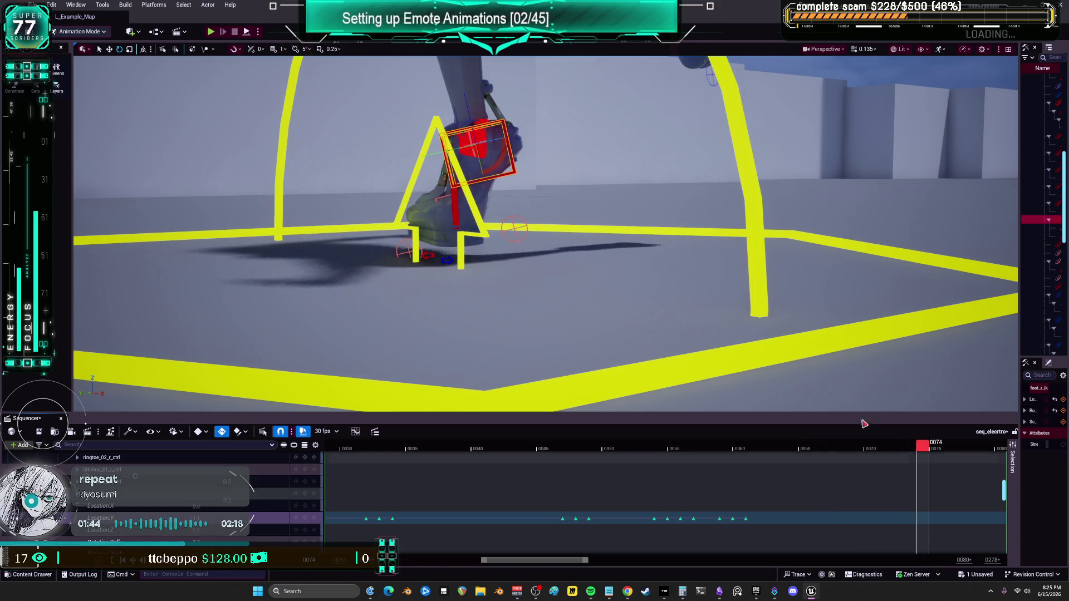
pyautogui.moveTo(779, 167)
pyautogui.mouseDown()
pyautogui.moveTo(747, 169)
pyautogui.moveTo(580, 288)
pyautogui.moveTo(602, 284)
pyautogui.moveTo(590, 286)
pyautogui.mouseUp()
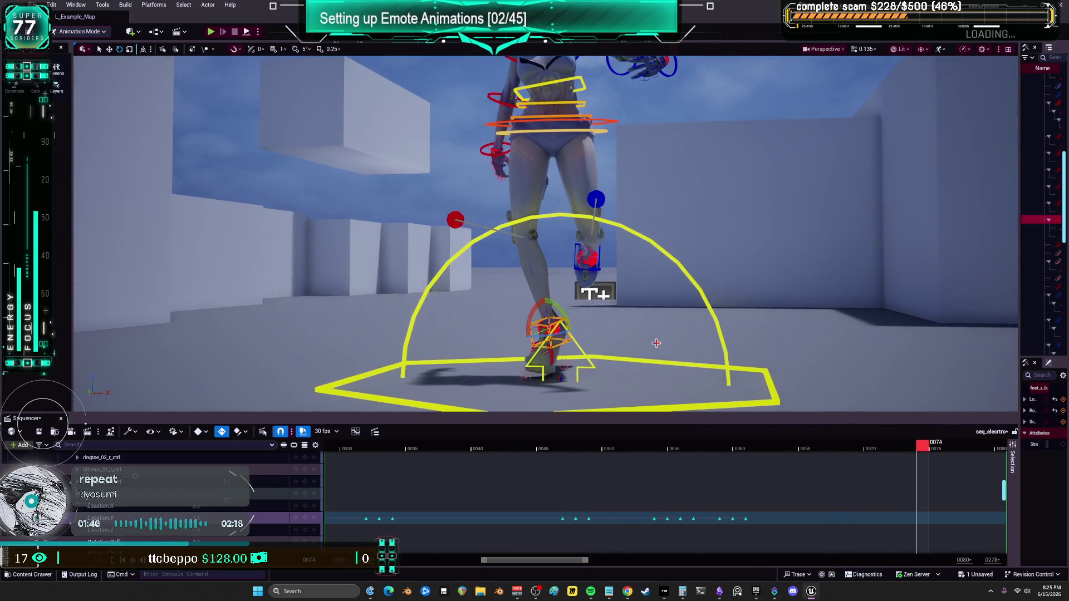
# Key the right-foot control at frames 0076 through 0083, with Location Y 0.6 at 0083.
pyautogui.moveTo(918, 479)
pyautogui.mouseDown()
pyautogui.moveTo(581, 459)
pyautogui.moveTo(651, 468)
pyautogui.mouseUp()
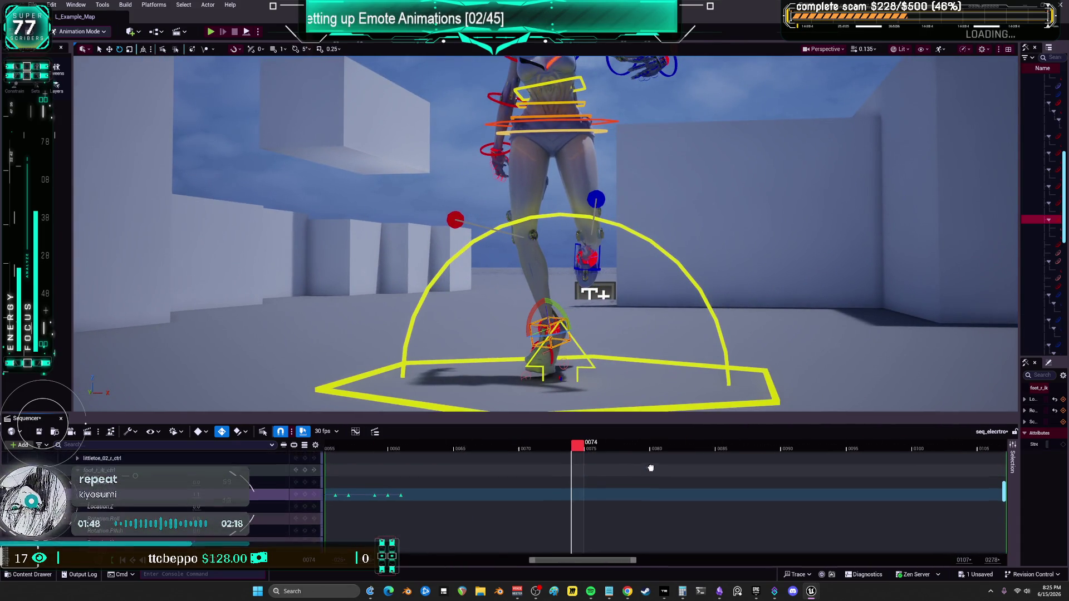
pyautogui.moveTo(584, 448)
pyautogui.mouseDown()
pyautogui.moveTo(573, 462)
pyautogui.moveTo(382, 461)
pyautogui.moveTo(578, 468)
pyautogui.moveTo(514, 470)
pyautogui.moveTo(528, 472)
pyautogui.moveTo(616, 459)
pyautogui.mouseUp()
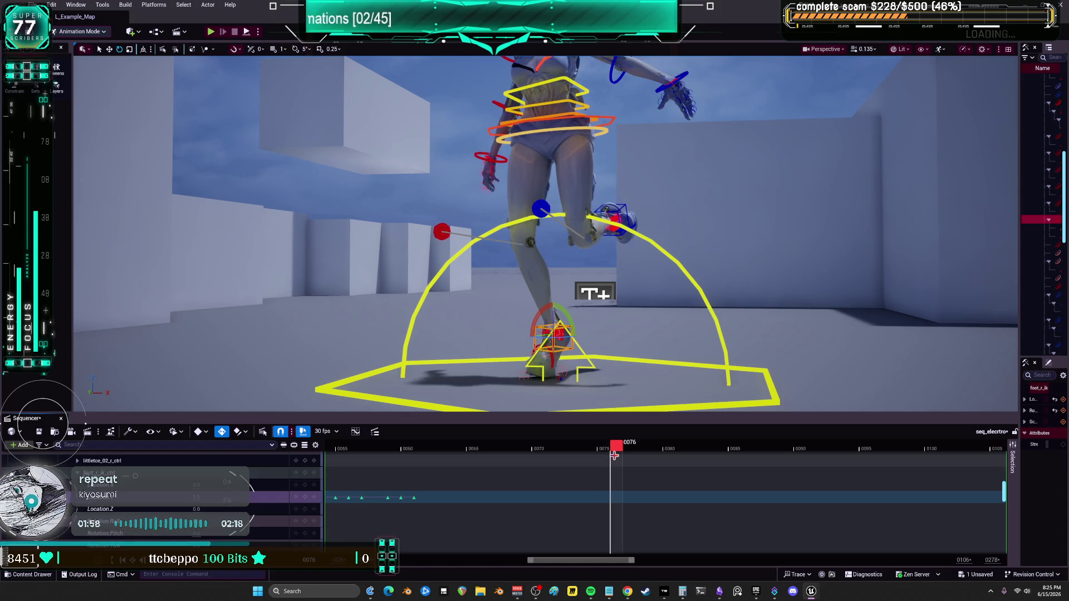
pyautogui.press('s')
pyautogui.moveTo(617, 448)
pyautogui.mouseDown()
pyautogui.moveTo(654, 457)
pyautogui.moveTo(640, 460)
pyautogui.mouseUp()
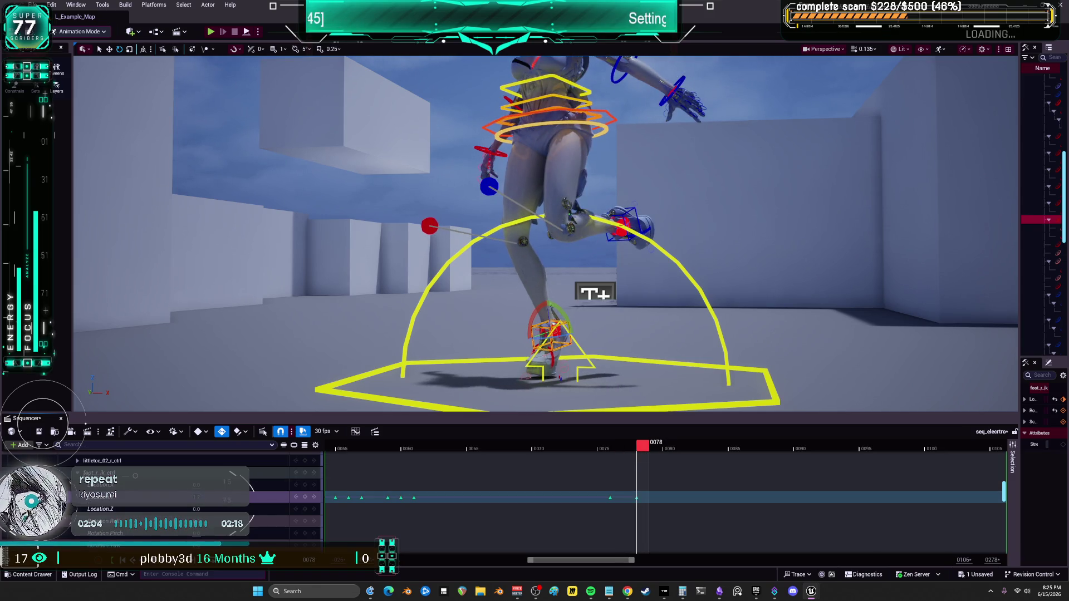
pyautogui.click(659, 449)
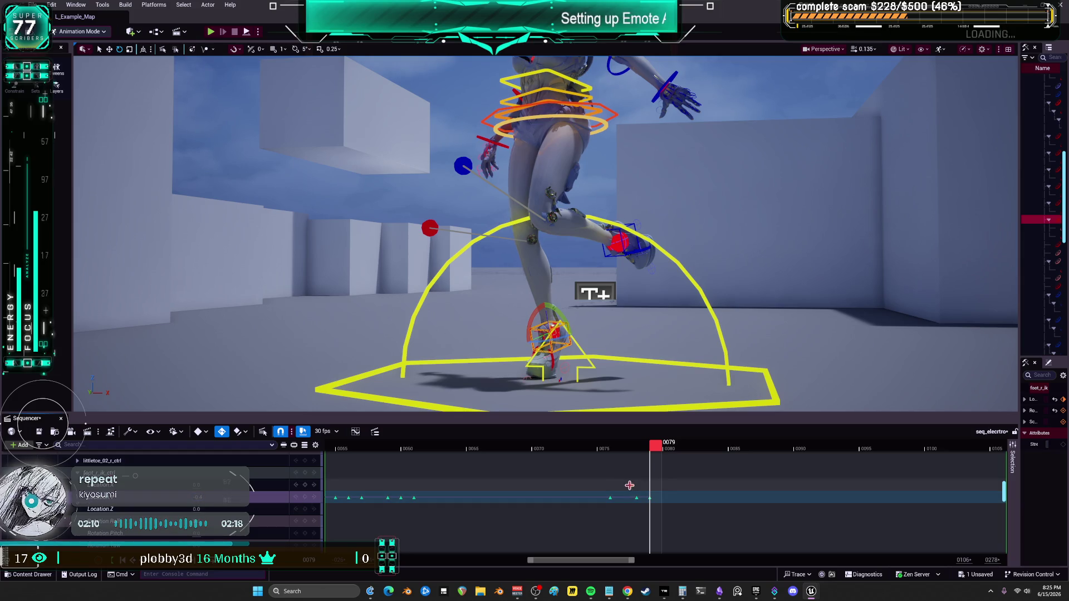
pyautogui.moveTo(660, 449); pyautogui.dragTo(706, 450)
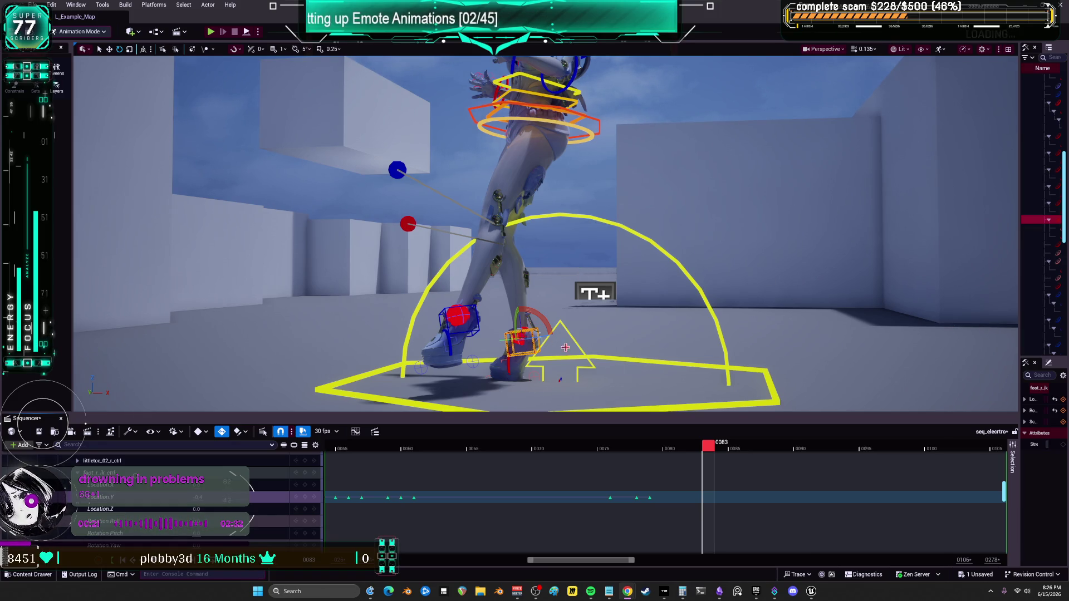
pyautogui.hscroll(5, 676, 501)
pyautogui.moveTo(406, 449)
pyautogui.mouseDown()
pyautogui.moveTo(431, 449)
pyautogui.moveTo(392, 460)
pyautogui.moveTo(406, 458)
pyautogui.mouseUp()
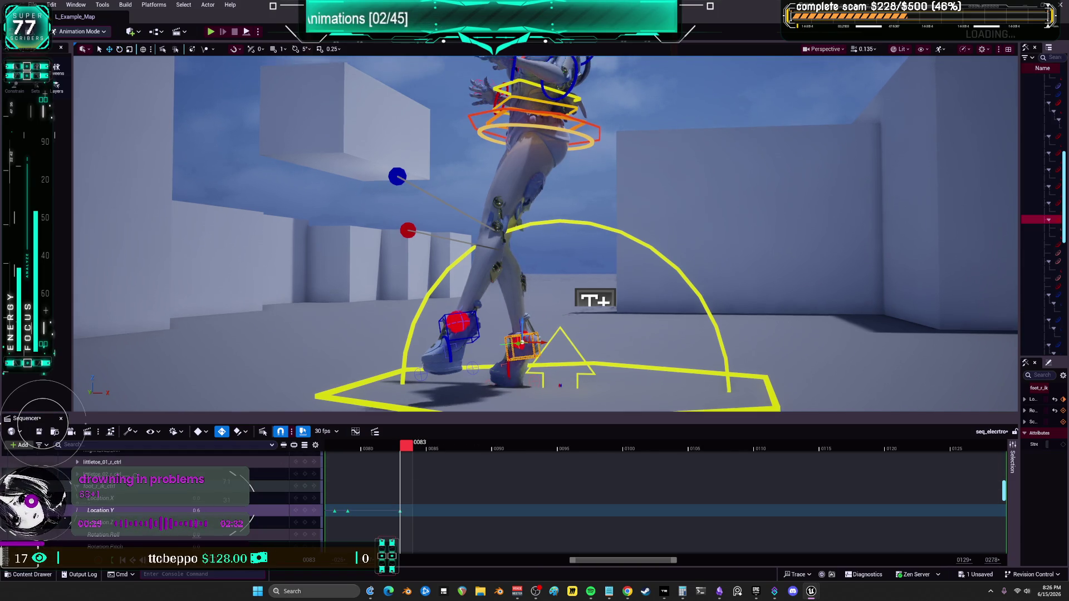
# Key the right foot's Location Y at frames 0084 and 0093 so it stays grounded through frame 0110.
pyautogui.scroll(10, 546, 234)
pyautogui.scroll(-5, 546, 234)
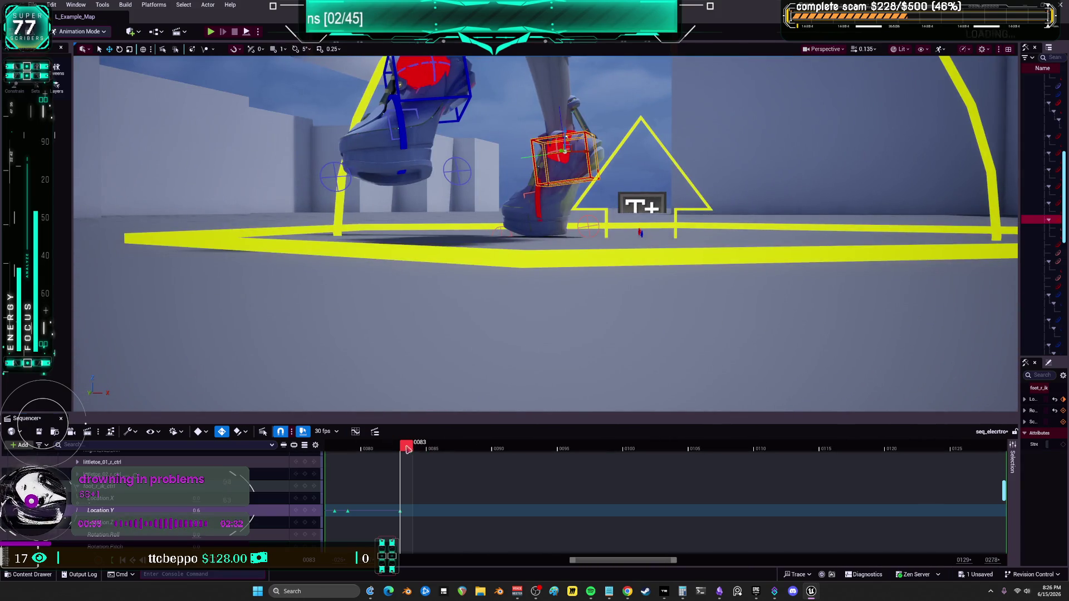
pyautogui.moveTo(407, 448); pyautogui.dragTo(419, 449)
pyautogui.press('s')
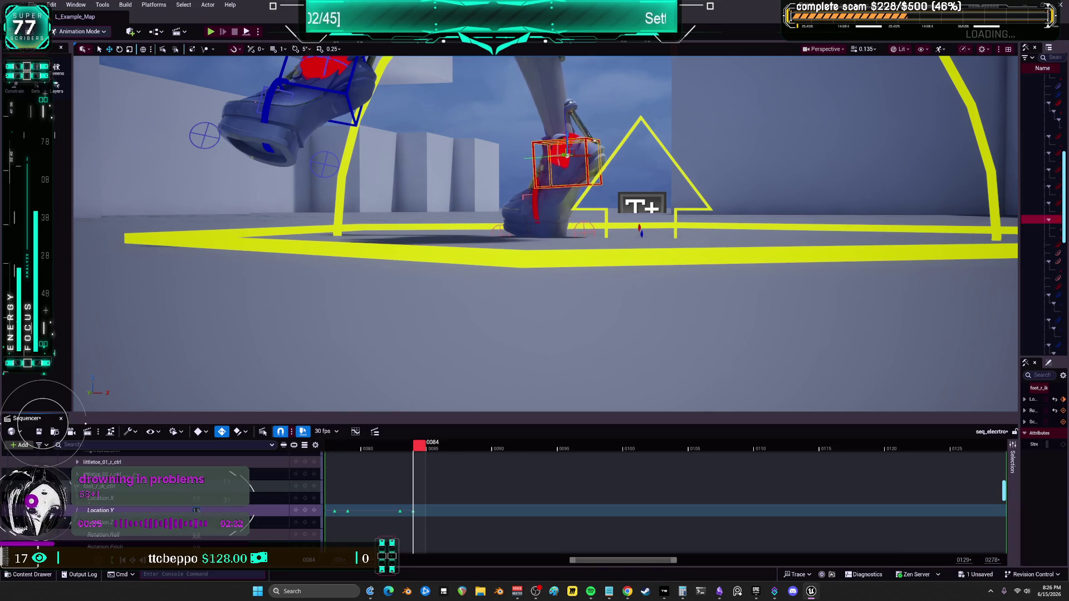
pyautogui.moveTo(430, 454)
pyautogui.mouseDown()
pyautogui.moveTo(650, 469)
pyautogui.moveTo(611, 476)
pyautogui.moveTo(528, 474)
pyautogui.moveTo(583, 450)
pyautogui.moveTo(643, 456)
pyautogui.moveTo(797, 441)
pyautogui.moveTo(783, 441)
pyautogui.mouseUp()
pyautogui.press('s')
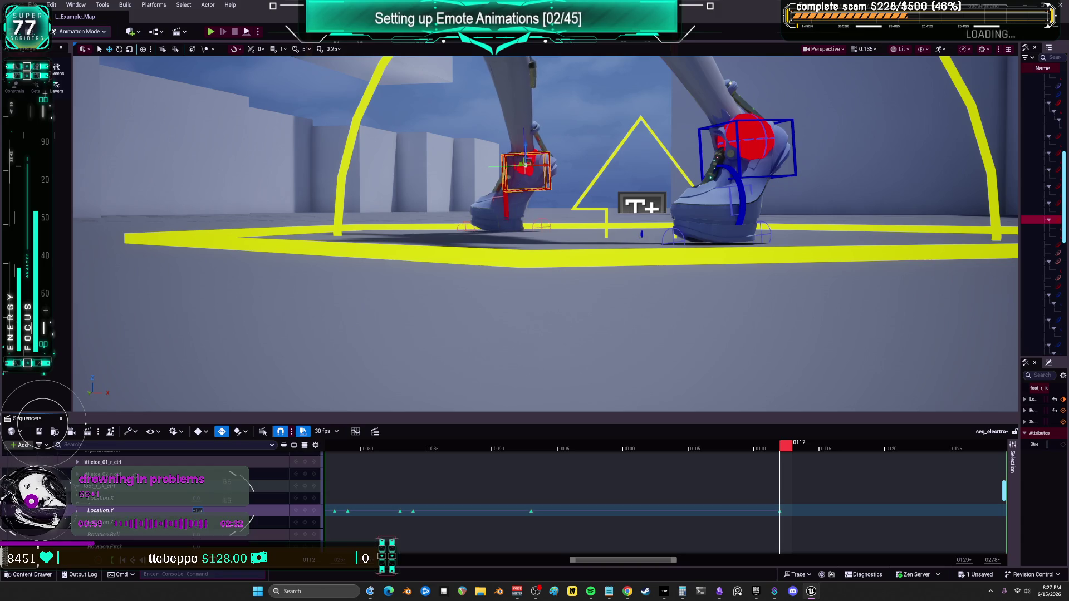
pyautogui.moveTo(784, 449)
pyautogui.mouseDown()
pyautogui.moveTo(544, 485)
pyautogui.moveTo(621, 489)
pyautogui.mouseUp()
pyautogui.scroll(-10, 545, 223)
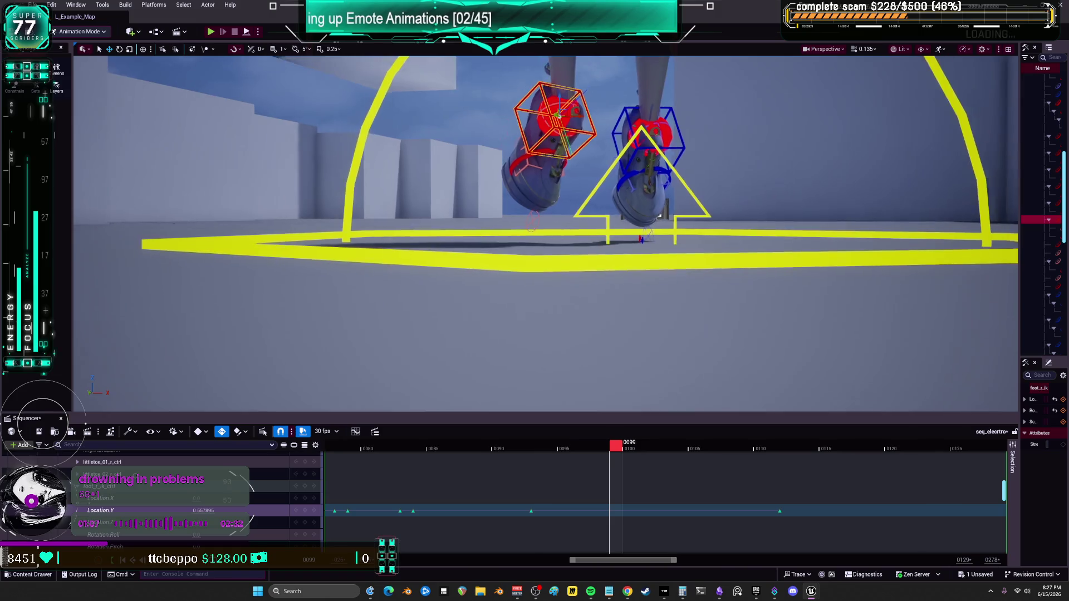
pyautogui.scroll(-5, 546, 234)
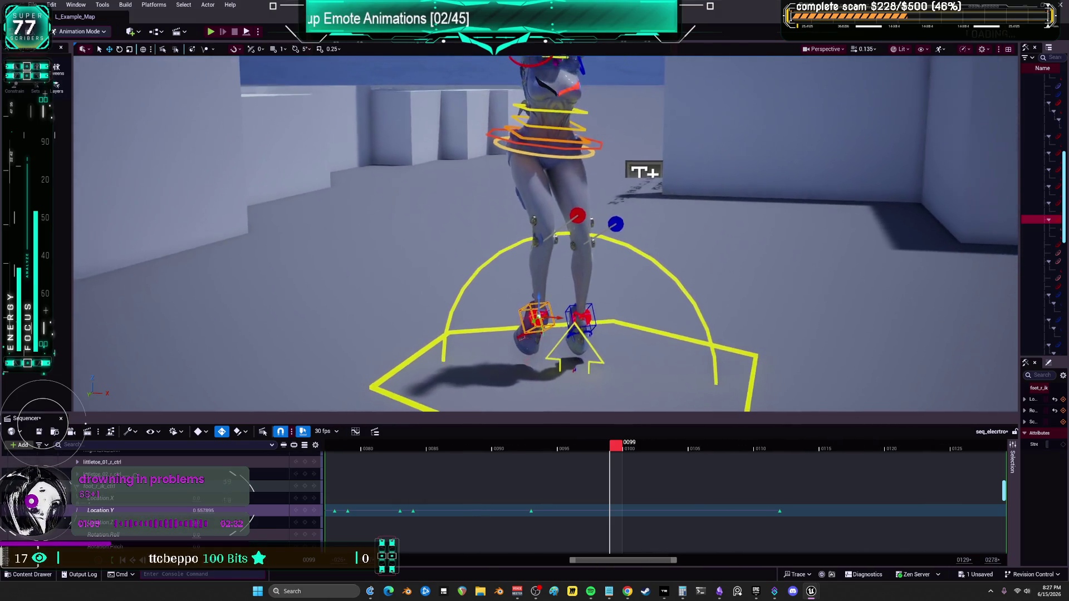
# Select the foot's Location Y channel and frame the foot IK control in the viewport at frame 0100.
pyautogui.moveTo(622, 456)
pyautogui.mouseDown()
pyautogui.moveTo(431, 448)
pyautogui.moveTo(649, 450)
pyautogui.moveTo(574, 451)
pyautogui.moveTo(626, 451)
pyautogui.mouseUp()
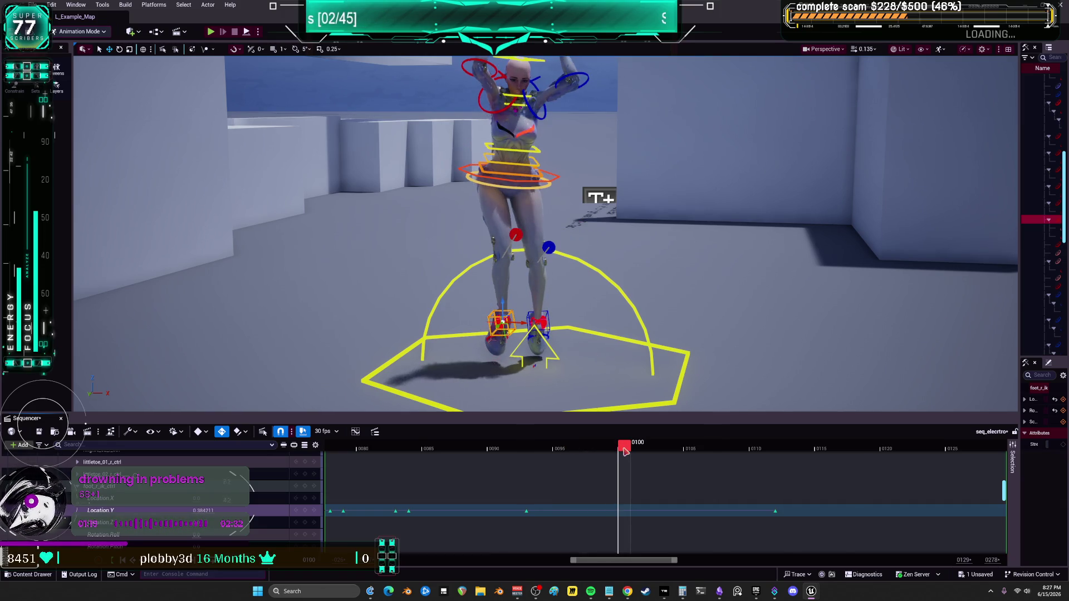
pyautogui.click(206, 512)
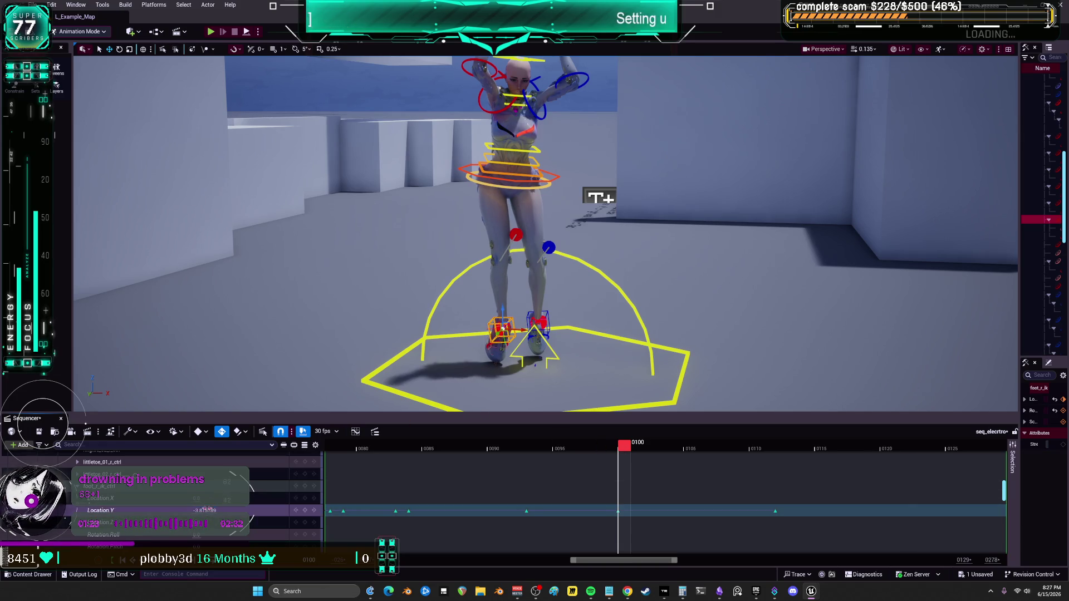
pyautogui.press('q')
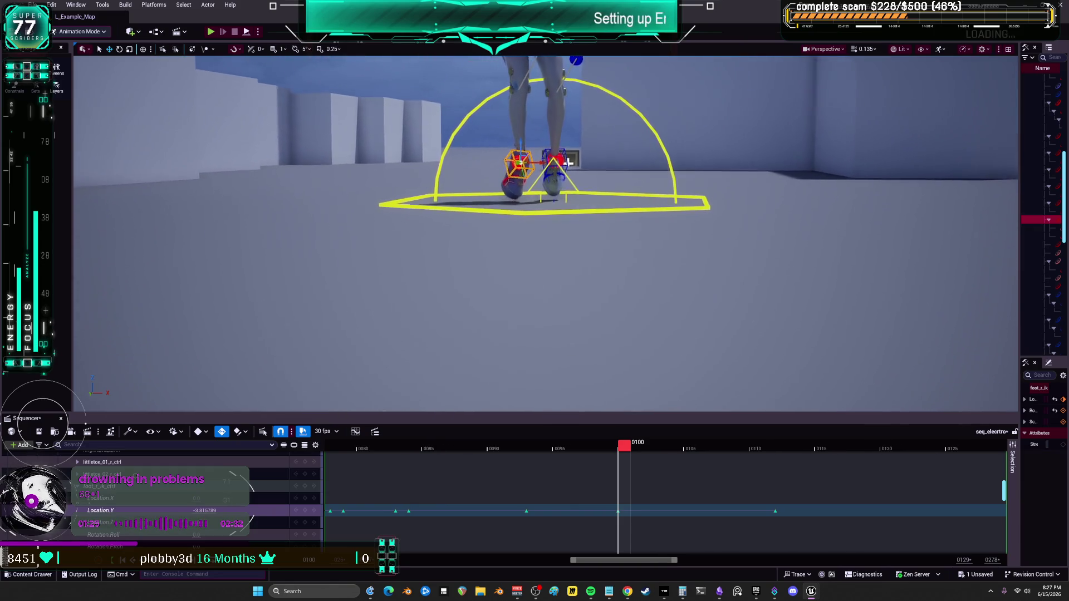
pyautogui.press('w')
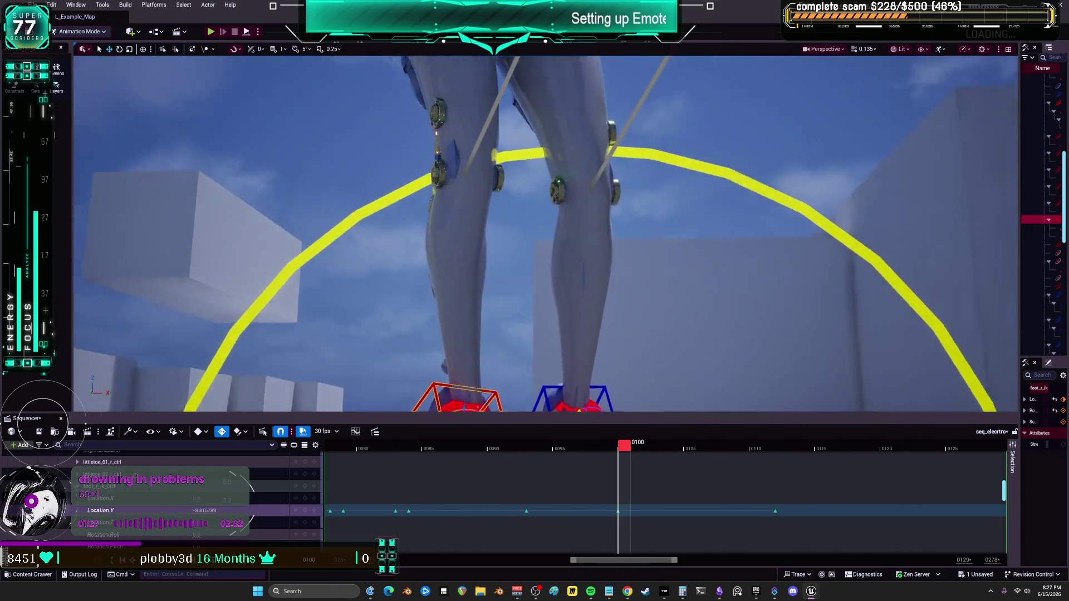
pyautogui.press('e')
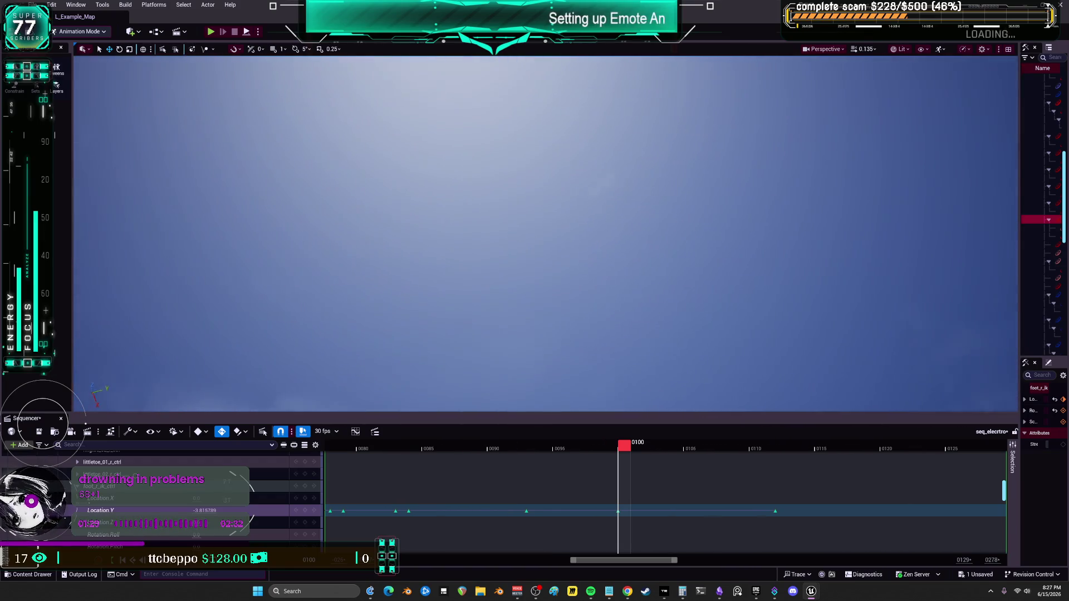
pyautogui.press('q')
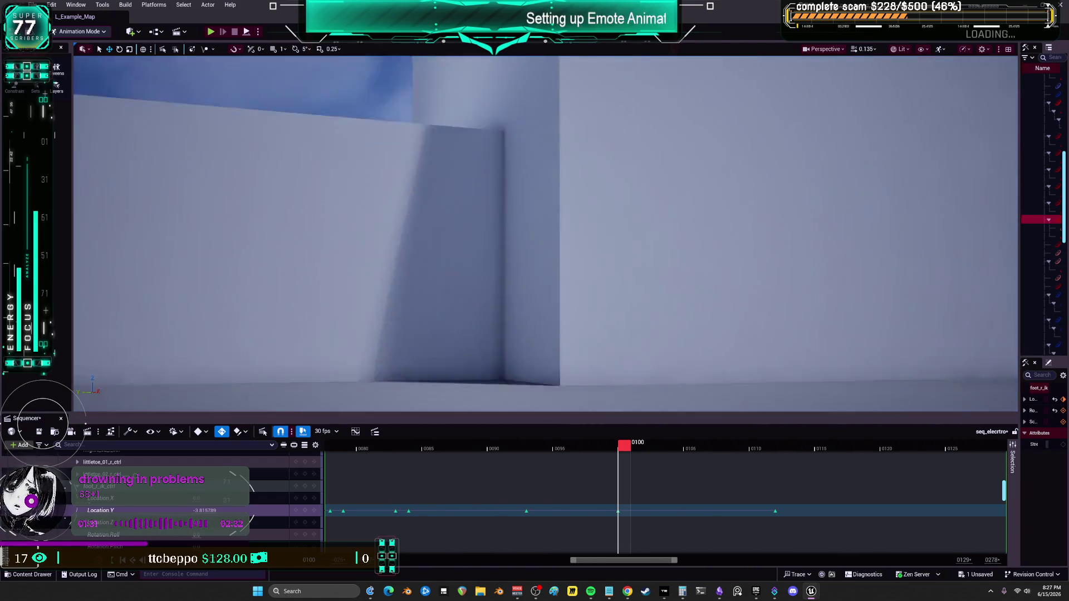
pyautogui.press('f')
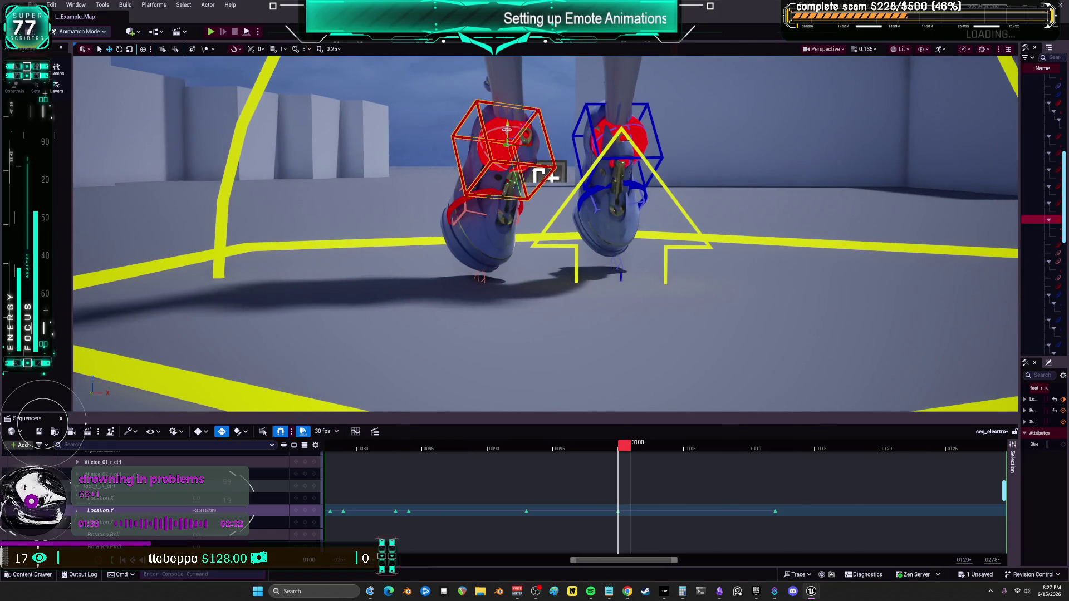
# Key the foot IK control's location at frames 0108 and 0109, raising the foot off the floor.
pyautogui.press('Down')
pyautogui.press('Down')
pyautogui.press('Down')
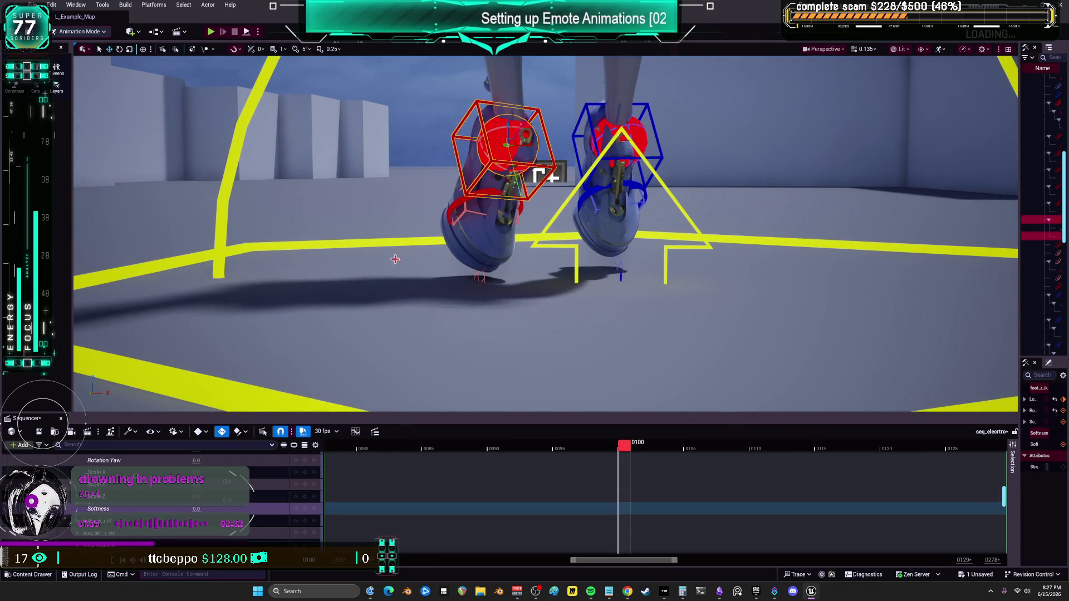
pyautogui.press('Up')
pyautogui.press('Up')
pyautogui.press('Up')
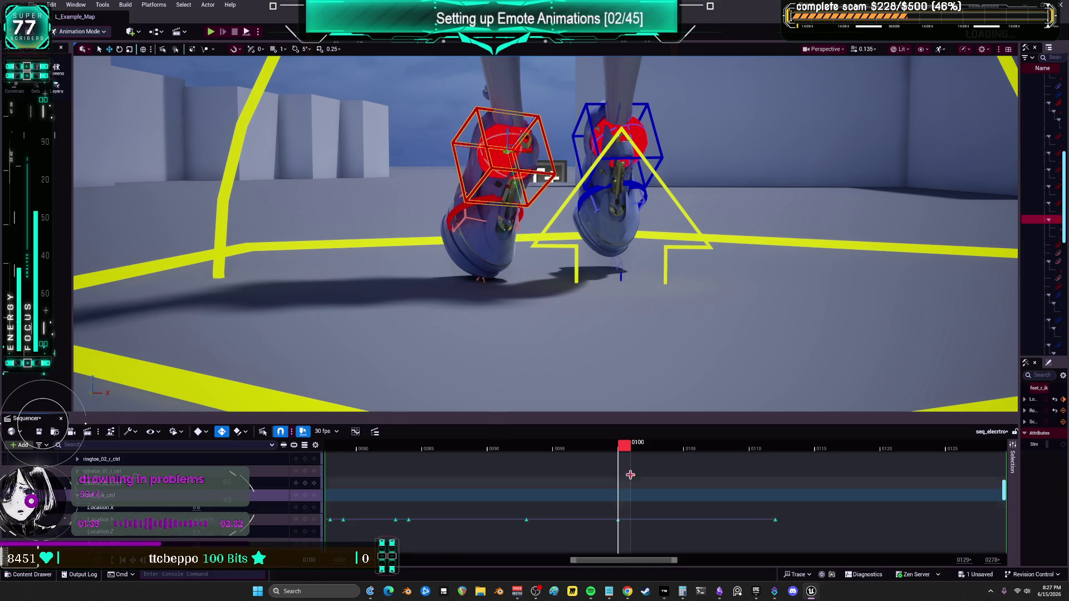
pyautogui.press('Right')
pyautogui.moveTo(643, 448)
pyautogui.mouseDown()
pyautogui.moveTo(763, 454)
pyautogui.moveTo(727, 457)
pyautogui.moveTo(773, 469)
pyautogui.moveTo(730, 477)
pyautogui.mouseUp()
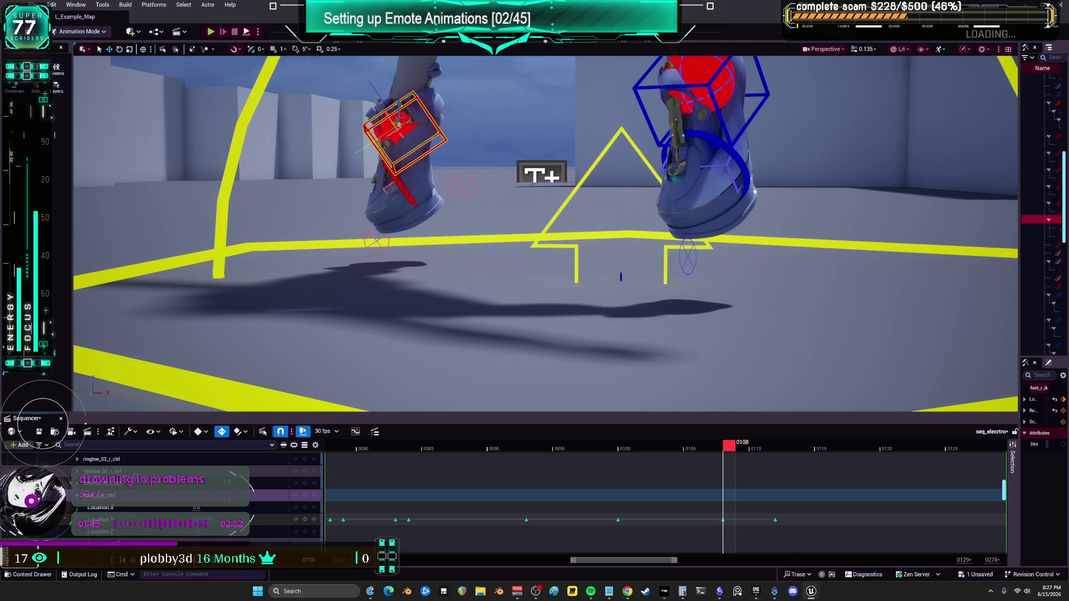
pyautogui.click(247, 510)
pyautogui.moveTo(726, 449)
pyautogui.mouseDown()
pyautogui.moveTo(638, 448)
pyautogui.moveTo(737, 460)
pyautogui.mouseUp()
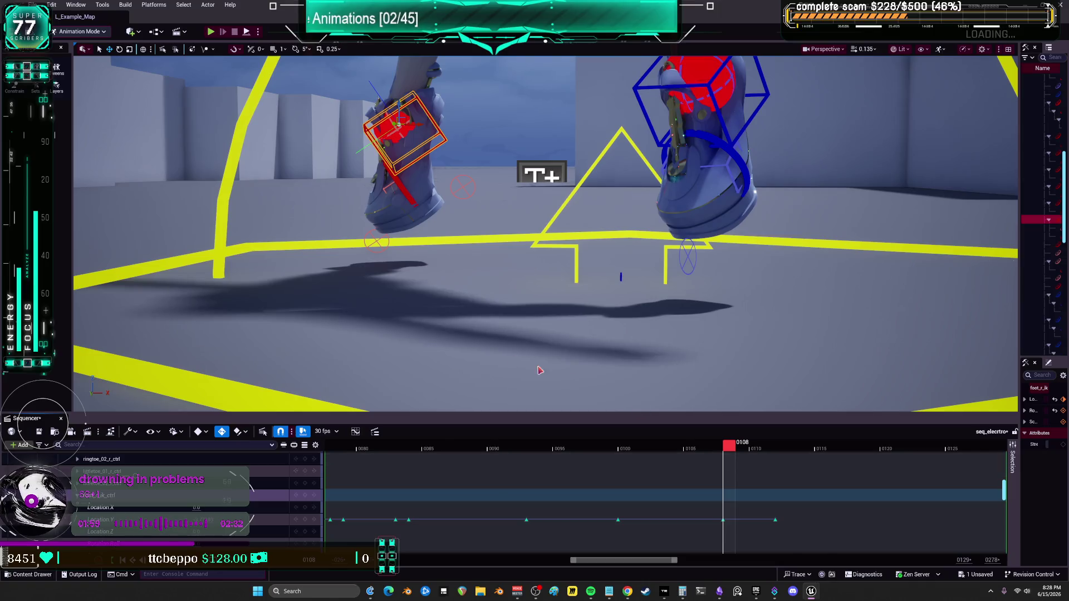
pyautogui.moveTo(196, 532)
pyautogui.mouseDown()
pyautogui.moveTo(211, 532)
pyautogui.moveTo(195, 532)
pyautogui.mouseUp()
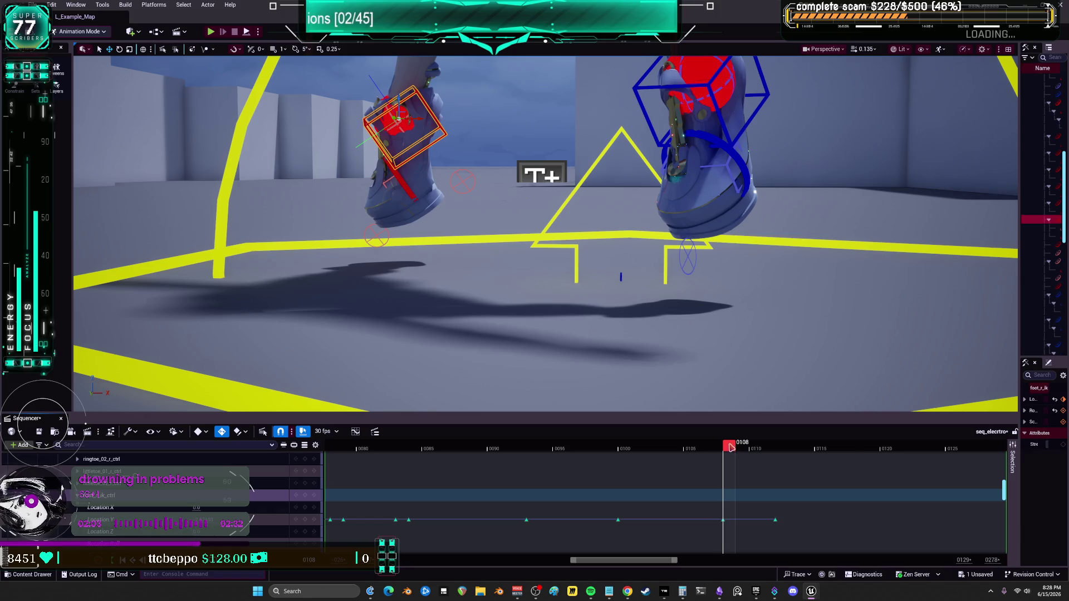
pyautogui.press('Right')
pyautogui.press('s')
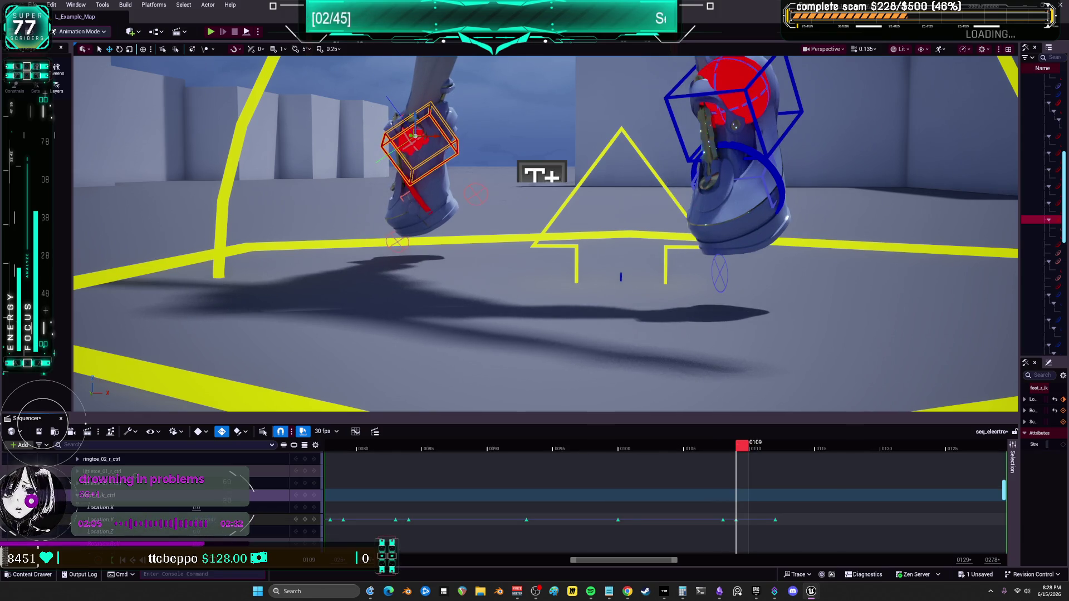
# Add foot IK Location keys at frames 0125 and 0130, setting the foot flat on the floor.
pyautogui.moveTo(743, 447); pyautogui.dragTo(753, 447)
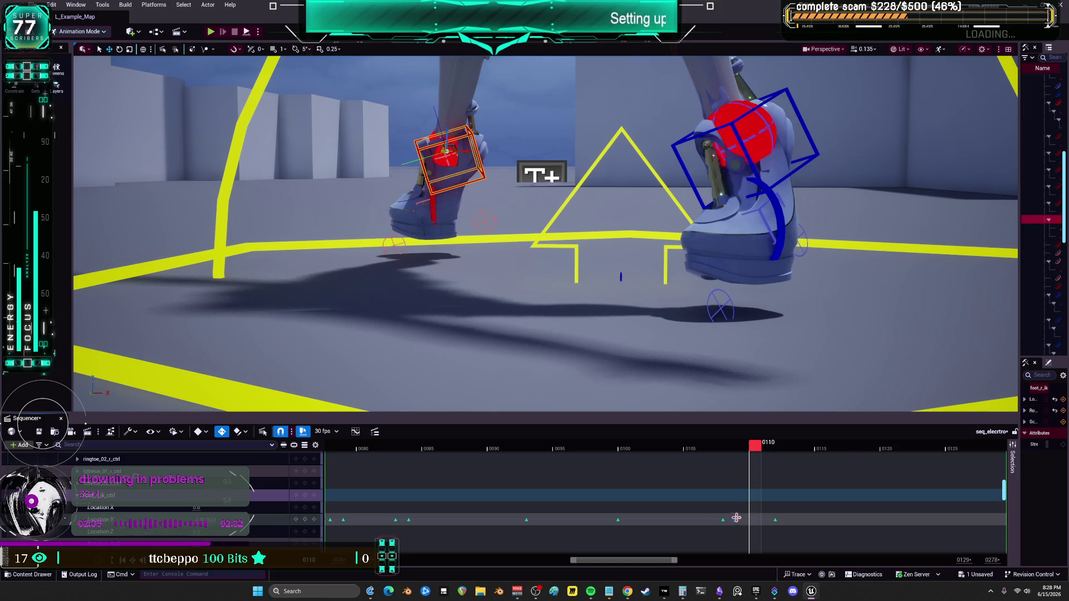
pyautogui.moveTo(736, 520); pyautogui.dragTo(749, 519)
pyautogui.moveTo(757, 450); pyautogui.dragTo(956, 460)
pyautogui.press('s')
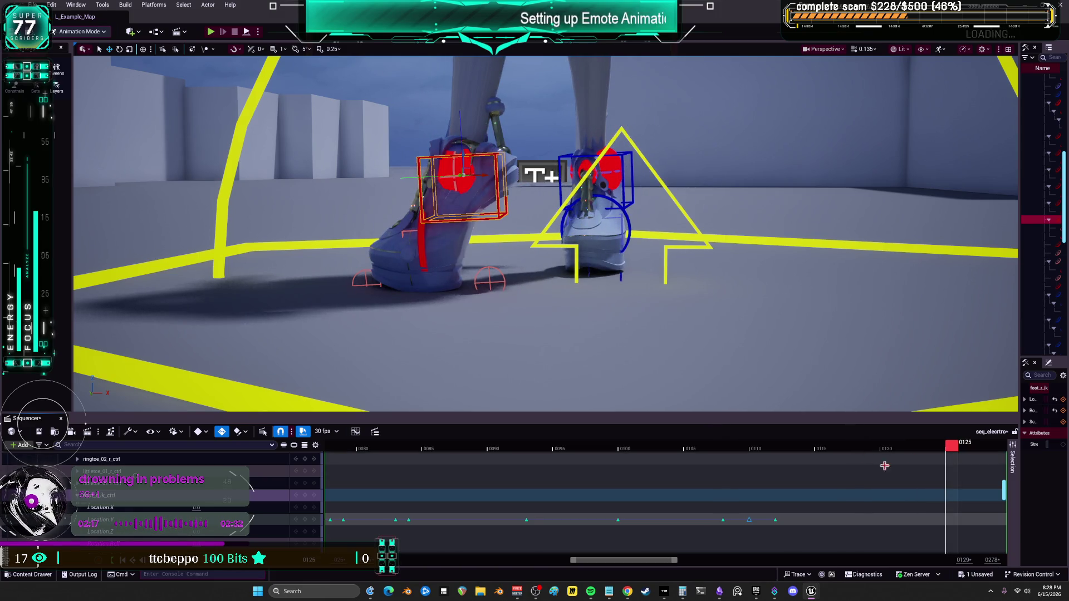
pyautogui.moveTo(661, 562); pyautogui.dragTo(735, 561)
pyautogui.moveTo(417, 451)
pyautogui.mouseDown()
pyautogui.moveTo(524, 442)
pyautogui.moveTo(482, 449)
pyautogui.mouseUp()
pyautogui.click(306, 521)
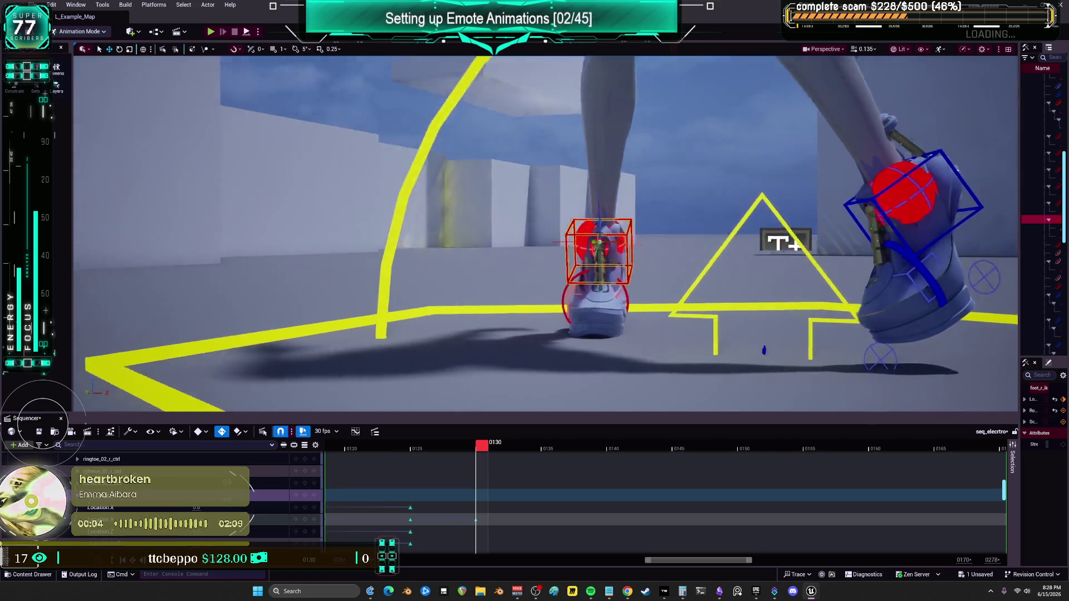
# Key the foot's Location Y at frames 0131, 0132, 0133 and 0138 to keep the boot grounded.
pyautogui.press('f')
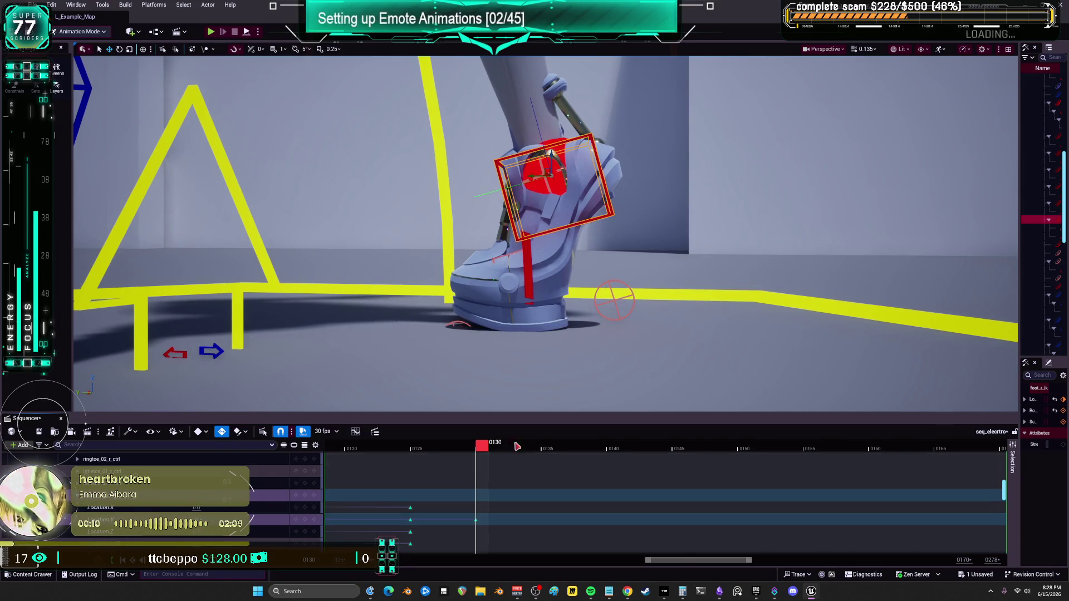
pyautogui.click(496, 450)
pyautogui.press('Return')
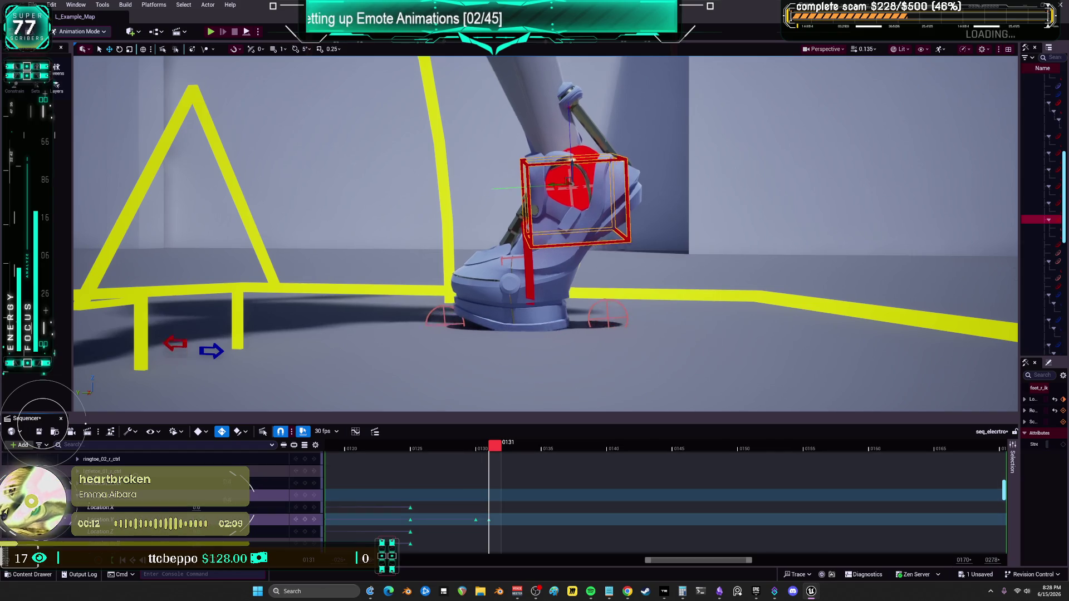
pyautogui.press('Right')
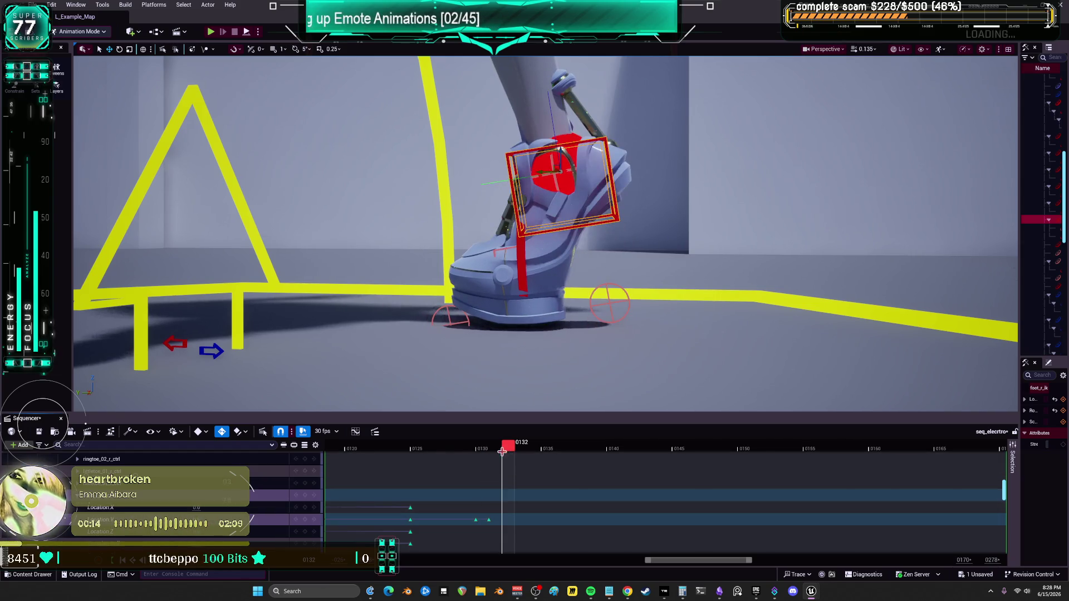
pyautogui.press('Return')
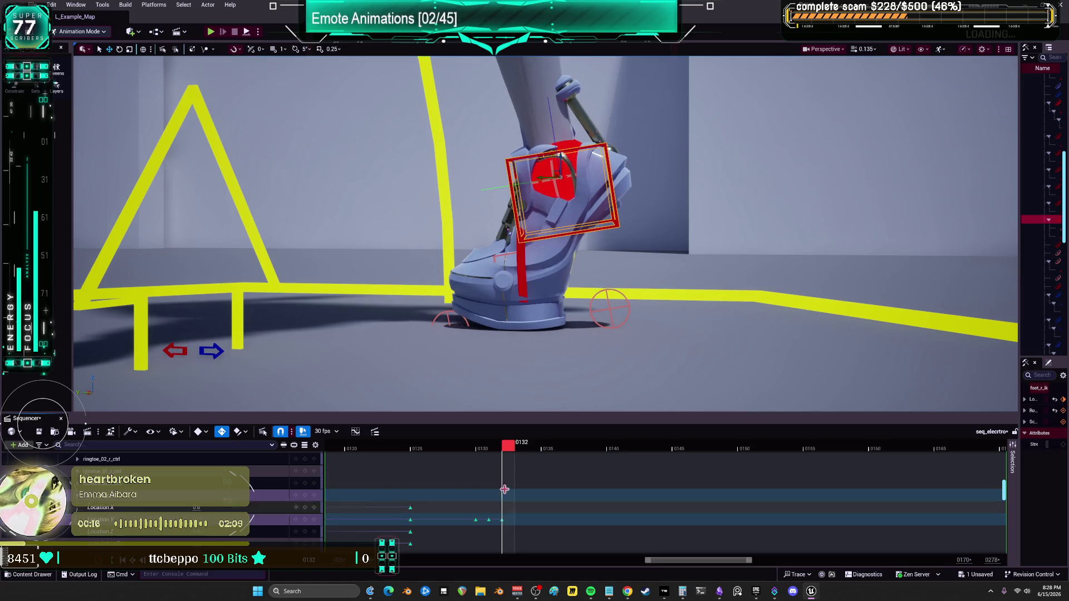
pyautogui.click(526, 456)
pyautogui.press('Return')
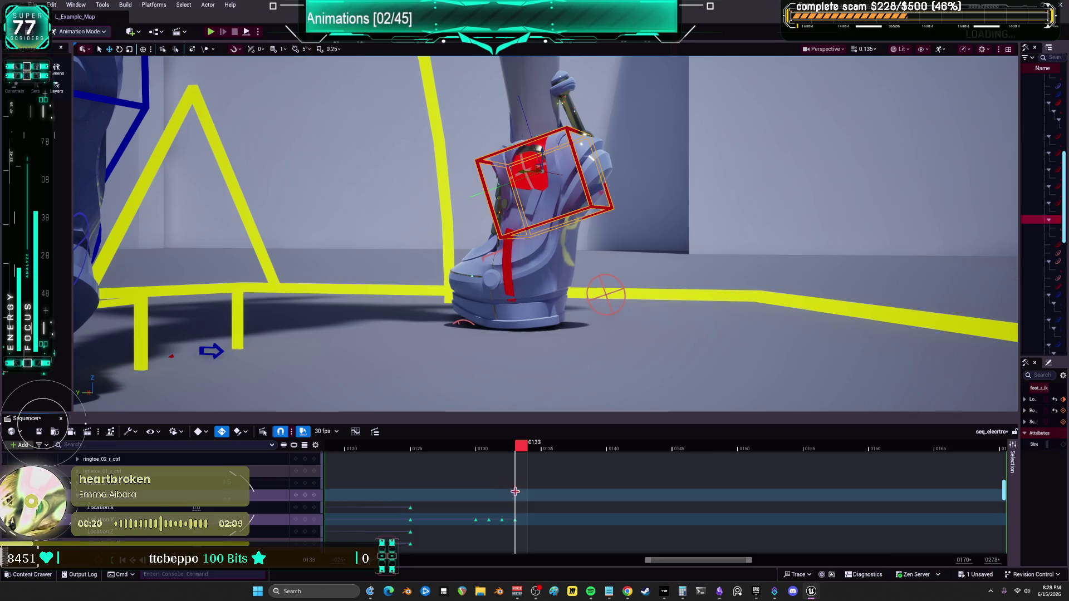
pyautogui.click(534, 450)
pyautogui.click(548, 450)
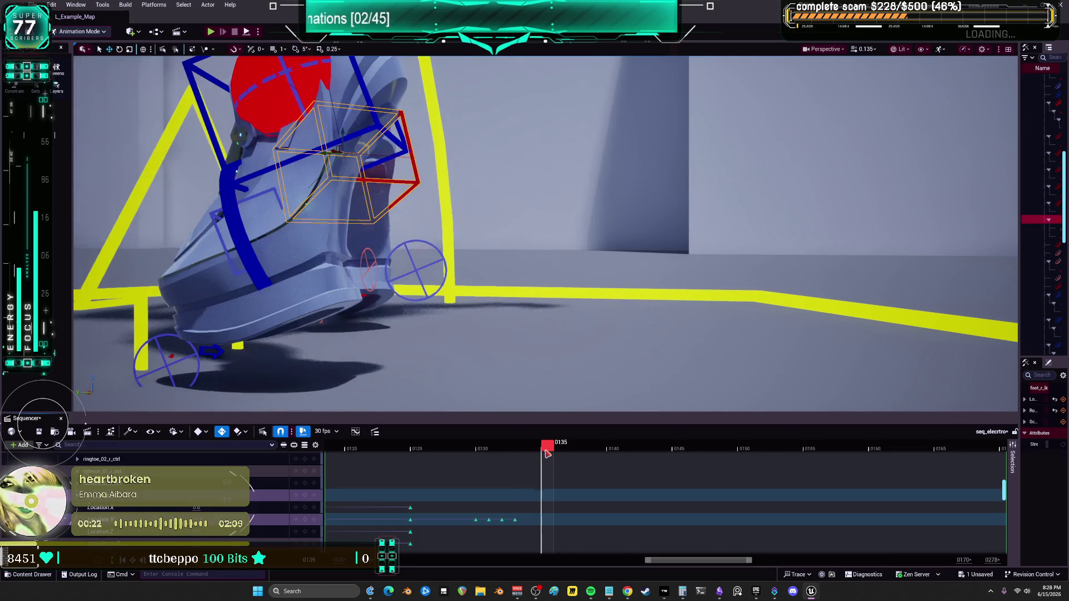
pyautogui.press('Right')
pyautogui.press('Right')
pyautogui.press('Right')
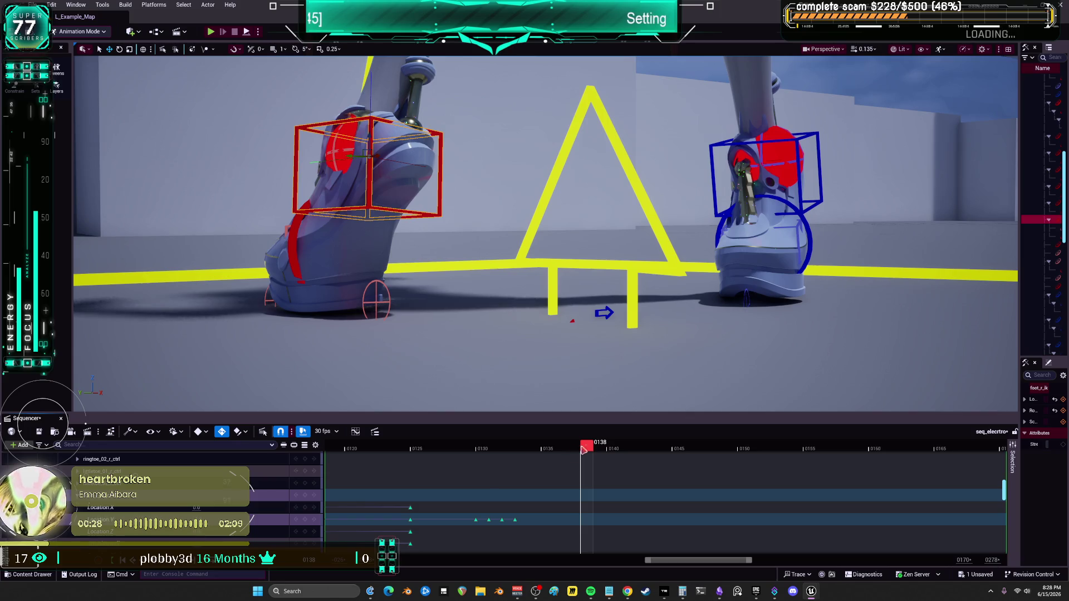
pyautogui.press('s')
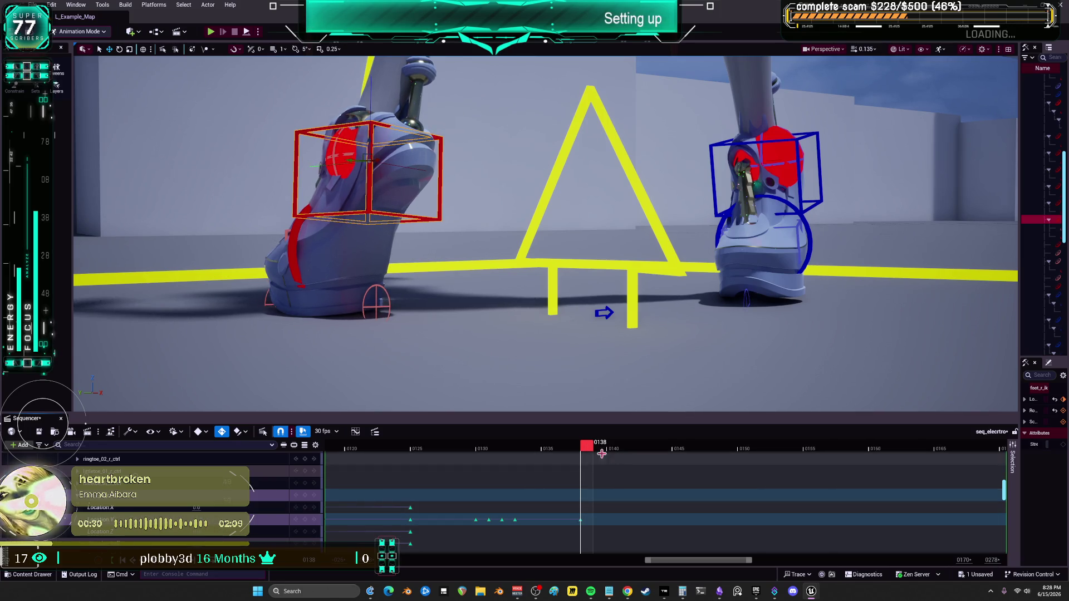
# Key the foot at frames 0142, 0143 and 0144, and undo the stray key at frame 0152.
pyautogui.moveTo(593, 447); pyautogui.dragTo(604, 455)
pyautogui.moveTo(626, 454)
pyautogui.mouseDown()
pyautogui.moveTo(652, 448)
pyautogui.moveTo(641, 449)
pyautogui.mouseUp()
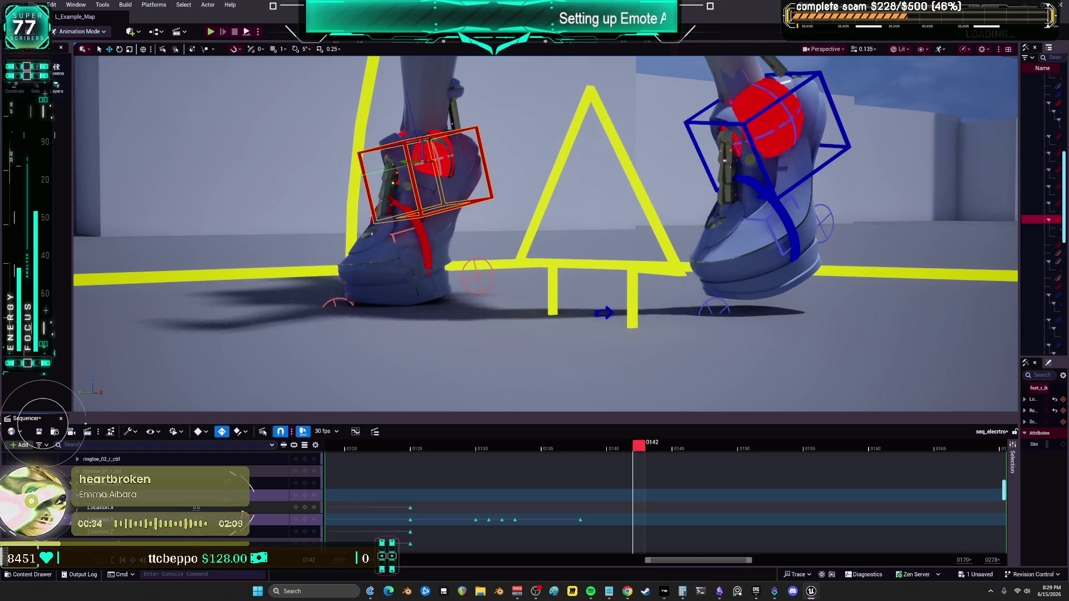
pyautogui.press('Return')
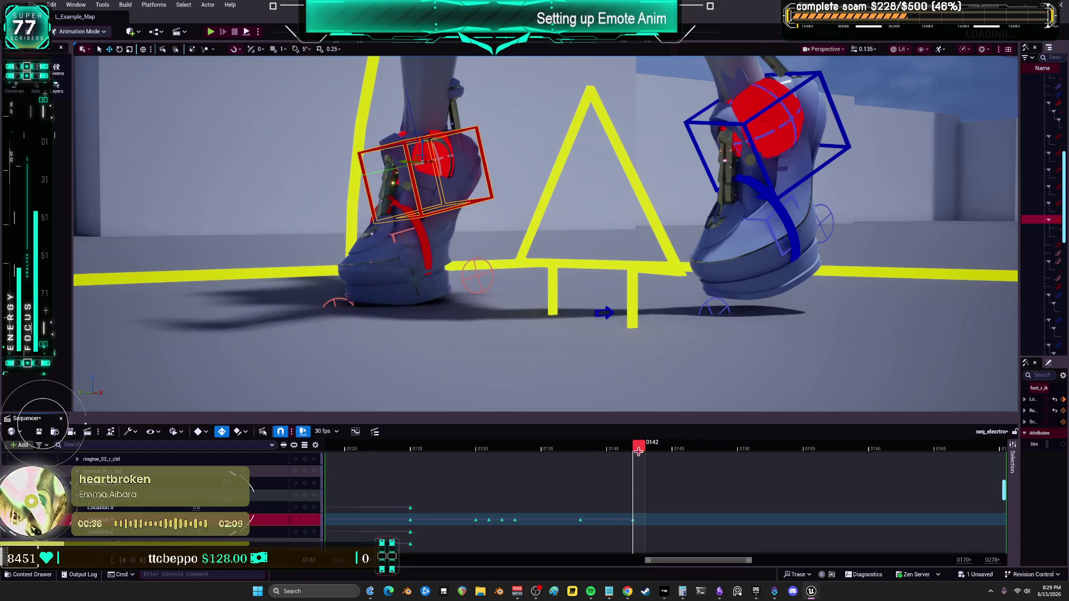
pyautogui.moveTo(639, 451); pyautogui.dragTo(656, 449)
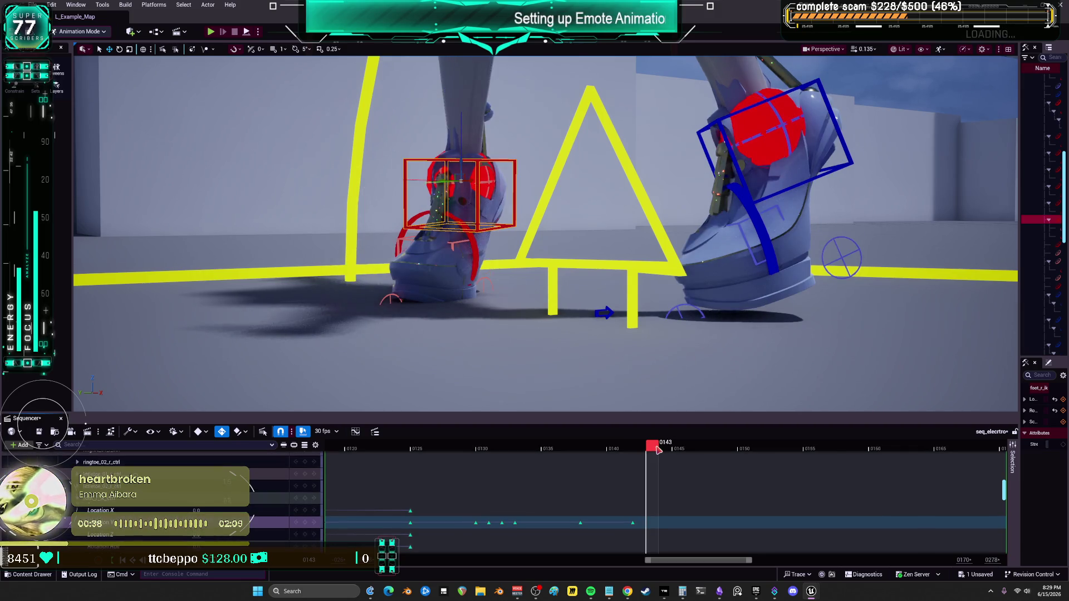
pyautogui.press('Return')
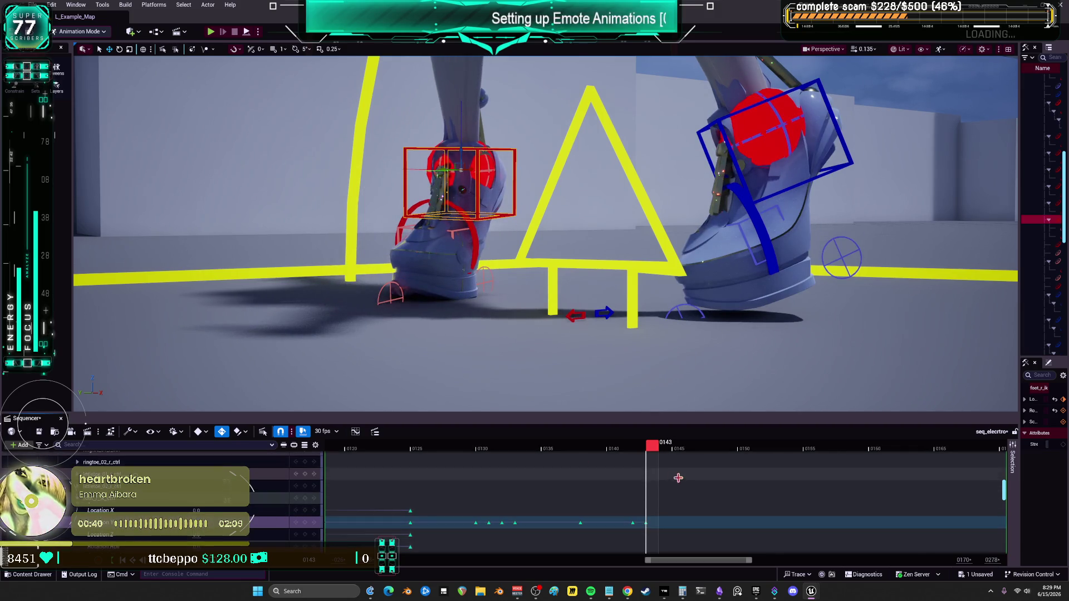
pyautogui.moveTo(658, 450); pyautogui.dragTo(671, 450)
pyautogui.press('Return')
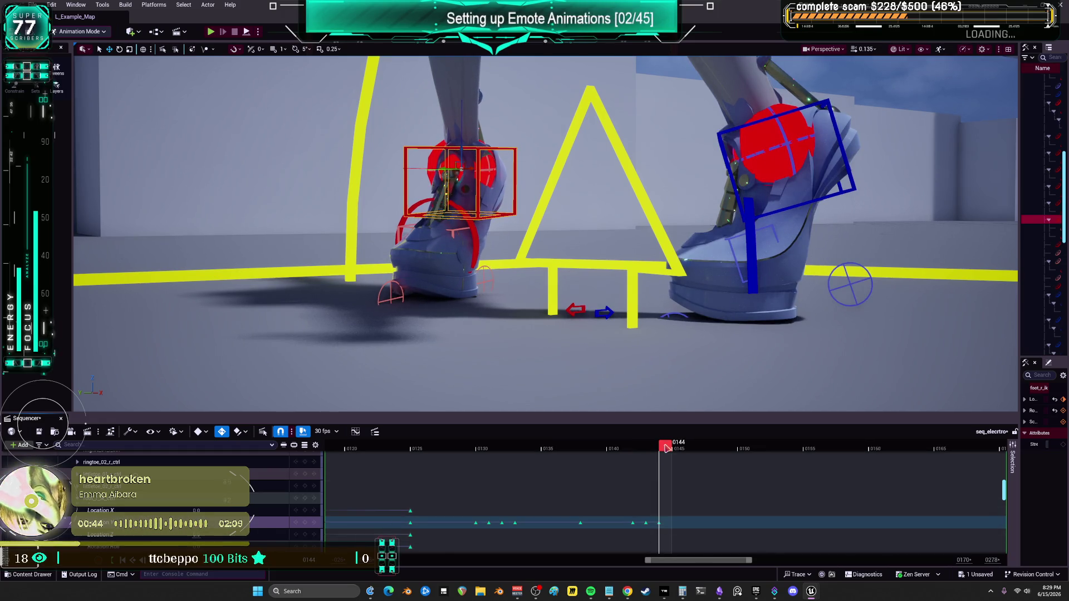
pyautogui.moveTo(666, 446)
pyautogui.mouseDown()
pyautogui.moveTo(835, 449)
pyautogui.moveTo(771, 461)
pyautogui.mouseUp()
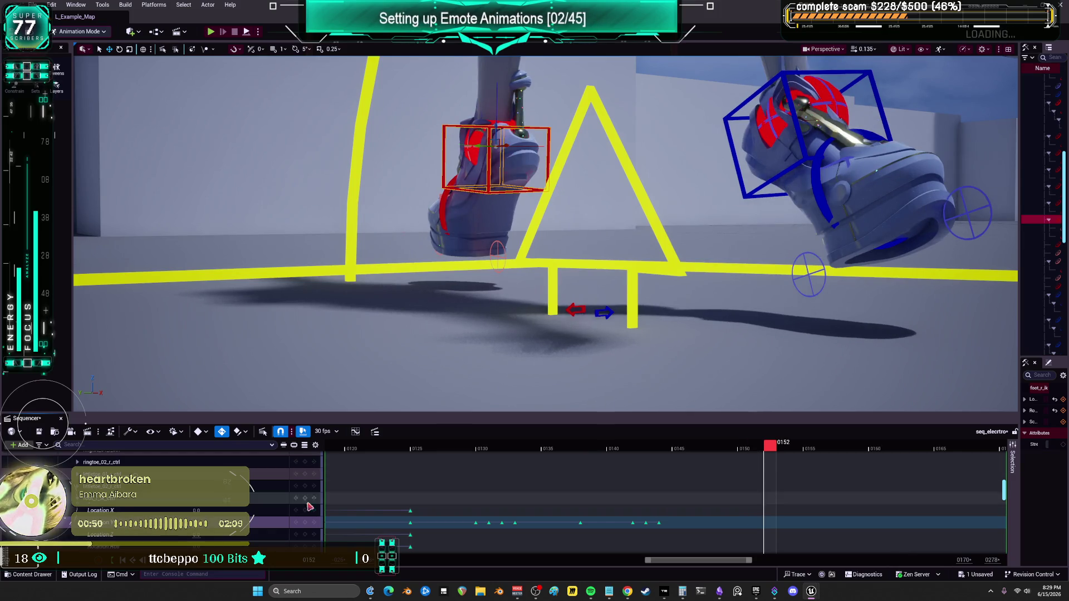
pyautogui.press('Return')
pyautogui.moveTo(496, 150); pyautogui.dragTo(497, 296)
pyautogui.hotkey('ctrl', 'z')
pyautogui.hotkey('ctrl', 'z')
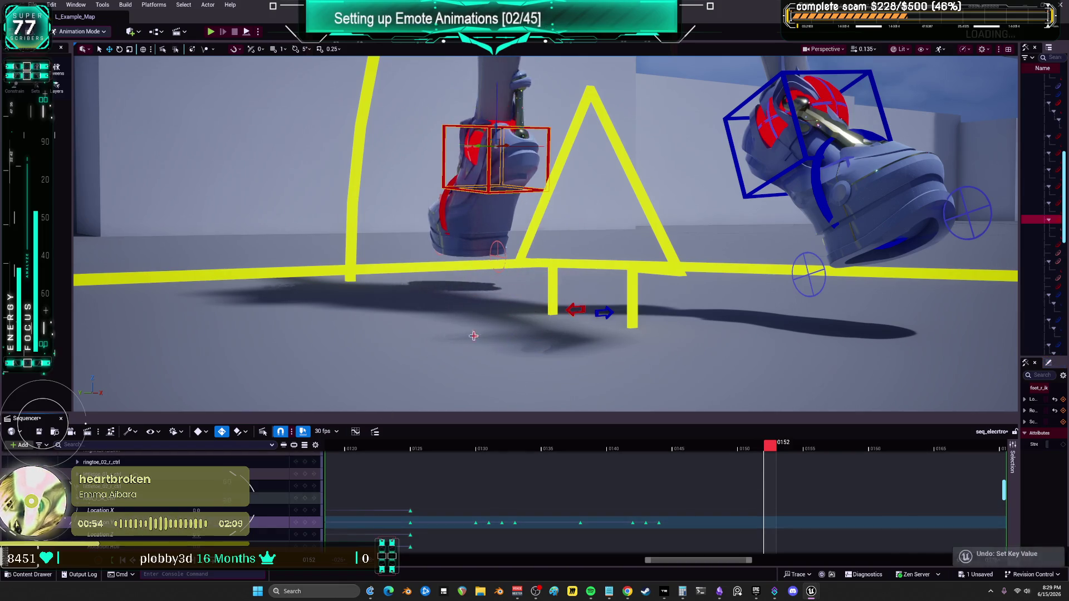
pyautogui.scroll(-6, 612, 246)
# Scrub and play back frames 0124–0152 to check the right foot stays planted, then select the hips control.
pyautogui.scroll(-8, 611, 245)
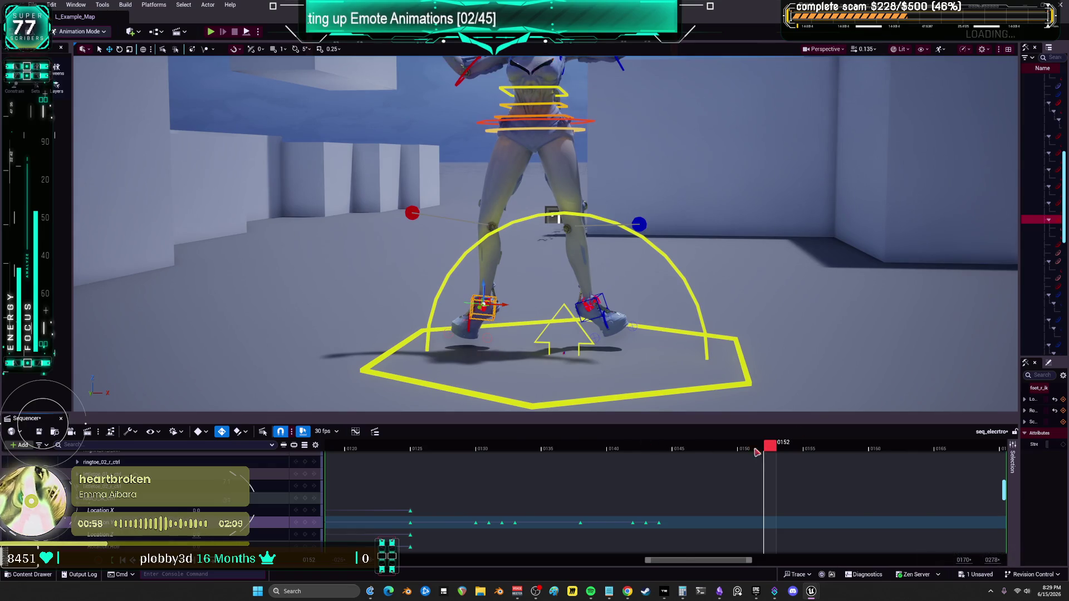
pyautogui.moveTo(756, 452)
pyautogui.mouseDown()
pyautogui.moveTo(627, 455)
pyautogui.moveTo(890, 460)
pyautogui.moveTo(697, 445)
pyautogui.moveTo(469, 447)
pyautogui.mouseUp()
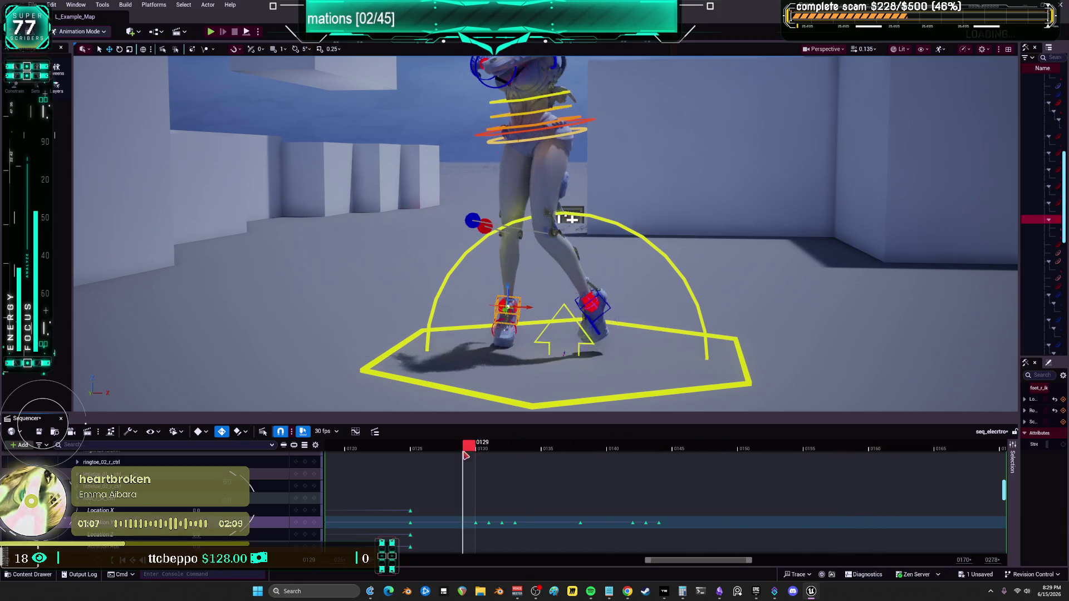
pyautogui.click(163, 563)
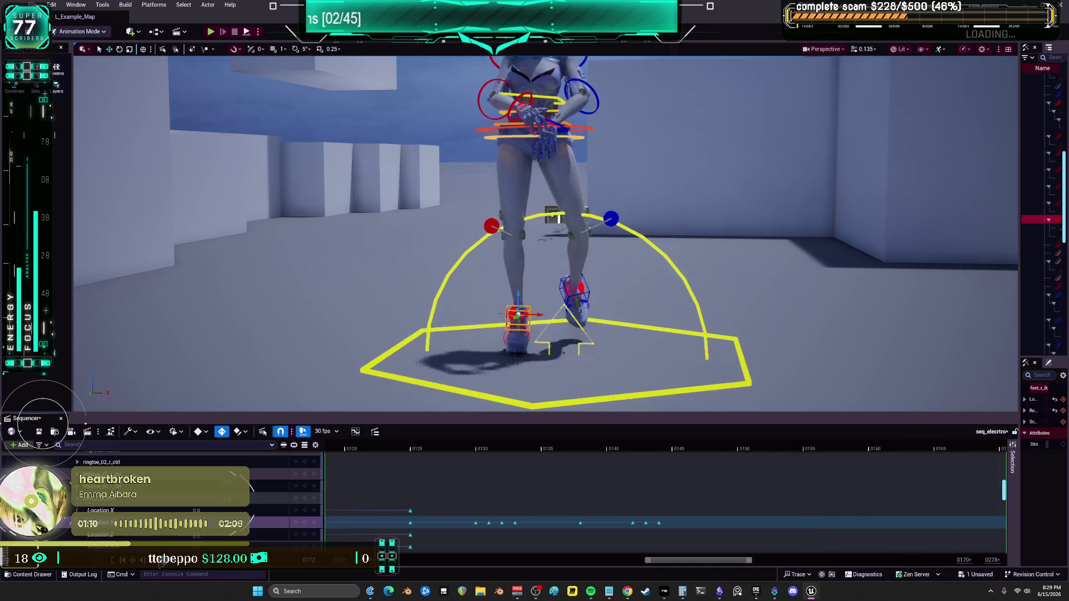
pyautogui.moveTo(392, 445)
pyautogui.mouseDown()
pyautogui.moveTo(693, 453)
pyautogui.moveTo(822, 435)
pyautogui.moveTo(641, 434)
pyautogui.moveTo(650, 435)
pyautogui.mouseUp()
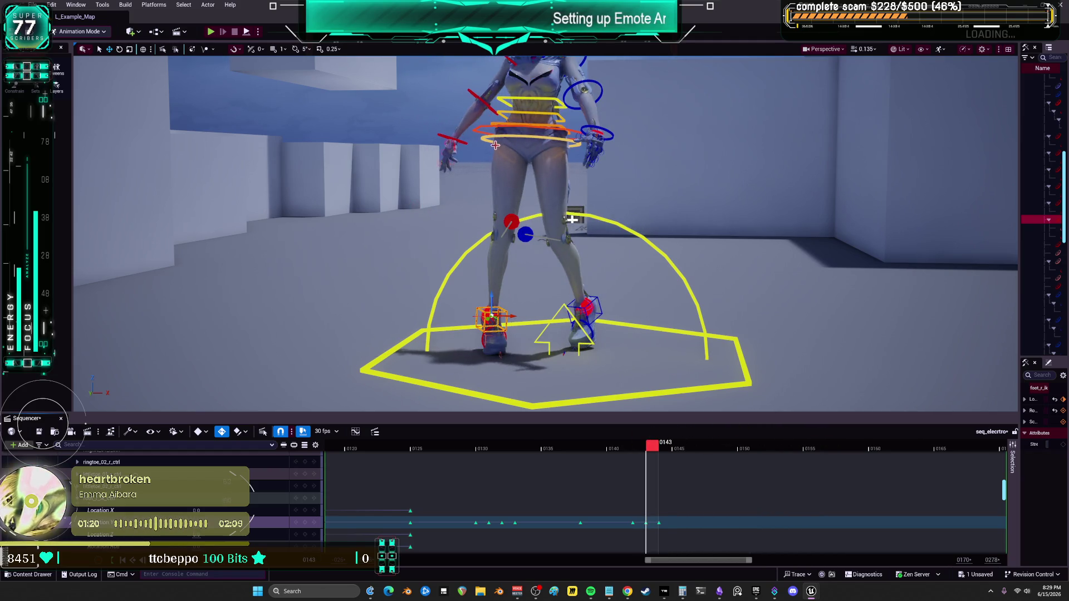
pyautogui.click(532, 131)
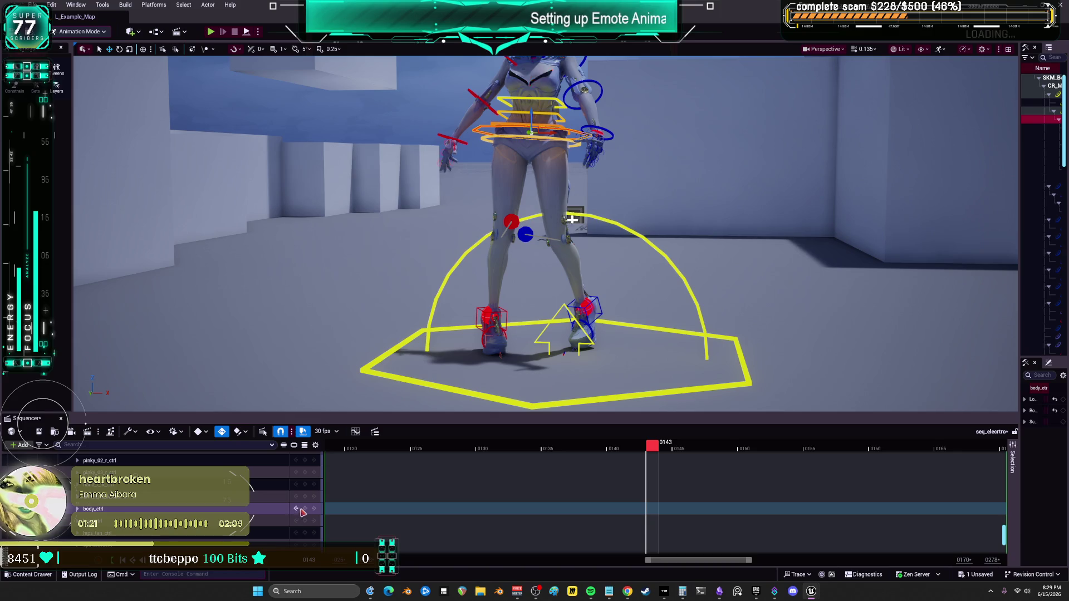
# Expand body_ctrl's Location channels and key the body control at frame 0150.
pyautogui.click(666, 447)
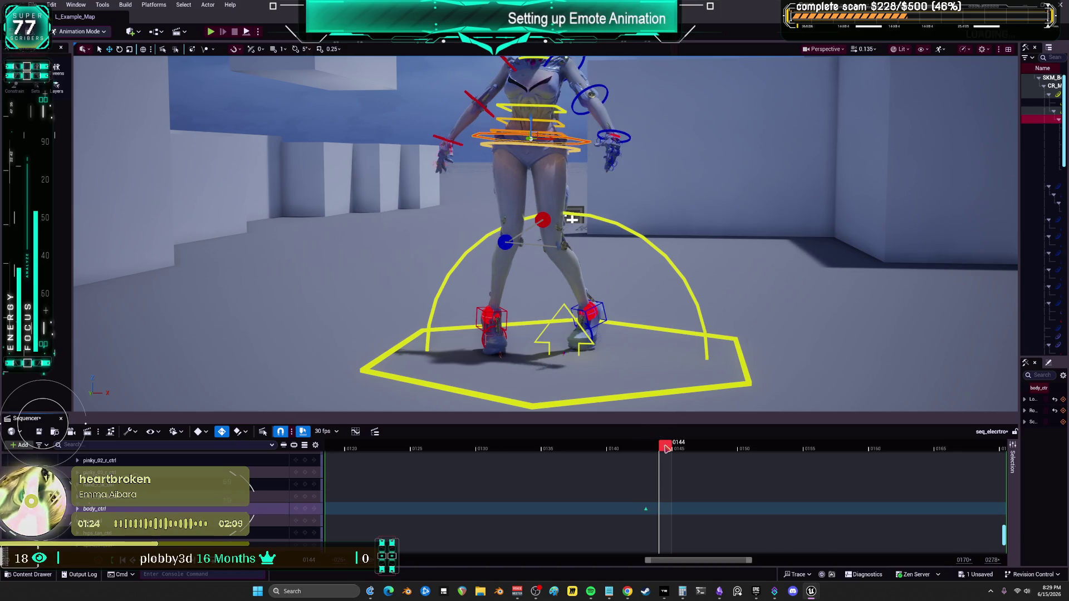
pyautogui.moveTo(666, 448)
pyautogui.mouseDown()
pyautogui.moveTo(698, 450)
pyautogui.moveTo(679, 450)
pyautogui.mouseUp()
pyautogui.click(95, 509)
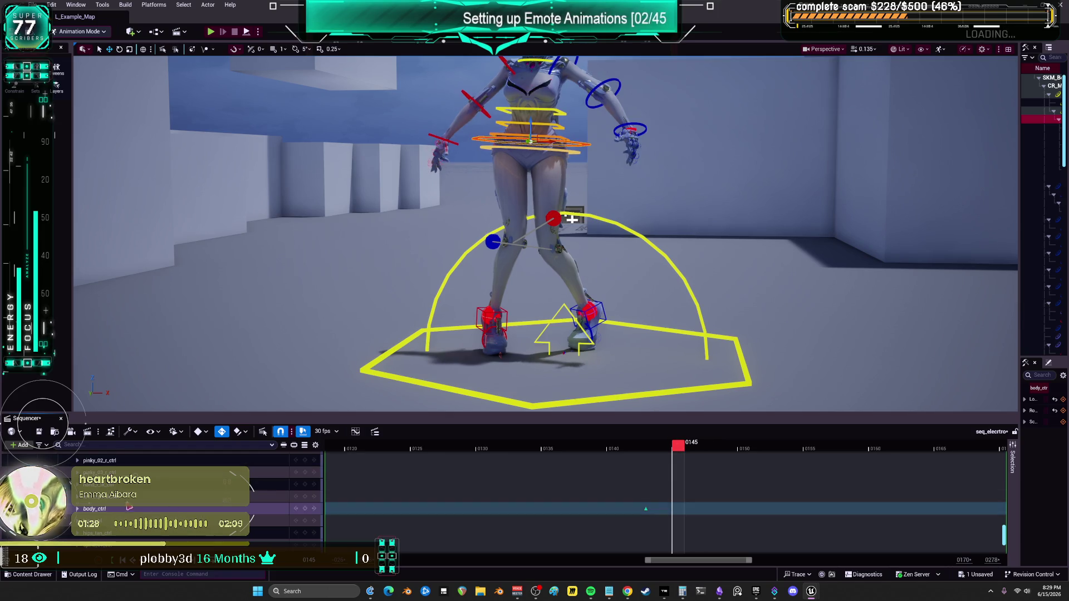
pyautogui.click(77, 509)
pyautogui.press('s')
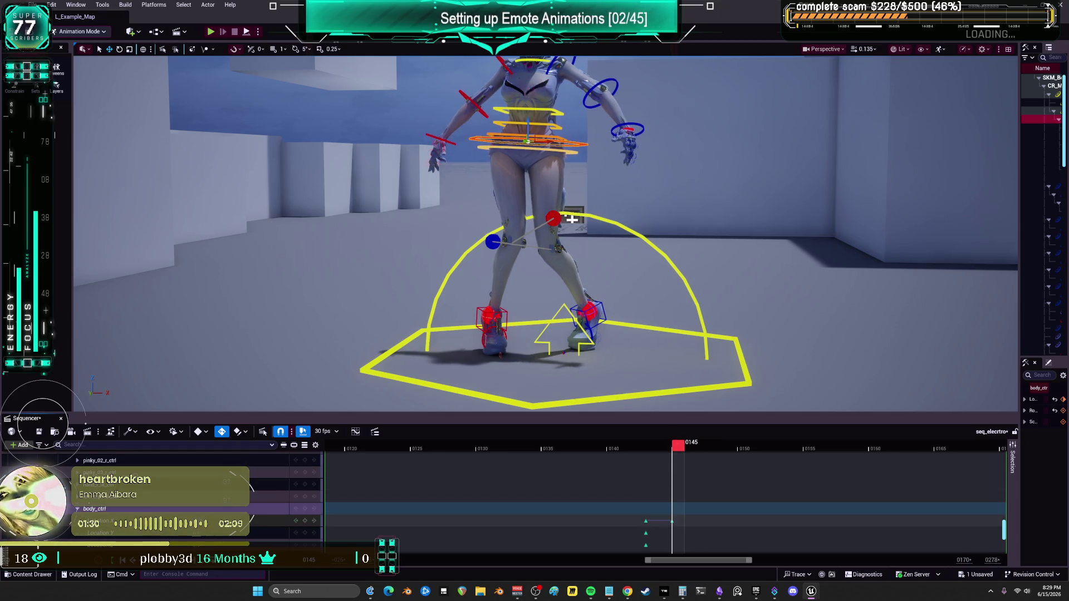
pyautogui.hotkey('ctrl', 'z')
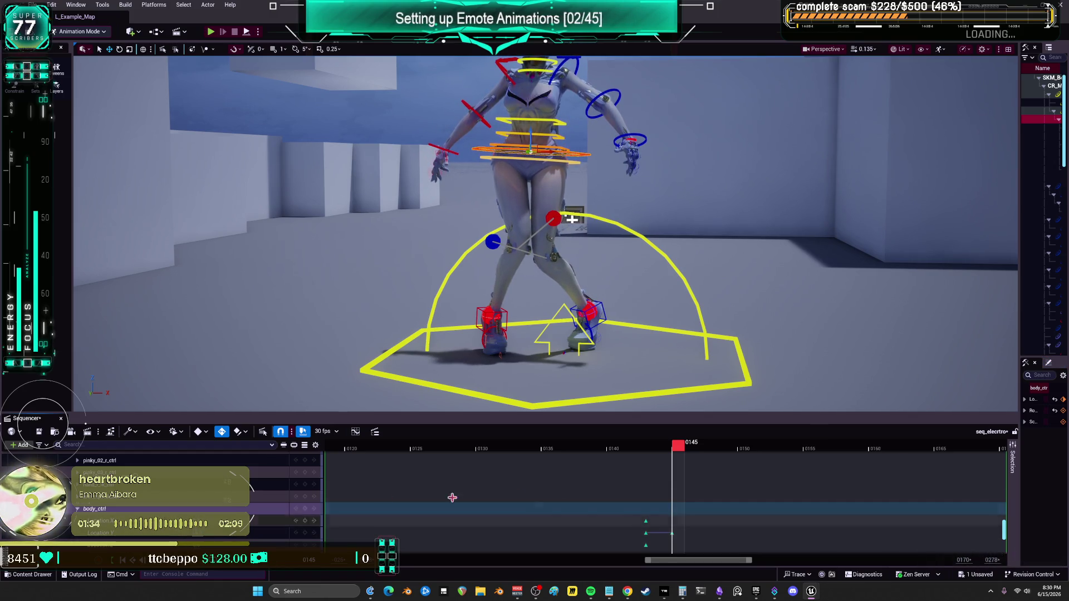
pyautogui.moveTo(685, 451); pyautogui.dragTo(747, 451)
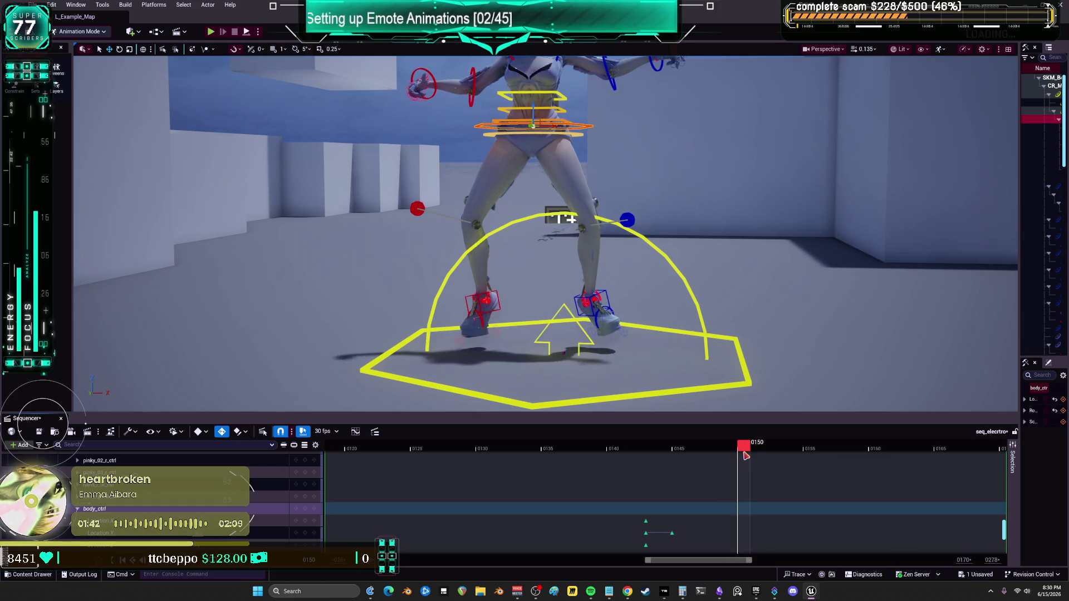
pyautogui.press('s')
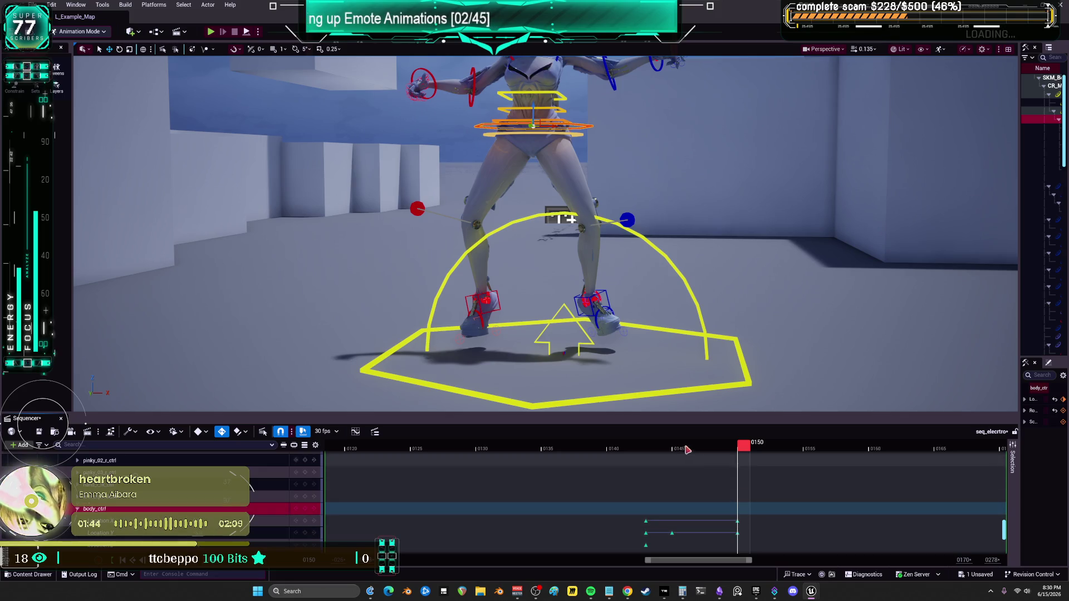
# Add body control keys at frames 0155 and 0160, then review the motion through frame 0176.
pyautogui.moveTo(746, 448); pyautogui.dragTo(808, 458)
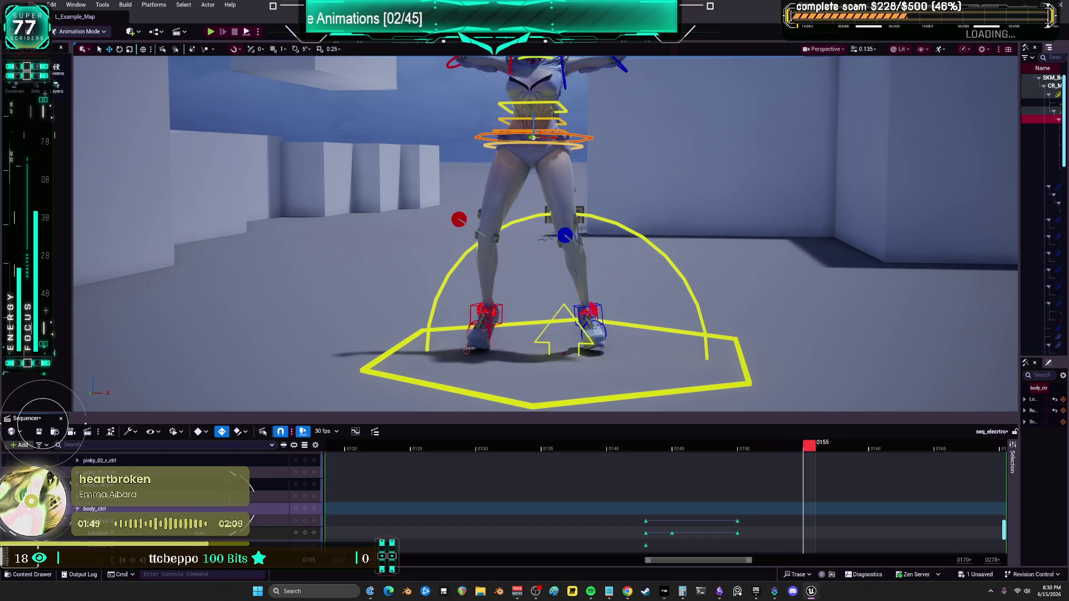
pyautogui.click(304, 533)
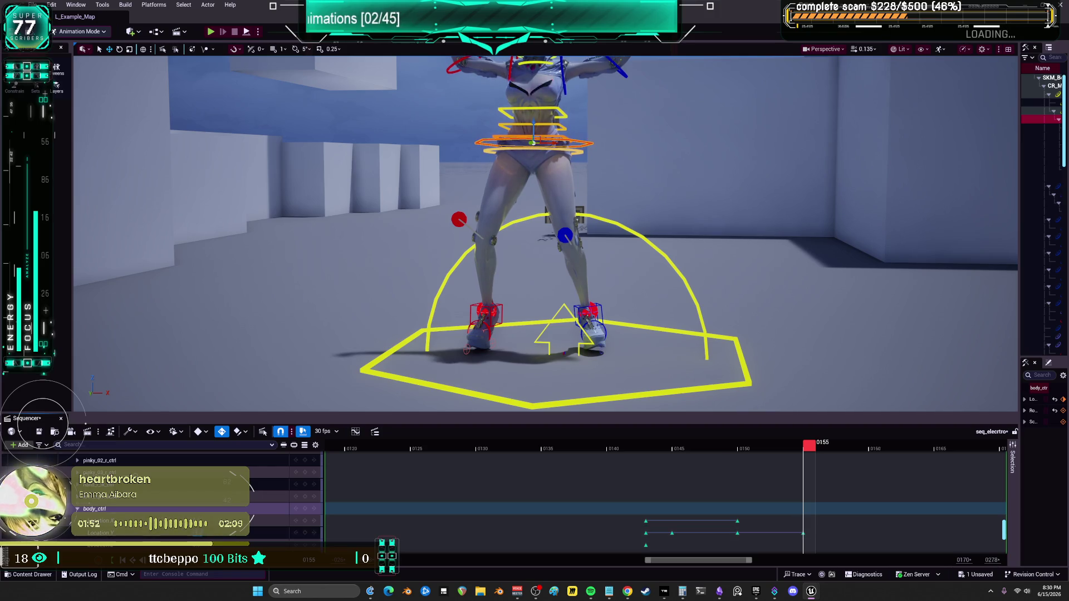
pyautogui.moveTo(810, 452); pyautogui.dragTo(856, 455)
pyautogui.click(646, 533)
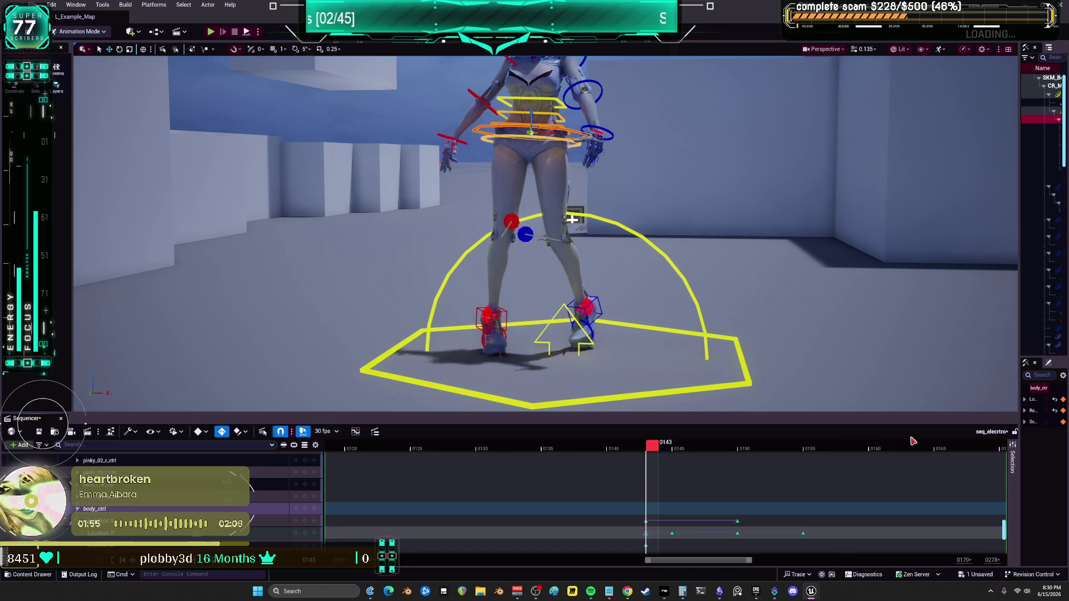
pyautogui.click(806, 454)
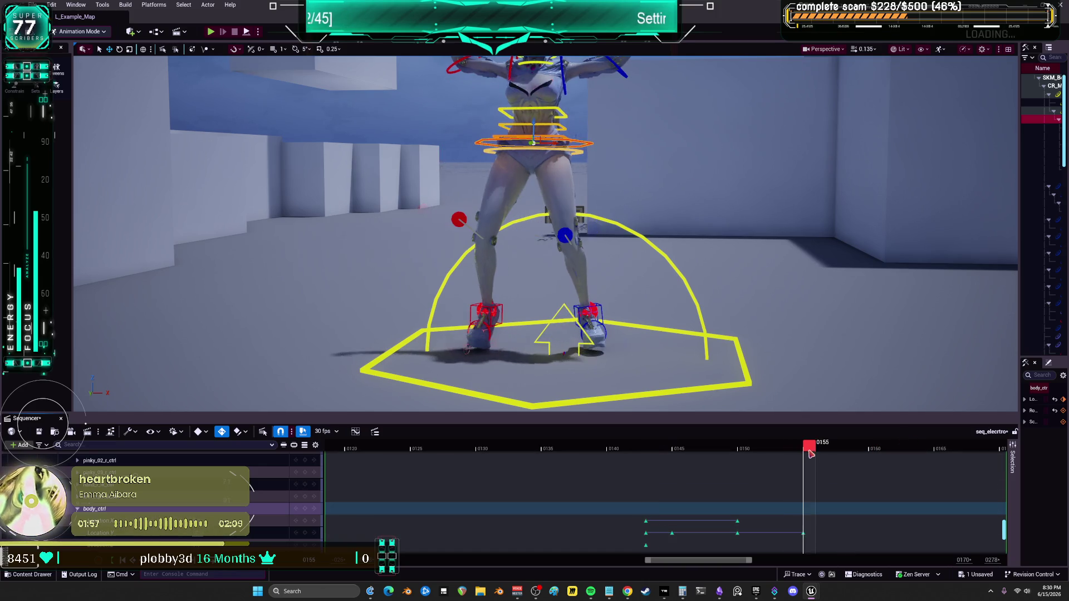
pyautogui.moveTo(811, 454); pyautogui.dragTo(873, 450)
pyautogui.press('s')
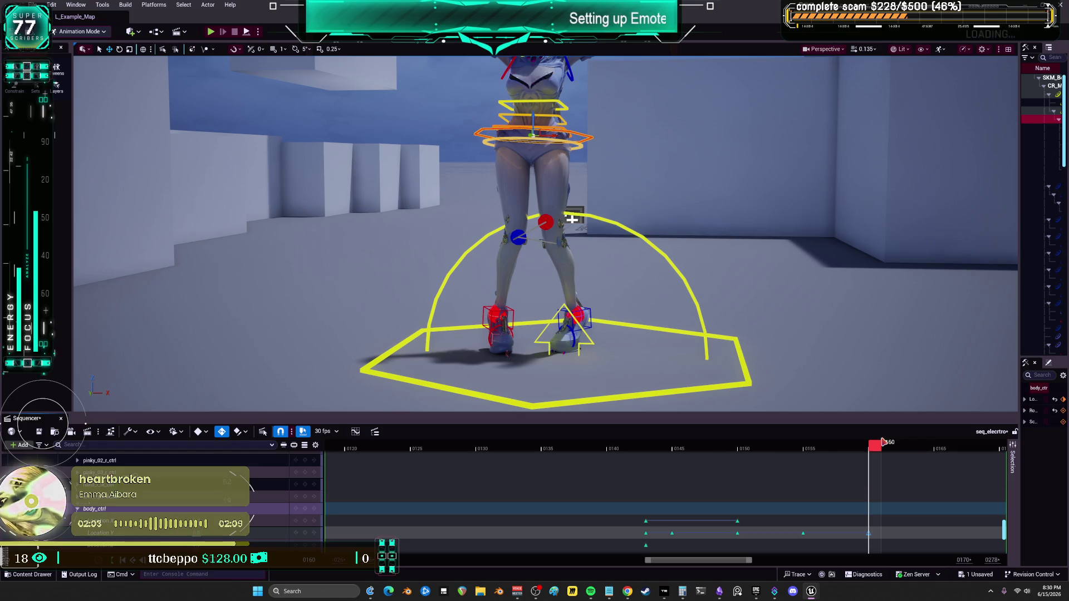
pyautogui.moveTo(883, 452); pyautogui.dragTo(990, 466)
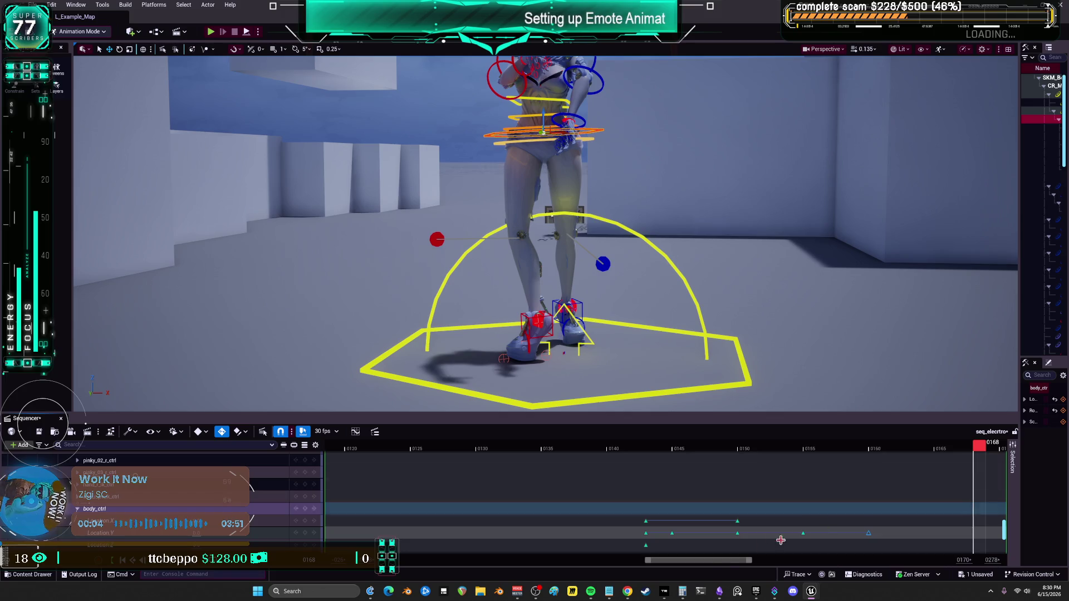
pyautogui.moveTo(731, 560); pyautogui.dragTo(772, 561)
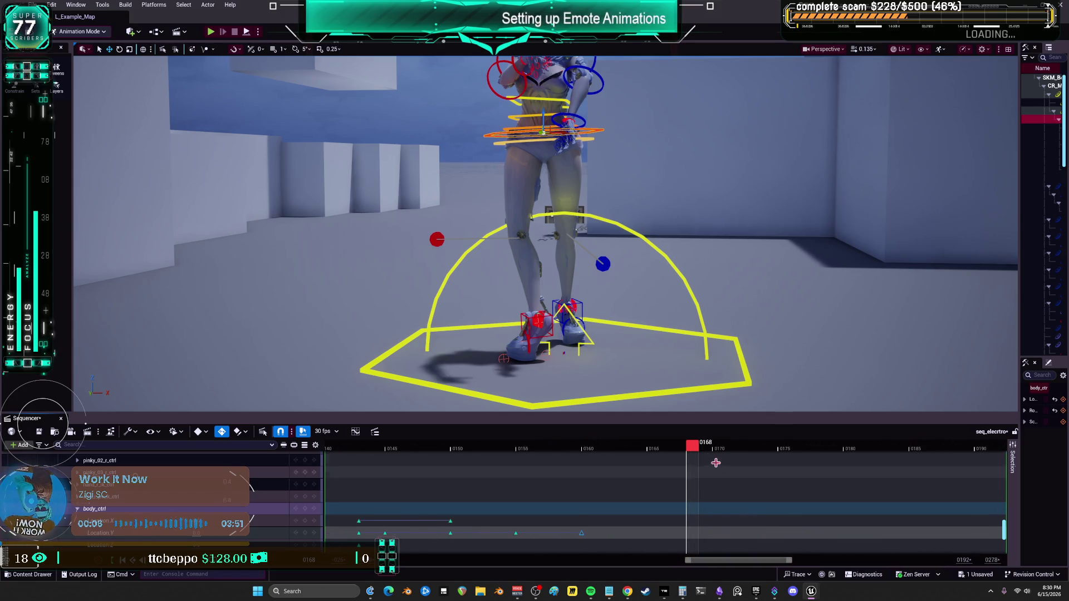
pyautogui.moveTo(700, 455)
pyautogui.mouseDown()
pyautogui.moveTo(864, 470)
pyautogui.moveTo(931, 451)
pyautogui.mouseUp()
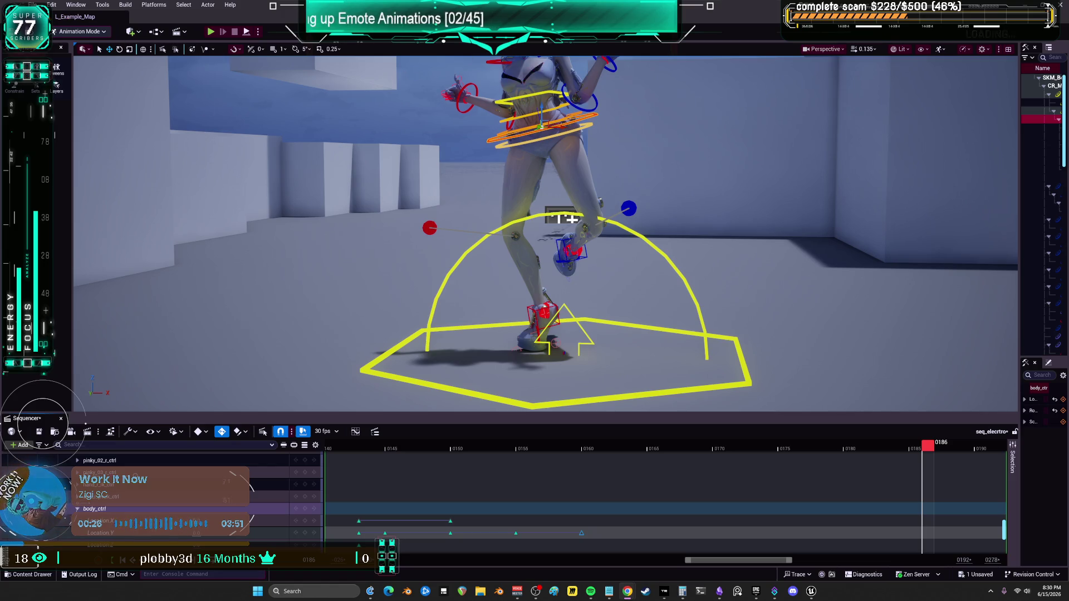
# Save all changes and zoom out the Sequencer timeline.
pyautogui.click(34, 4)
pyautogui.click(67, 111)
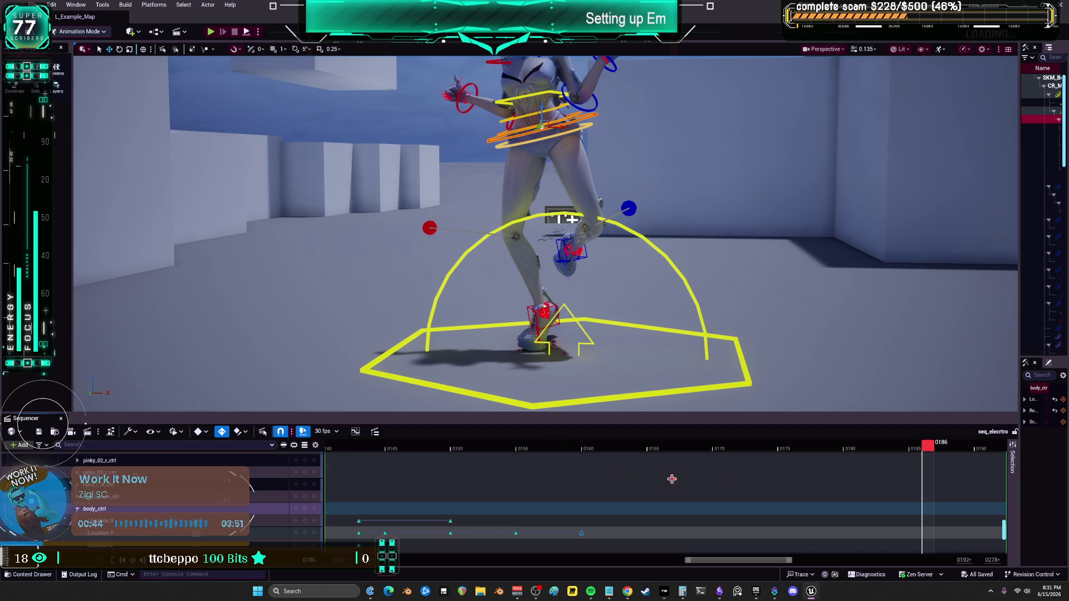
pyautogui.moveTo(795, 561); pyautogui.dragTo(879, 560)
pyautogui.moveTo(694, 560); pyautogui.dragTo(594, 568)
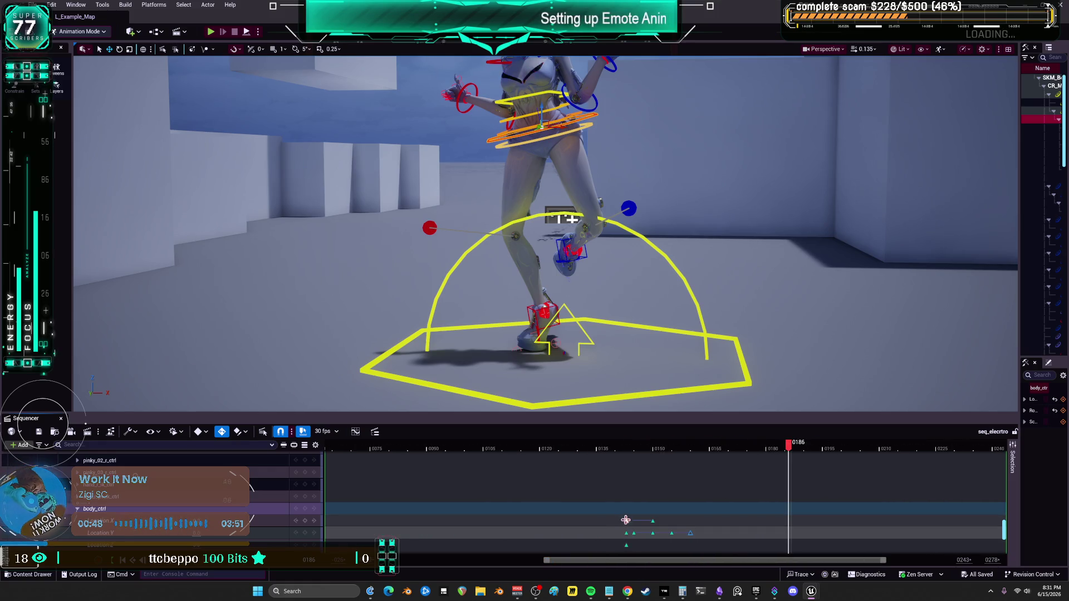
# Collapse body_ctrl into one key row, adjust its first key, review the motion, and widen the Outliner.
pyautogui.doubleClick(317, 509)
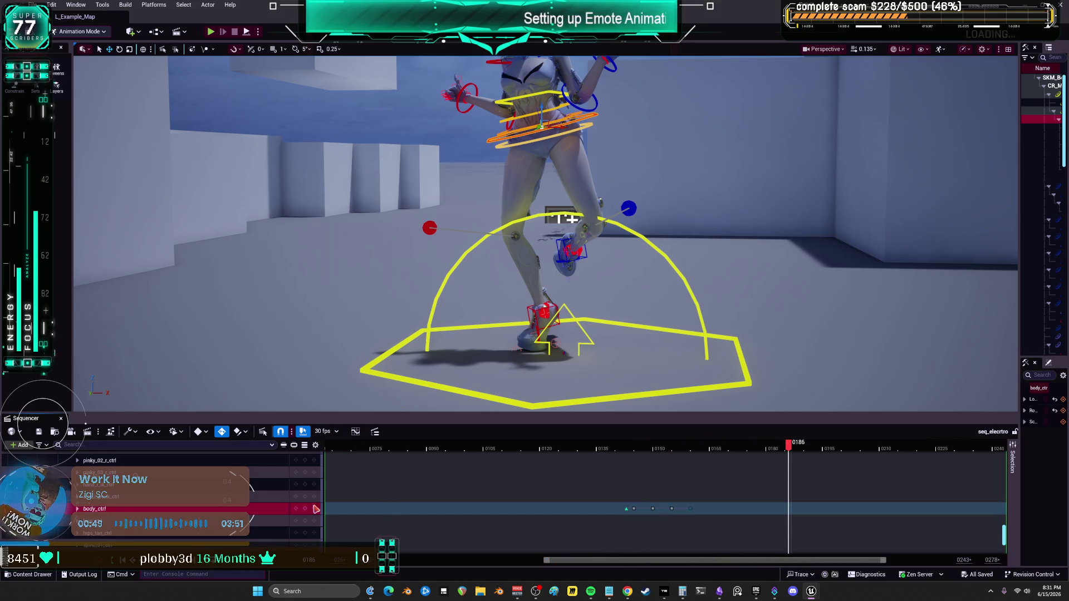
pyautogui.click(628, 528)
pyautogui.click(690, 451)
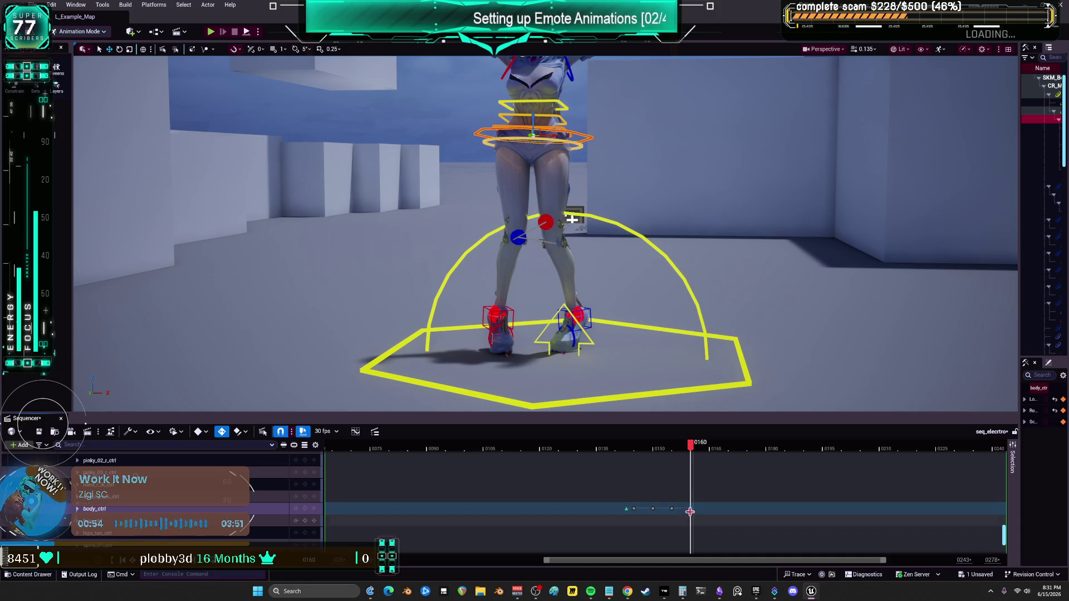
pyautogui.click(631, 456)
pyautogui.moveTo(632, 455)
pyautogui.mouseDown()
pyautogui.moveTo(597, 458)
pyautogui.moveTo(857, 464)
pyautogui.moveTo(369, 462)
pyautogui.moveTo(540, 461)
pyautogui.moveTo(647, 479)
pyautogui.moveTo(828, 466)
pyautogui.moveTo(892, 474)
pyautogui.mouseUp()
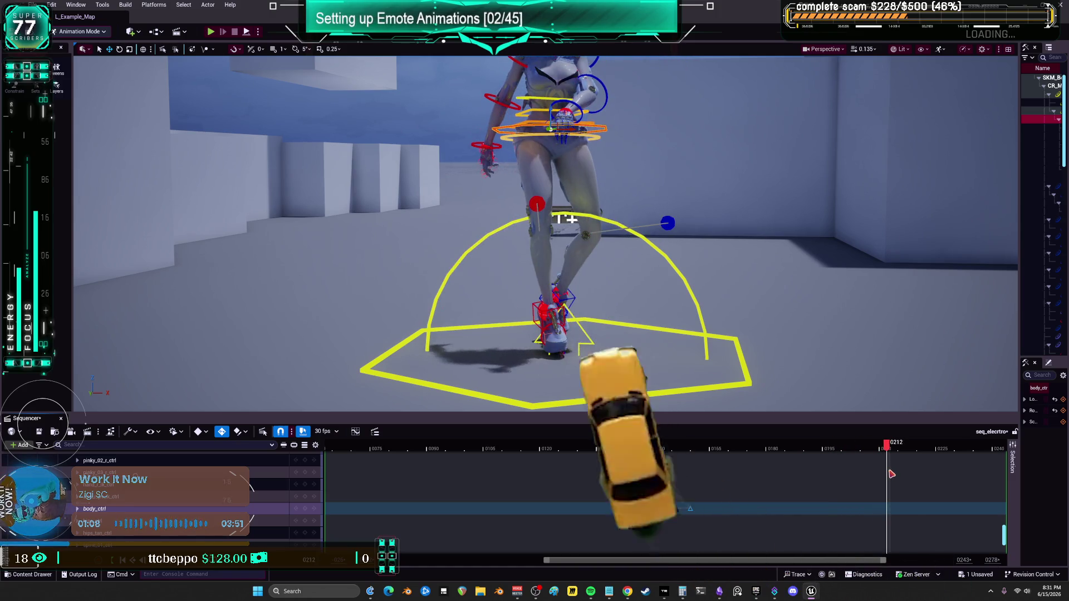
pyautogui.moveTo(747, 407)
pyautogui.mouseDown()
pyautogui.moveTo(713, 402)
pyautogui.moveTo(724, 423)
pyautogui.moveTo(779, 389)
pyautogui.moveTo(796, 323)
pyautogui.moveTo(758, 378)
pyautogui.moveTo(598, 211)
pyautogui.mouseUp()
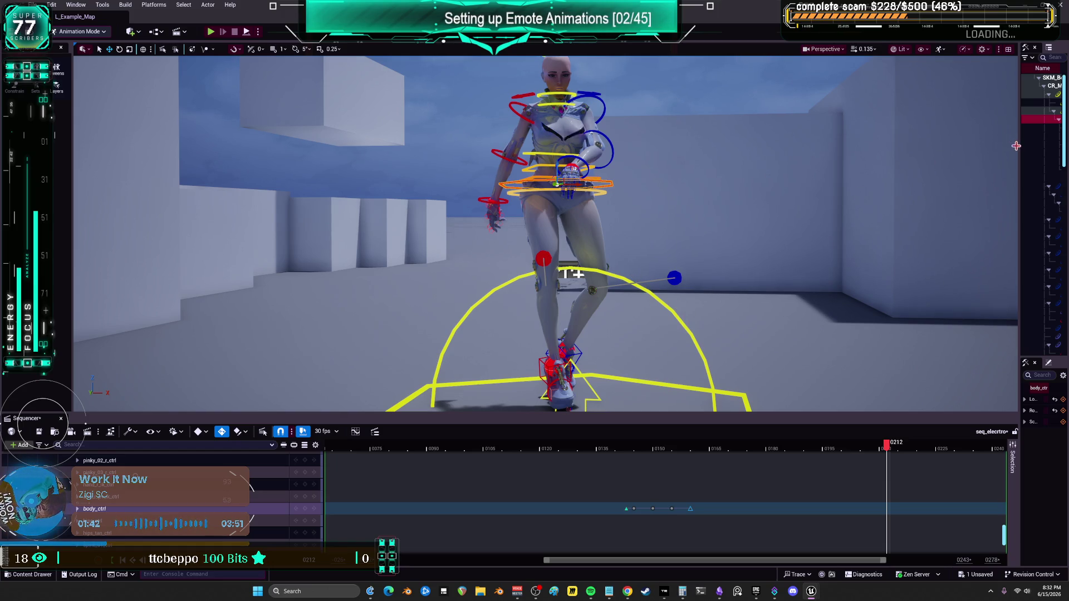
pyautogui.moveTo(1018, 149); pyautogui.dragTo(806, 150)
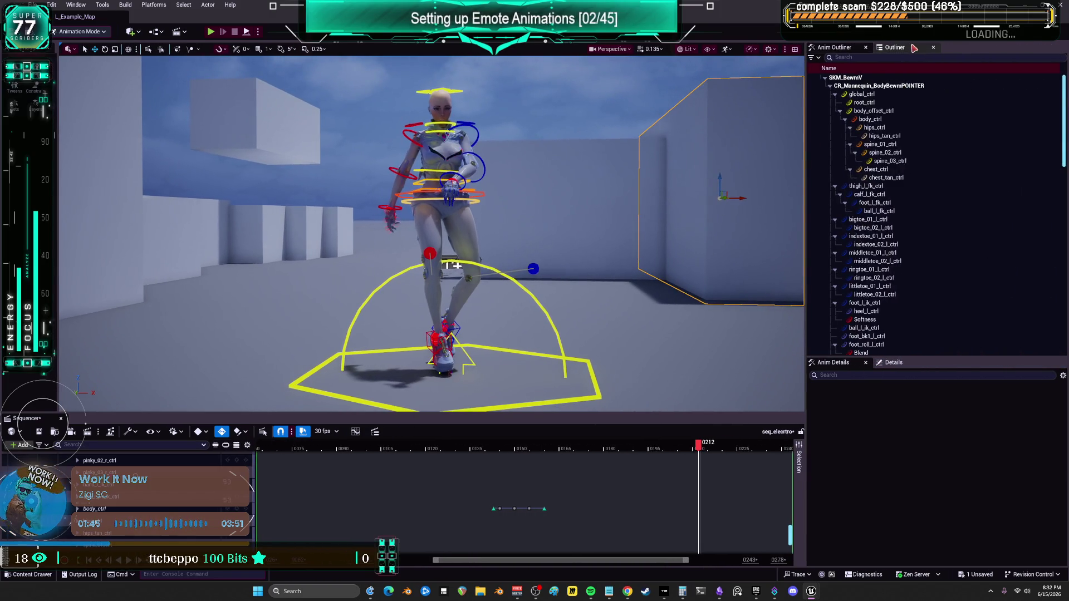
# Select the Light Source directional light from the Outliner and set its Intensity to 0 lux.
pyautogui.click(915, 49)
pyautogui.click(879, 61)
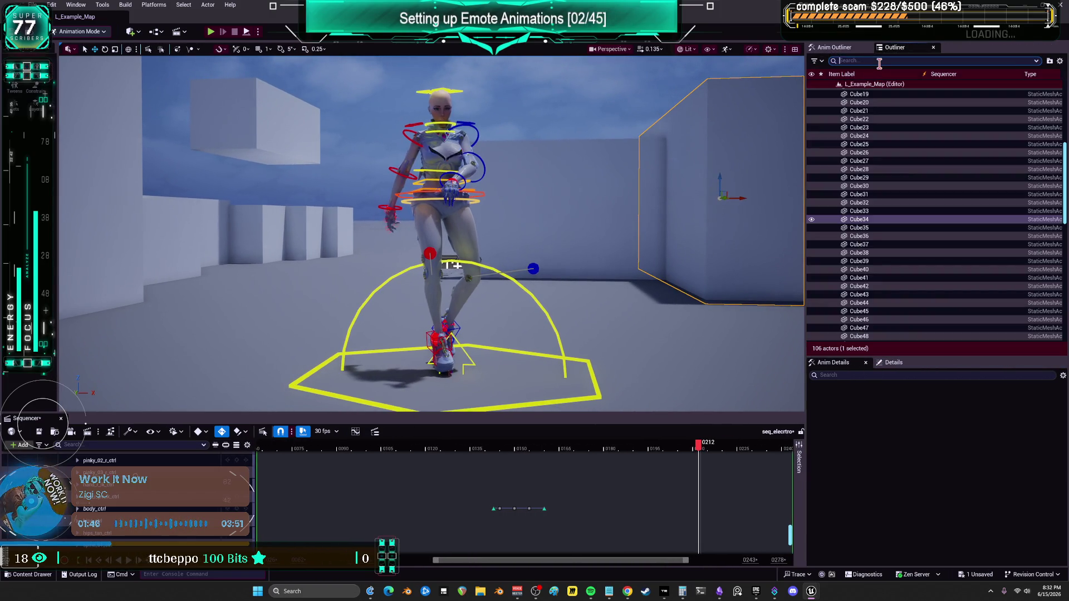
pyautogui.write('dir')
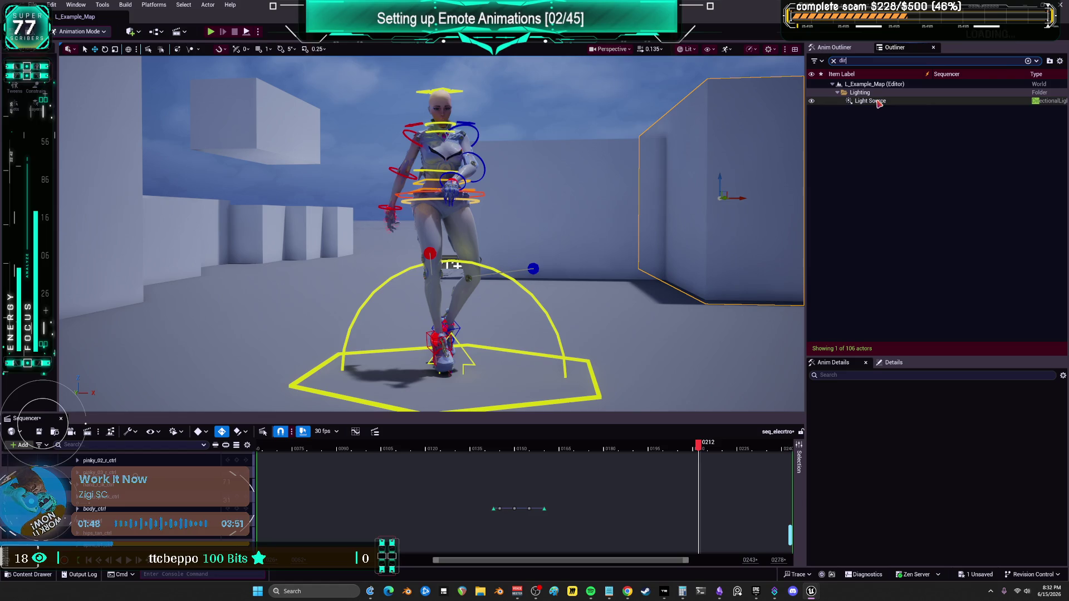
pyautogui.click(879, 103)
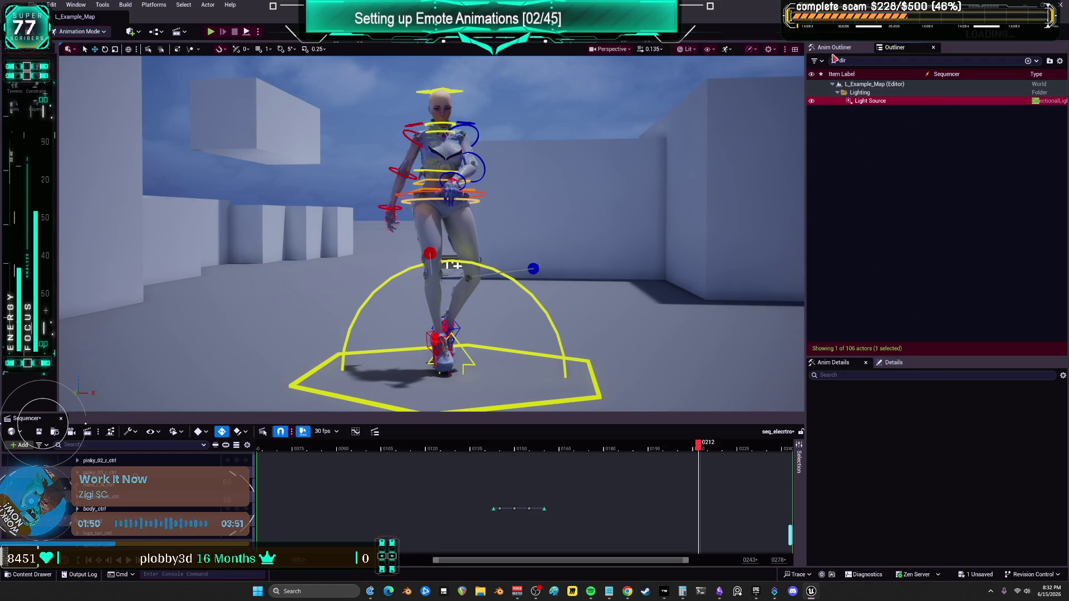
pyautogui.click(894, 362)
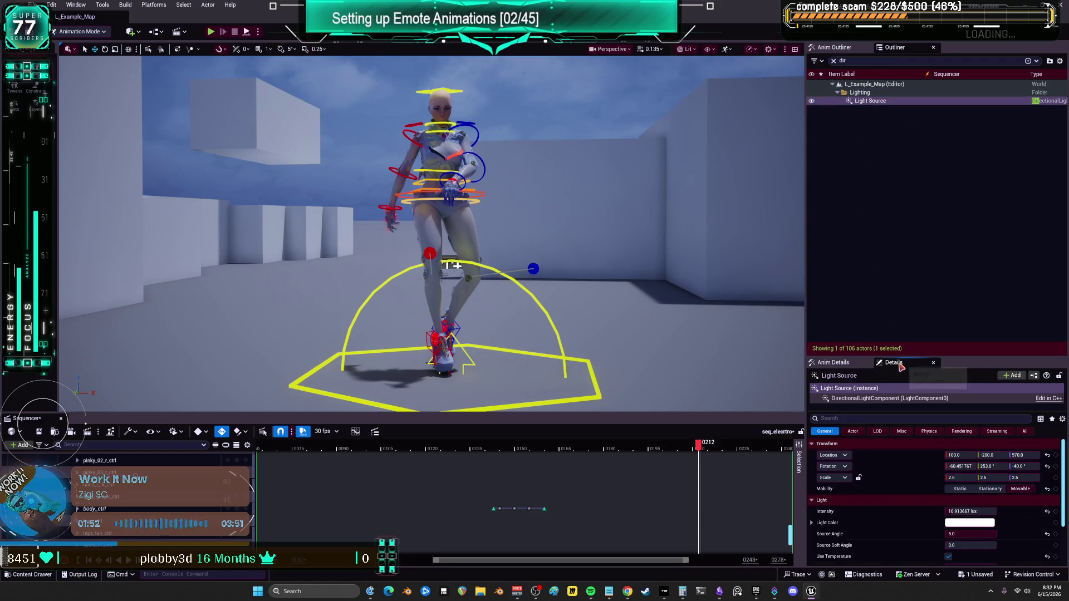
pyautogui.click(980, 512)
pyautogui.write('0')
pyautogui.press('Return')
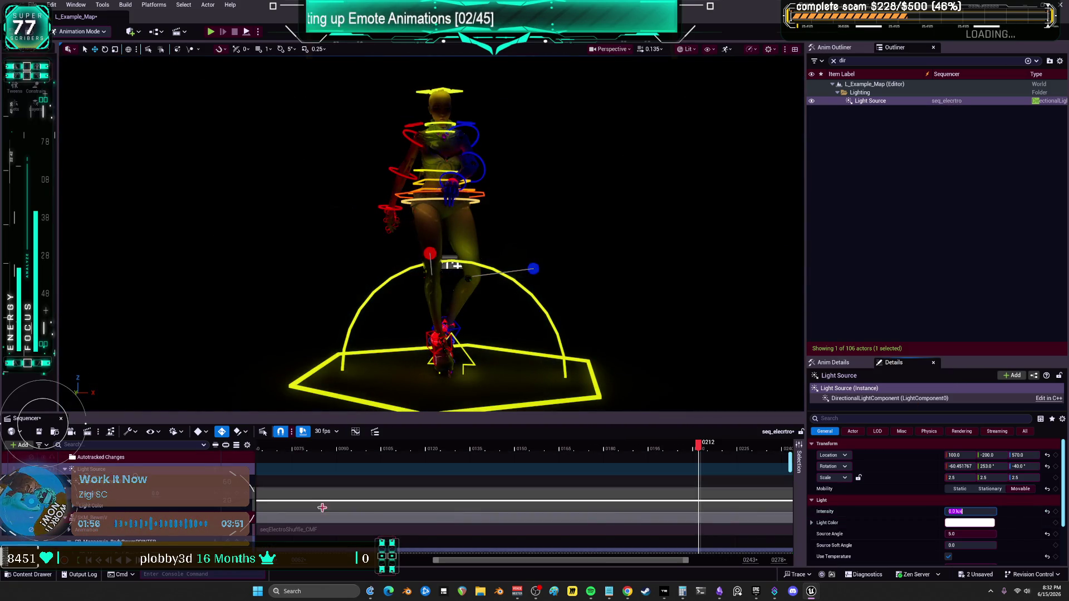
# Restore the rig controls, enlarge the 3D view, and raise the light Intensity to about 5.3 lux.
pyautogui.press('g')
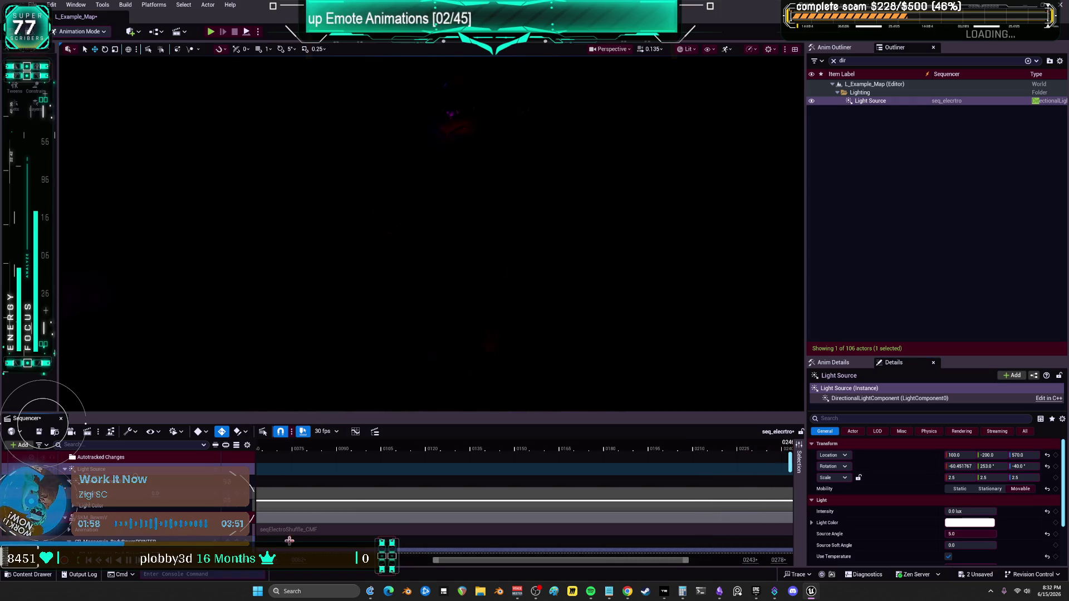
pyautogui.press('g')
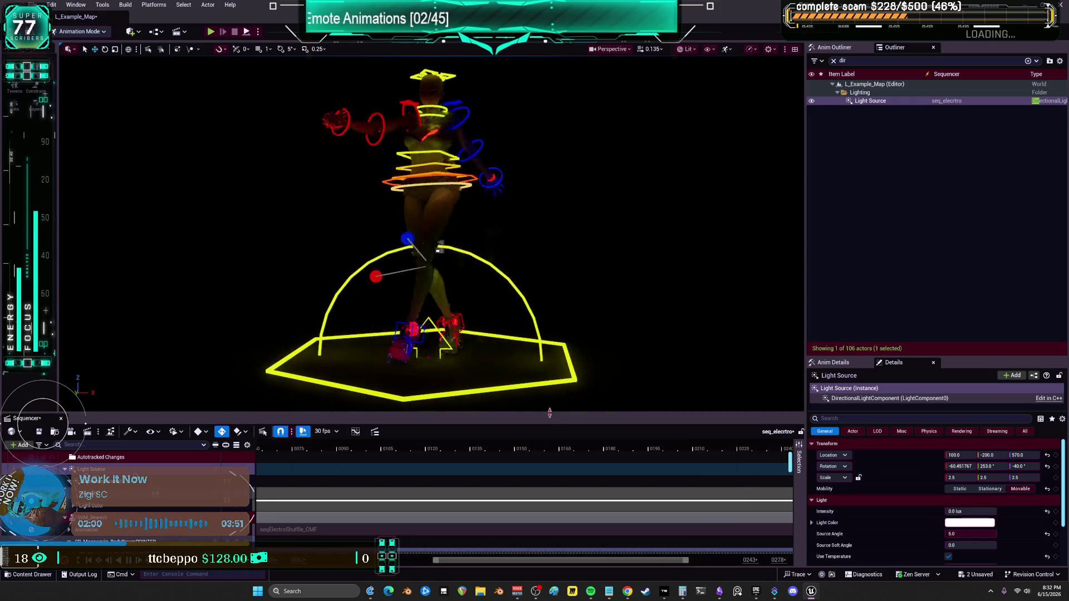
pyautogui.moveTo(546, 414); pyautogui.dragTo(547, 557)
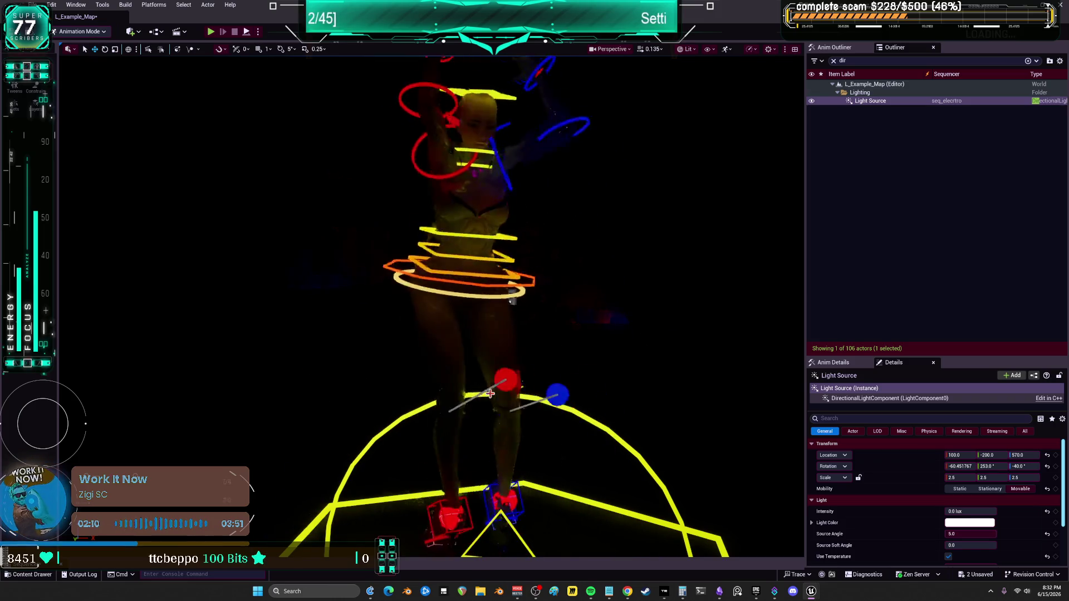
pyautogui.moveTo(958, 511)
pyautogui.mouseDown()
pyautogui.moveTo(982, 512)
pyautogui.moveTo(959, 511)
pyautogui.mouseUp()
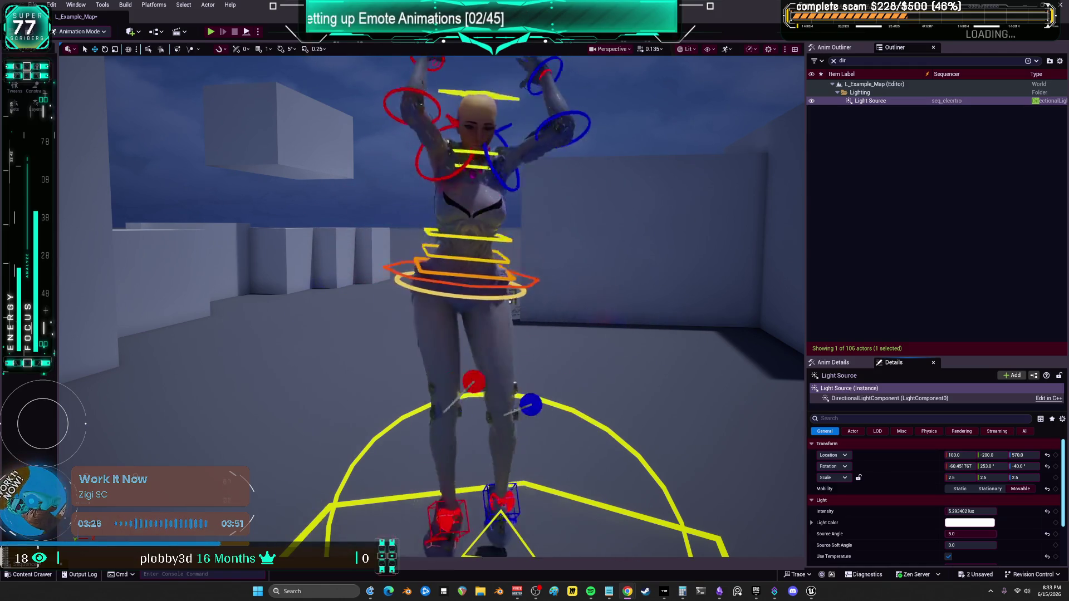
# Set the Light Color to near-white after trying green and pink in the Color Picker.
pyautogui.click(969, 522)
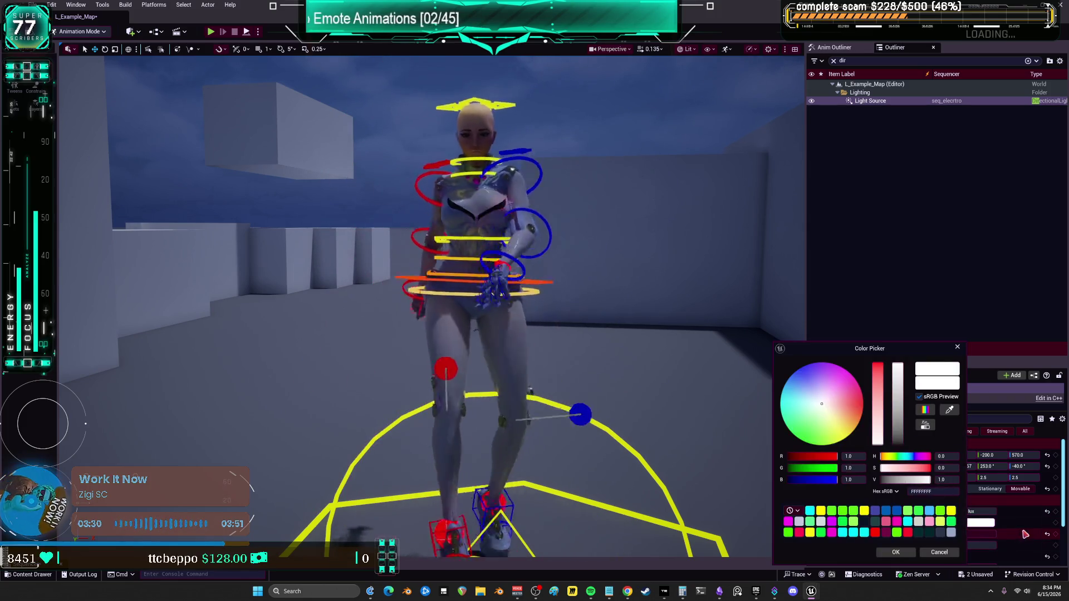
pyautogui.click(809, 428)
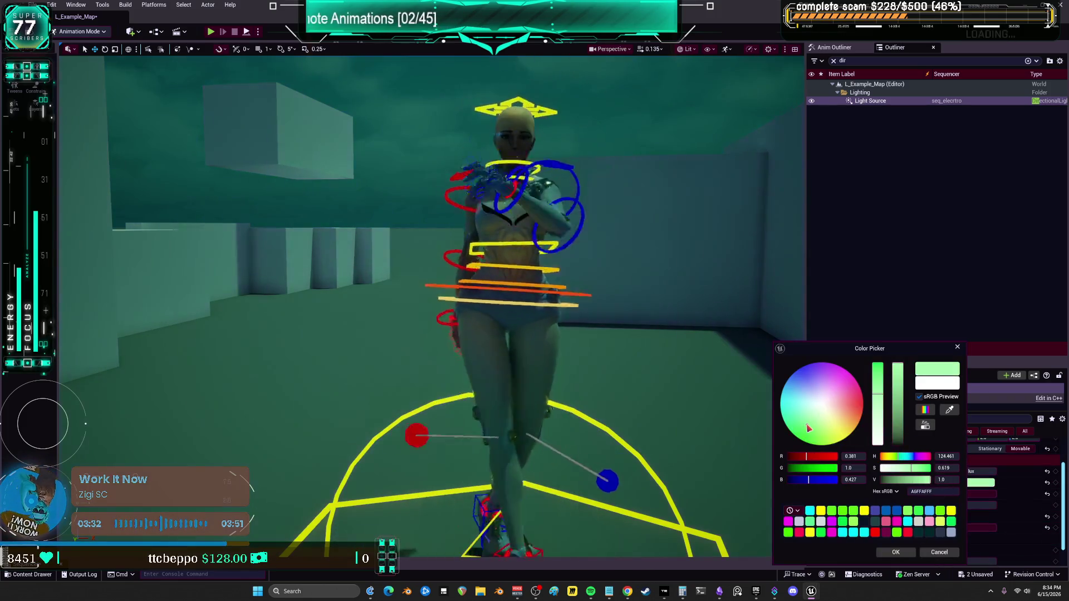
pyautogui.click(847, 385)
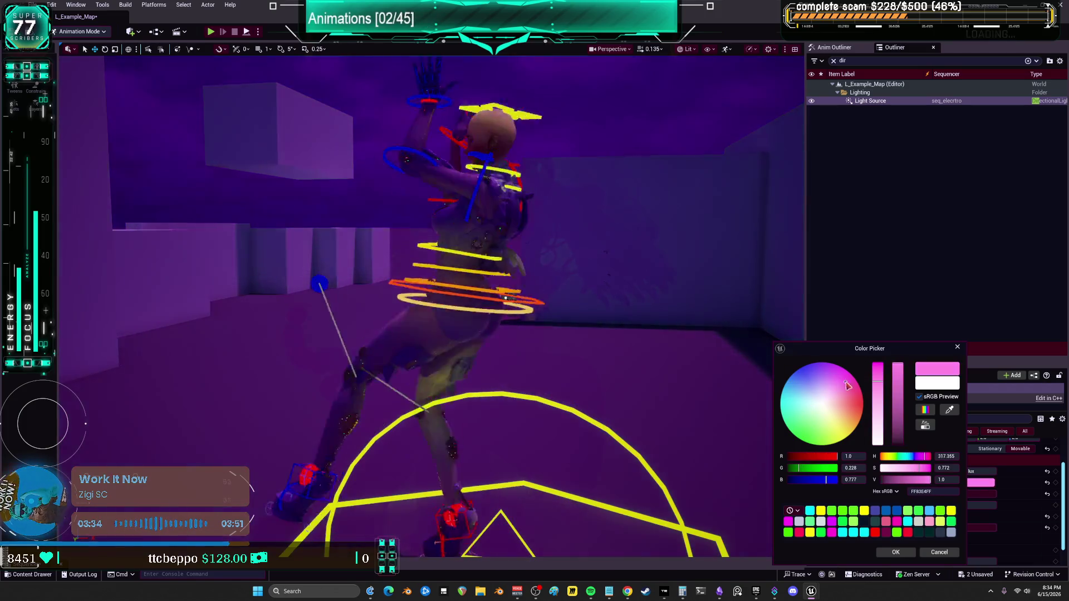
pyautogui.moveTo(847, 386)
pyautogui.mouseDown()
pyautogui.moveTo(805, 422)
pyautogui.moveTo(815, 409)
pyautogui.mouseUp()
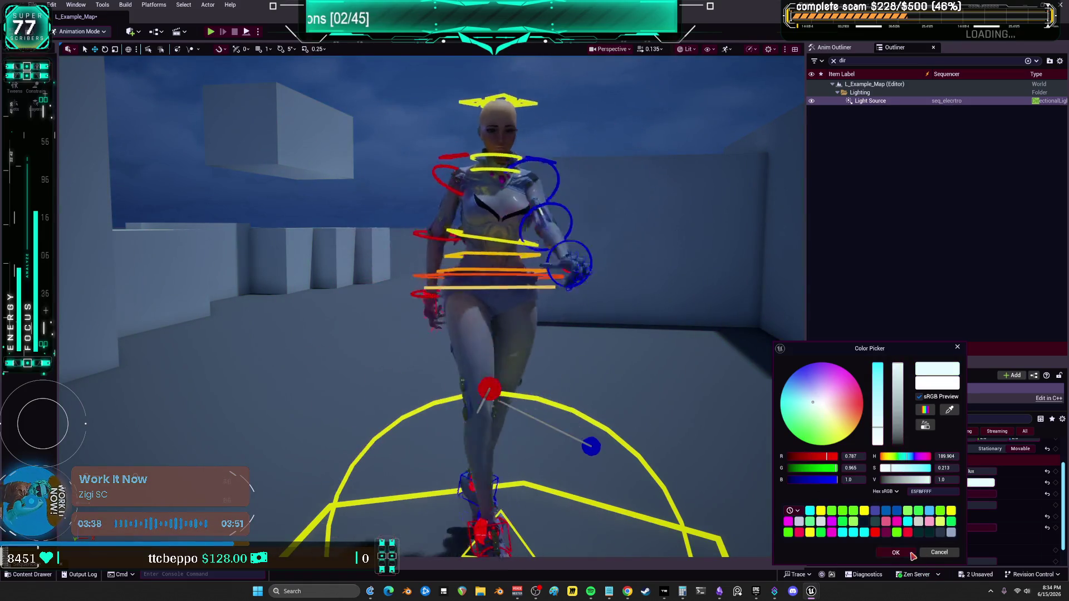
pyautogui.click(896, 552)
# Set Temperature to 12000, toggle Affects World off and on, then lower Temperature to about 11780.
pyautogui.click(974, 505)
pyautogui.write('12000')
pyautogui.press('Return')
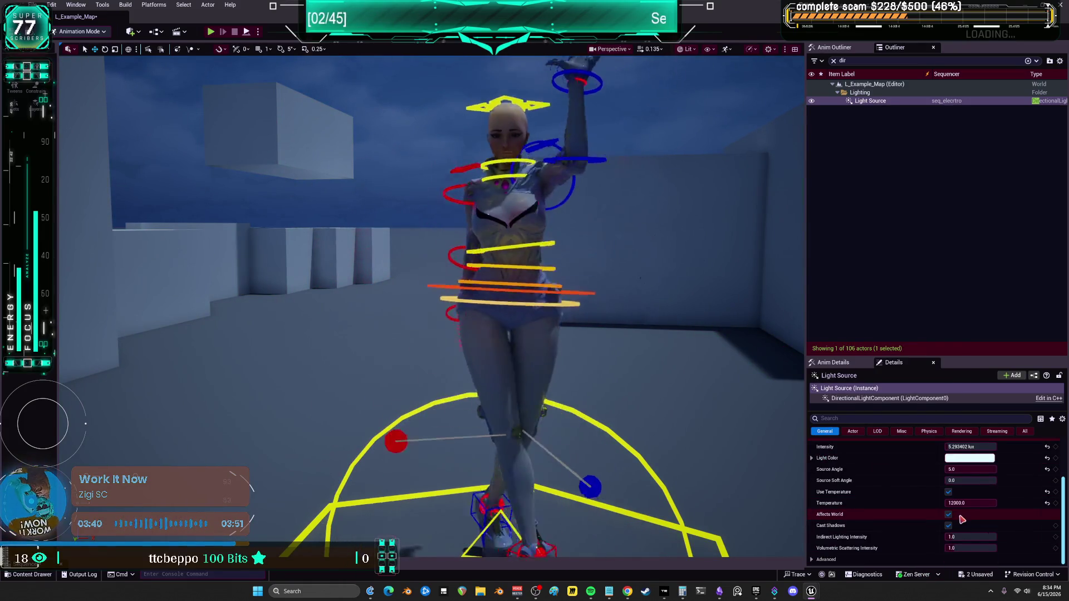
pyautogui.click(949, 514)
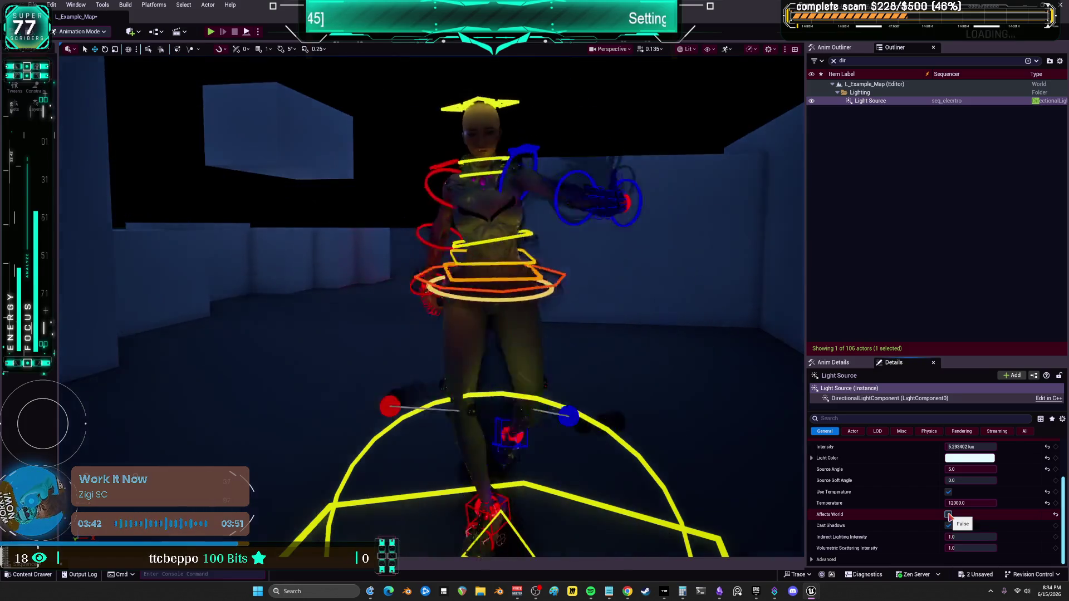
pyautogui.click(948, 514)
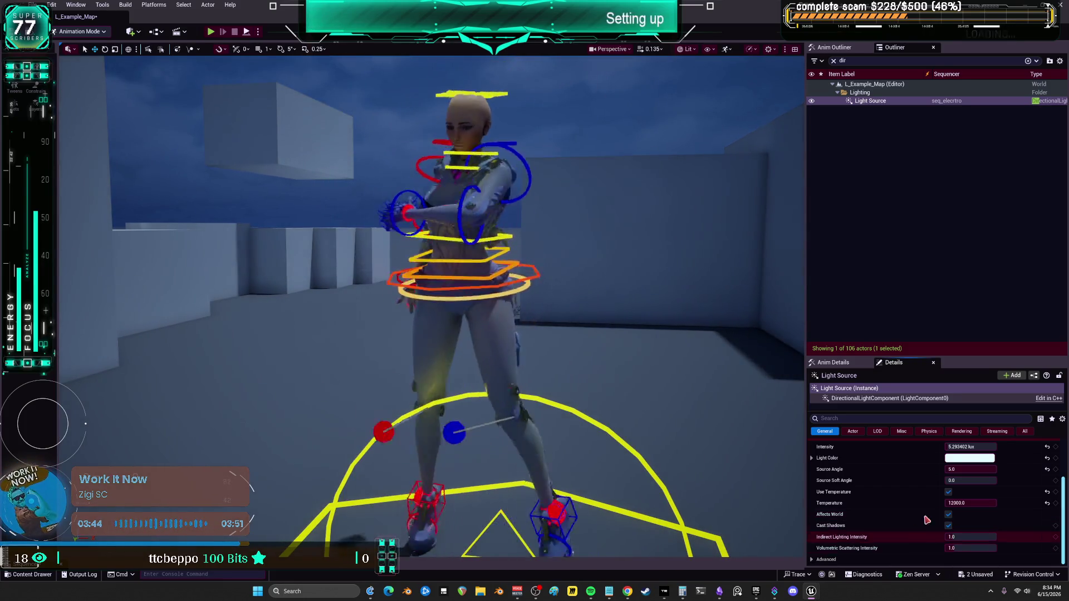
pyautogui.moveTo(955, 503)
pyautogui.mouseDown()
pyautogui.moveTo(936, 504)
pyautogui.moveTo(984, 503)
pyautogui.moveTo(971, 503)
pyautogui.mouseUp()
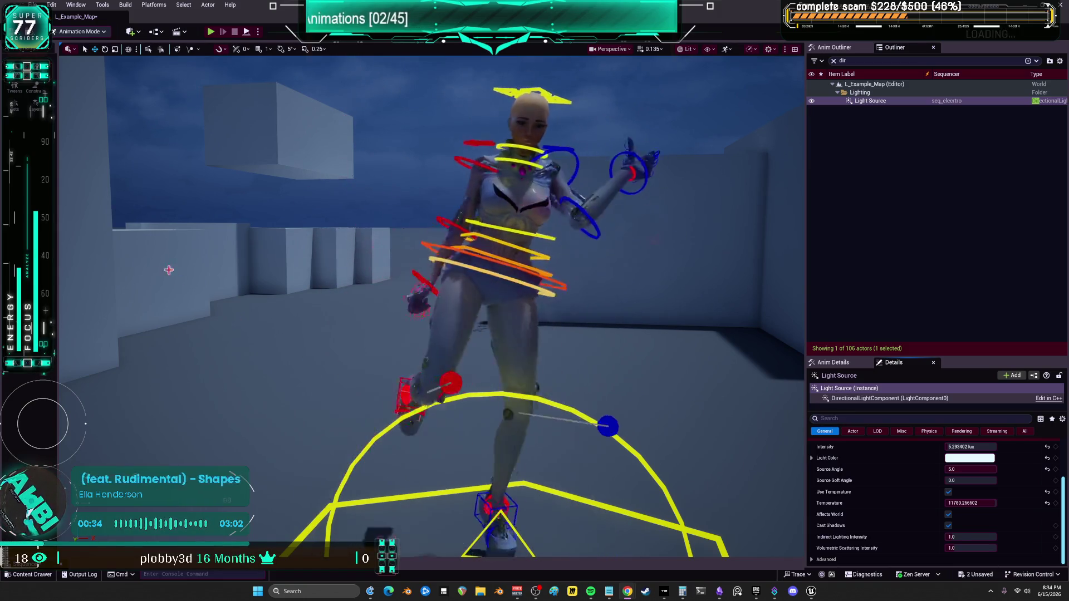
pyautogui.click(53, 577)
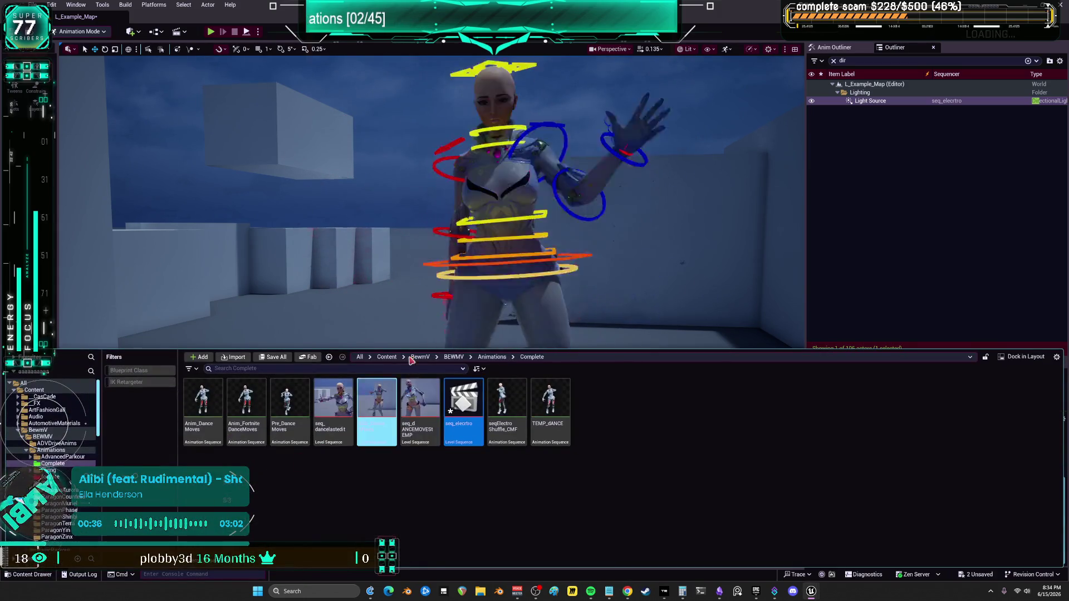
# Close the Content Drawer, filter the Outliner by 'dir' to select Light Source, and widen the Sequencer range.
pyautogui.click(81, 212)
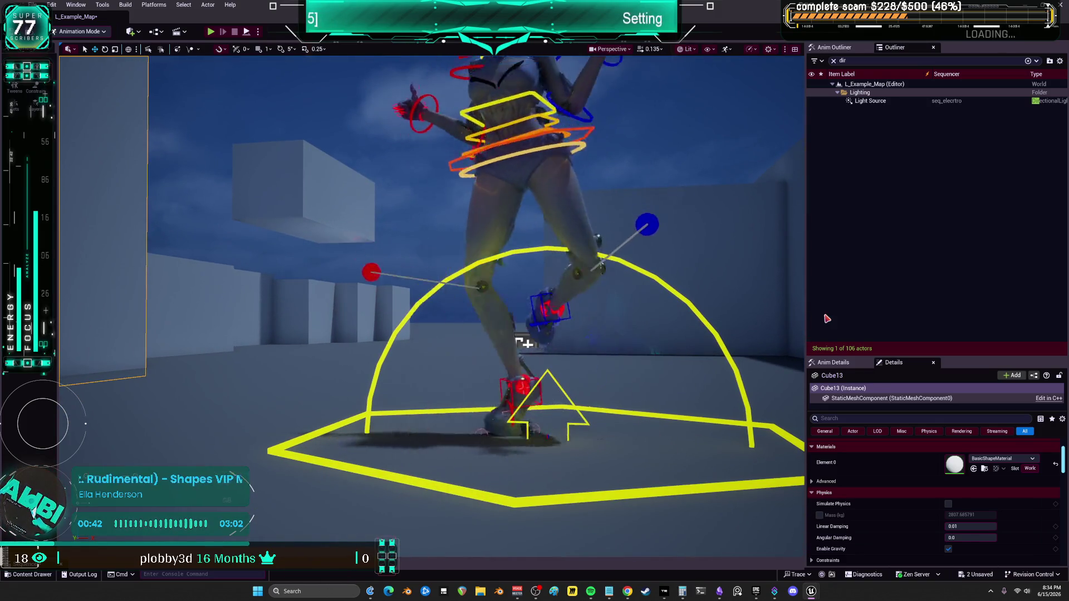
pyautogui.click(834, 61)
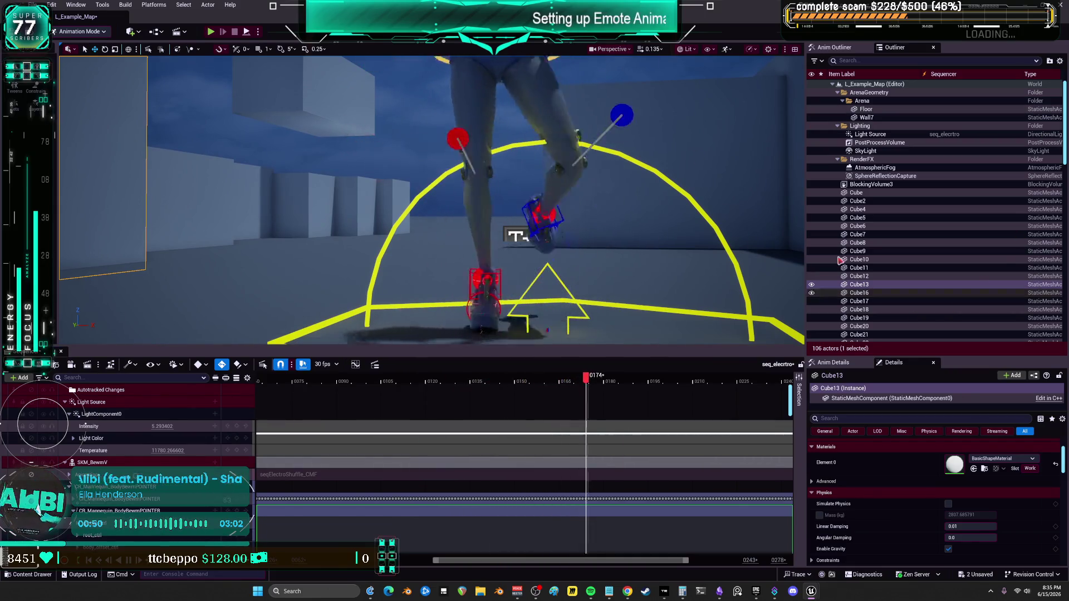
pyautogui.scroll(-2, 897, 239)
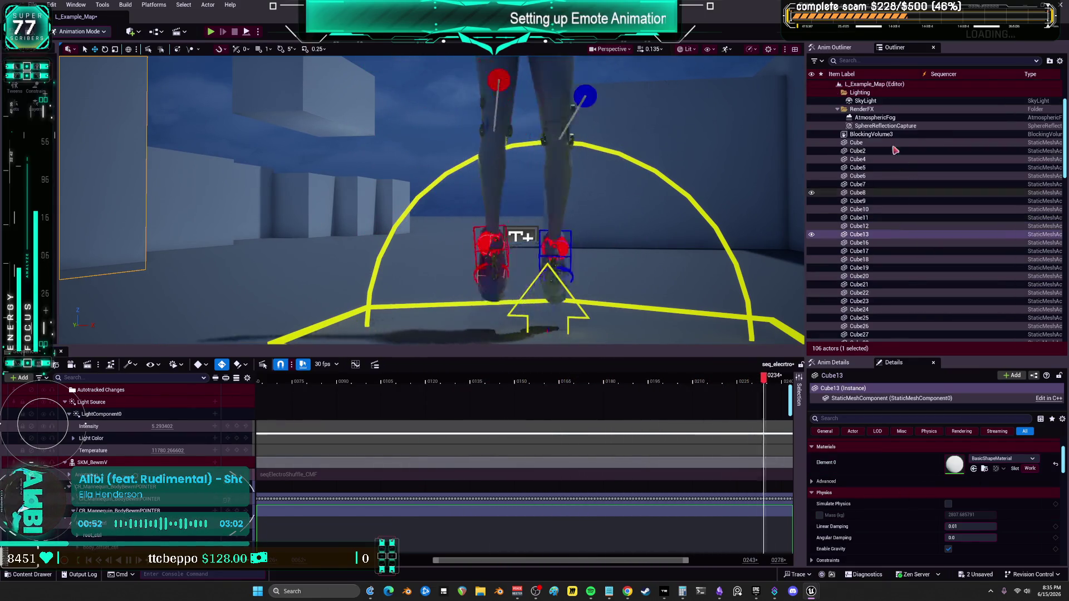
pyautogui.click(891, 60)
pyautogui.write('dir')
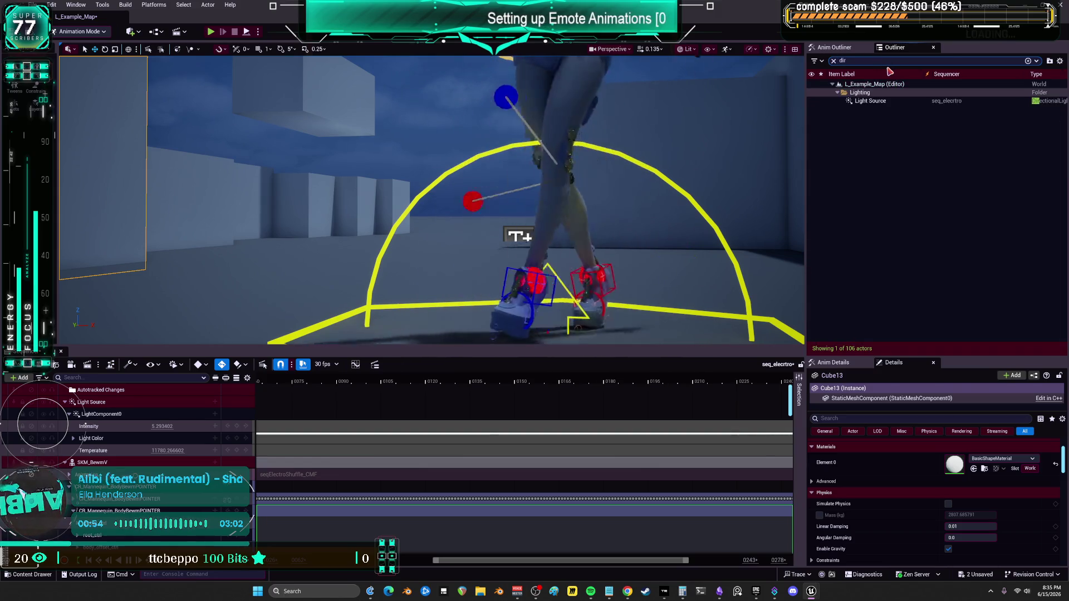
pyautogui.click(870, 100)
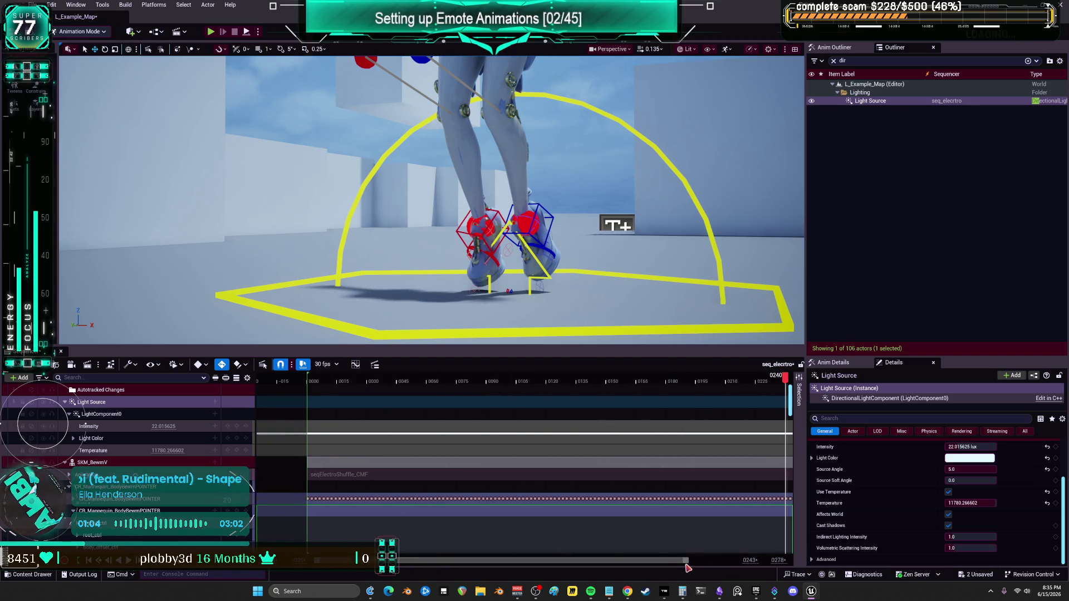
pyautogui.moveTo(689, 567)
pyautogui.mouseDown()
pyautogui.moveTo(729, 385)
pyautogui.moveTo(296, 384)
pyautogui.moveTo(515, 399)
pyautogui.moveTo(499, 400)
pyautogui.mouseUp()
# Select the character's right-foot control and frame the viewport on it.
pyautogui.click(473, 250)
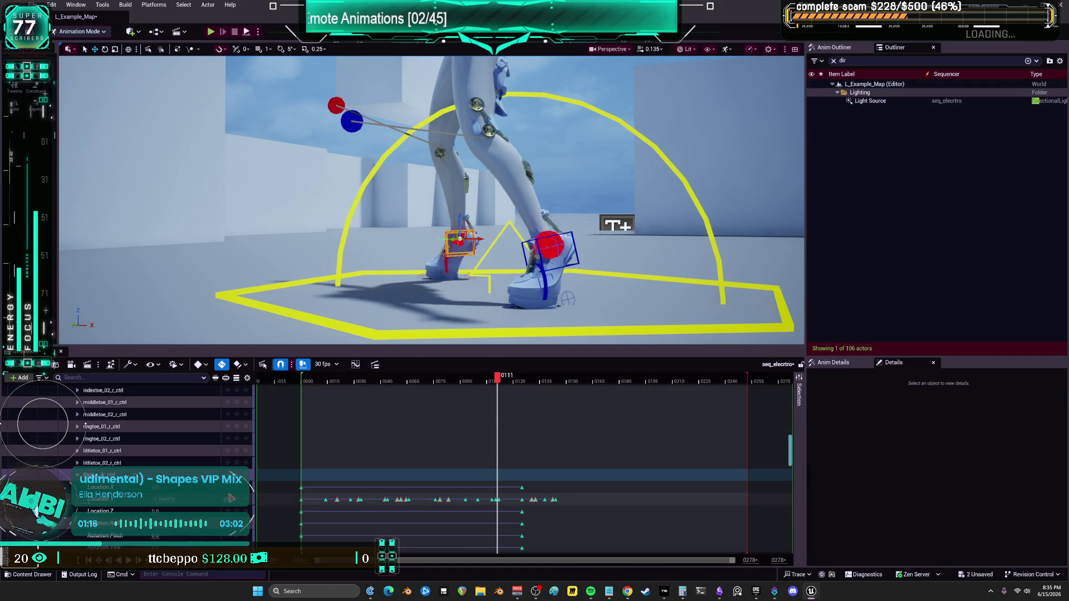
pyautogui.scroll(5, 432, 201)
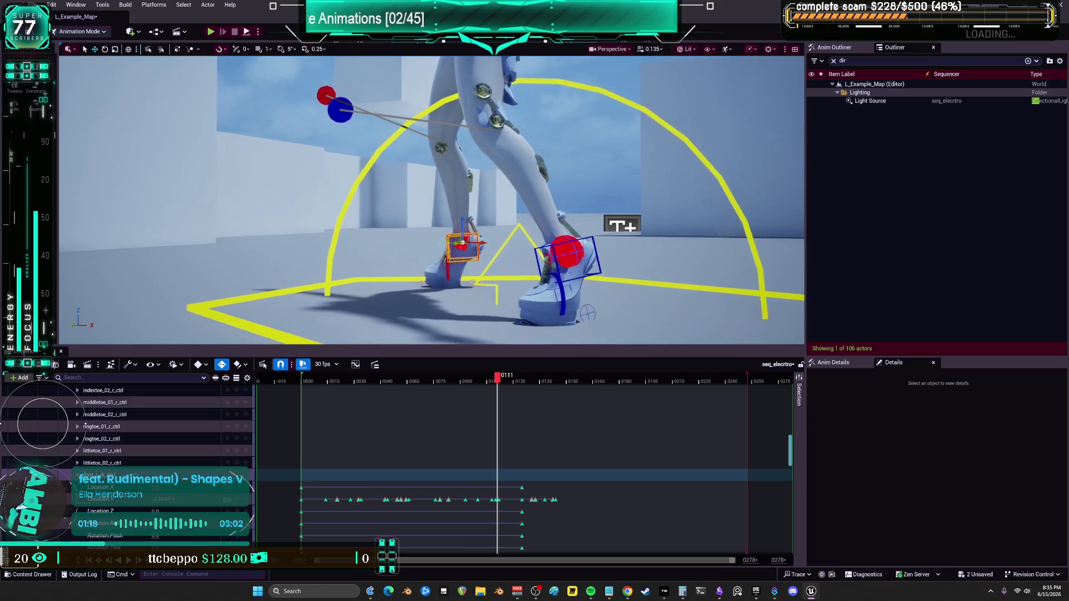
pyautogui.press('f')
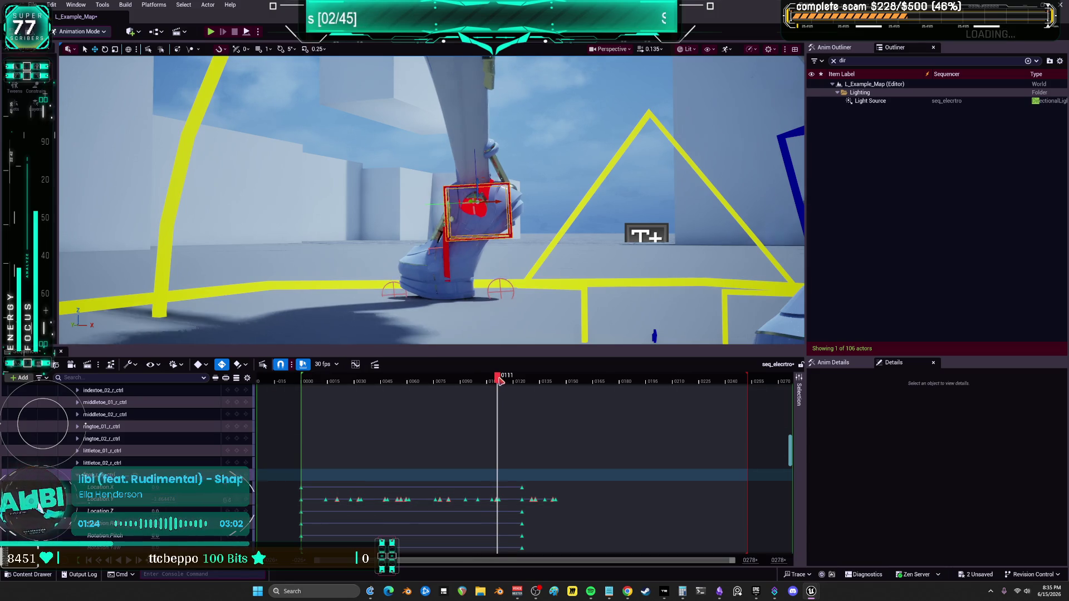
# Scrub the timeline through frames 0125, 0121 and 0137 to check the right foot's ground contact.
pyautogui.press('Right')
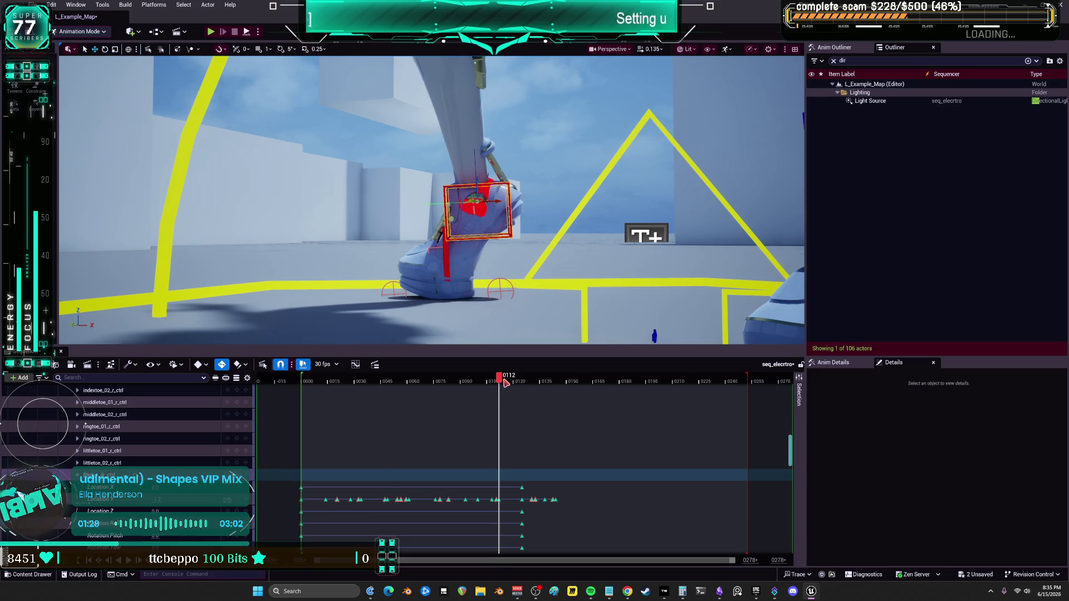
pyautogui.moveTo(512, 381); pyautogui.dragTo(519, 386)
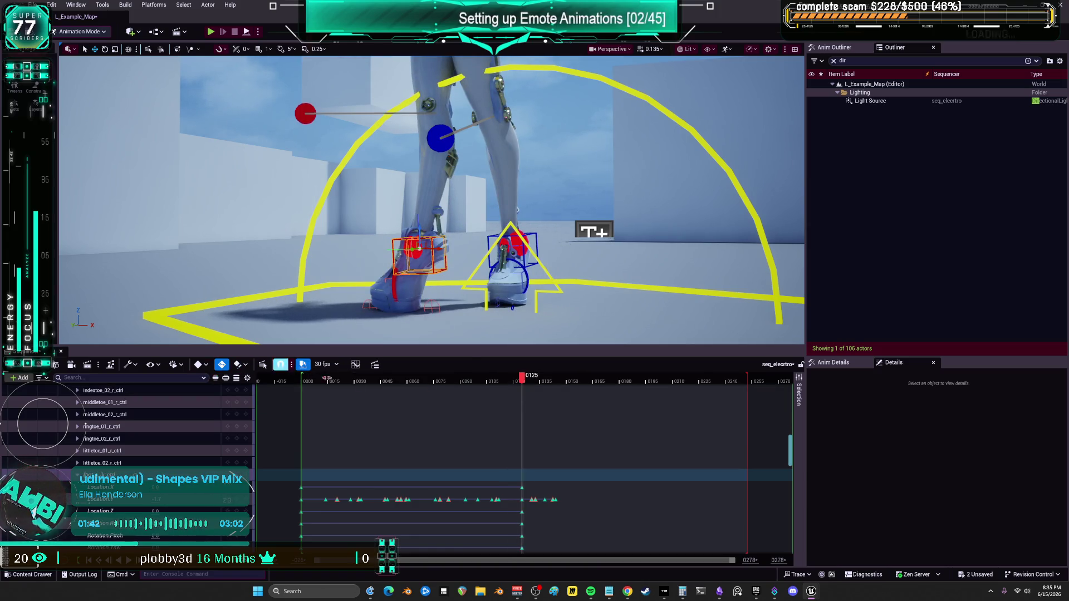
pyautogui.moveTo(522, 381)
pyautogui.mouseDown()
pyautogui.moveTo(587, 385)
pyautogui.moveTo(577, 385)
pyautogui.mouseUp()
pyautogui.scroll(-6, 601, 260)
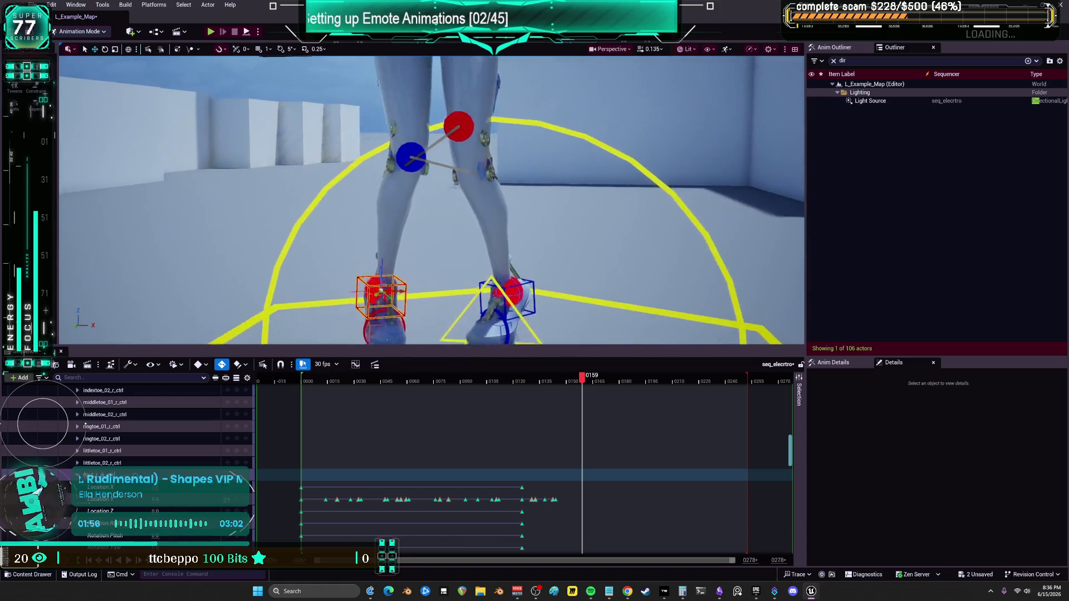
pyautogui.scroll(-8, 602, 261)
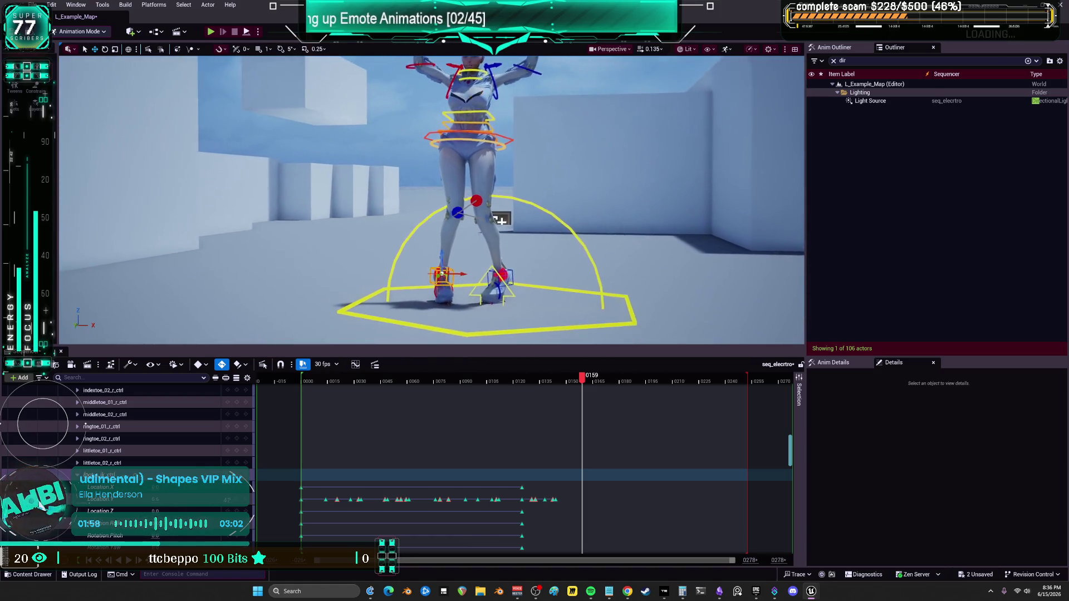
pyautogui.moveTo(582, 385)
pyautogui.mouseDown()
pyautogui.moveTo(548, 384)
pyautogui.moveTo(591, 391)
pyautogui.moveTo(555, 403)
pyautogui.mouseUp()
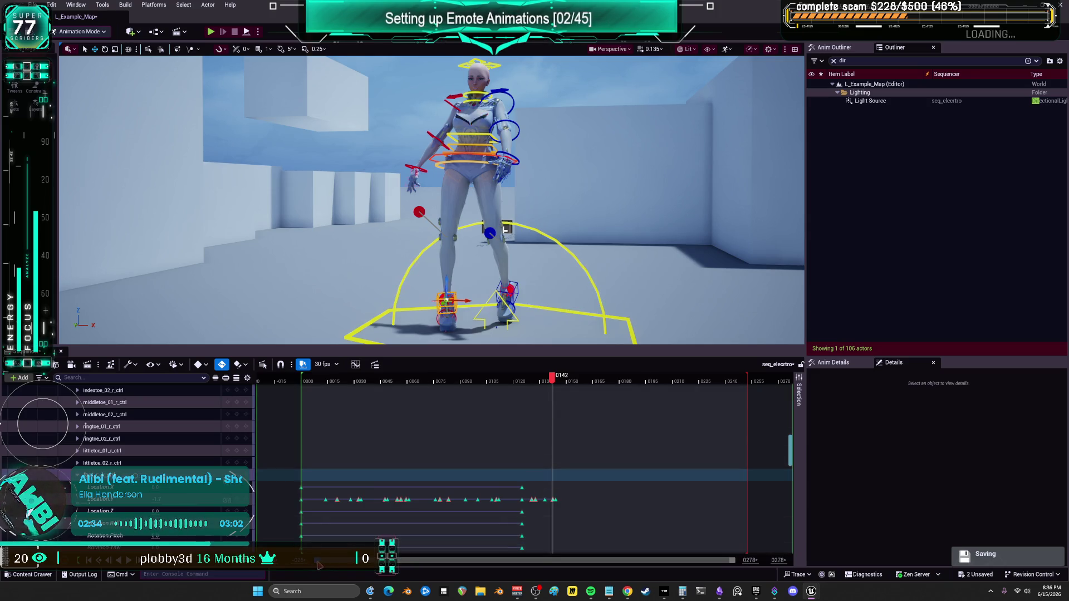
# Zoom the Sequencer timeline to about frames 0095–0192 and scrub back to frame 0140.
pyautogui.moveTo(321, 567); pyautogui.dragTo(468, 563)
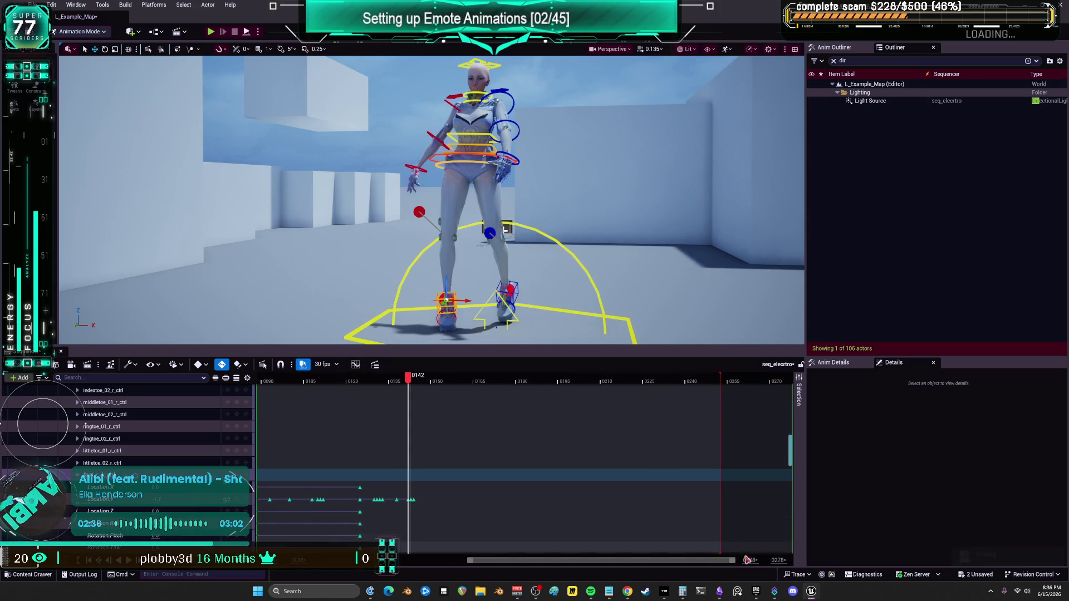
pyautogui.moveTo(726, 564)
pyautogui.mouseDown()
pyautogui.moveTo(577, 566)
pyautogui.moveTo(586, 566)
pyautogui.mouseUp()
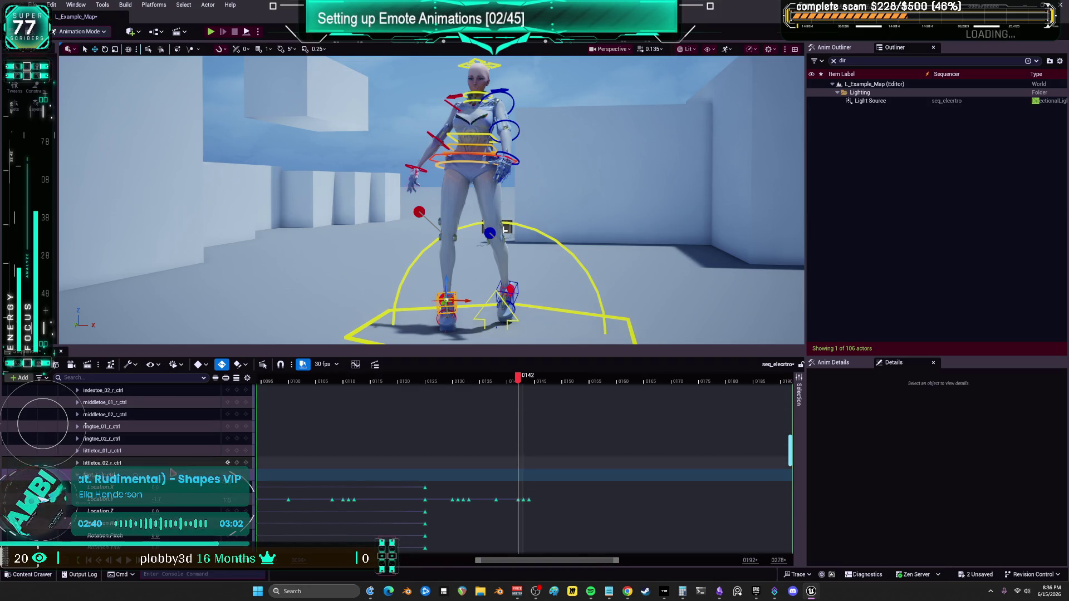
pyautogui.moveTo(519, 385)
pyautogui.mouseDown()
pyautogui.moveTo(488, 394)
pyautogui.moveTo(543, 413)
pyautogui.moveTo(615, 409)
pyautogui.mouseUp()
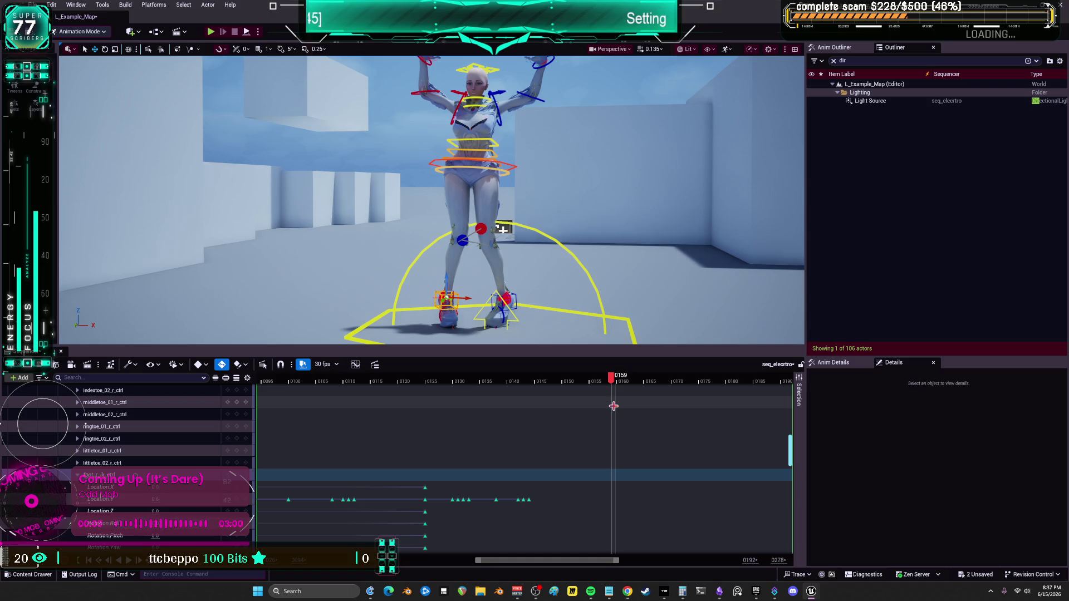
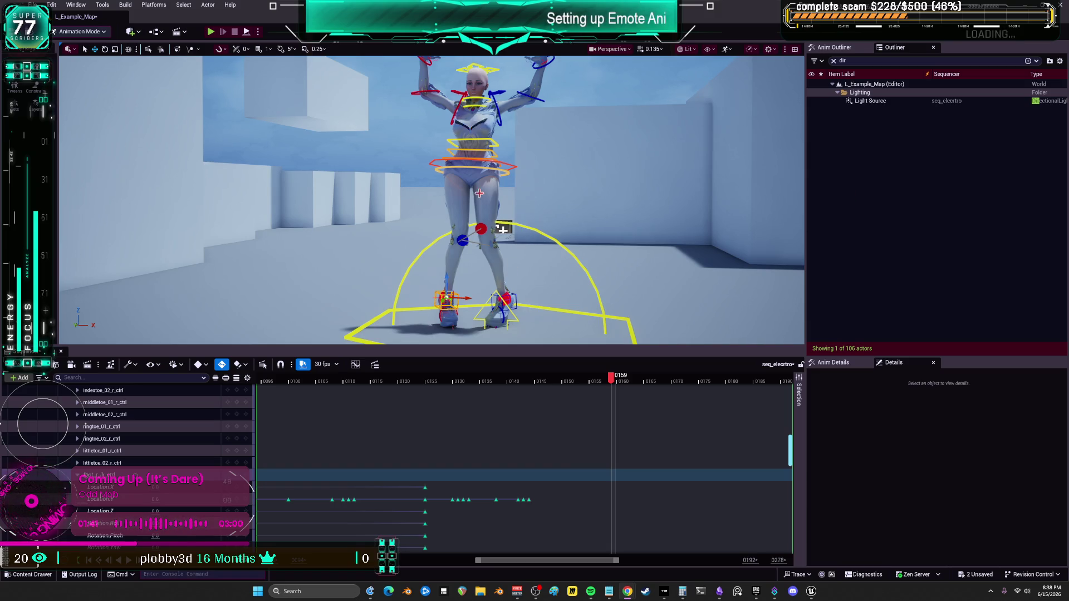
# Review the dance poses between frames 115 and 150 and select the hips body control.
pyautogui.moveTo(612, 379)
pyautogui.mouseDown()
pyautogui.moveTo(530, 382)
pyautogui.moveTo(552, 382)
pyautogui.mouseUp()
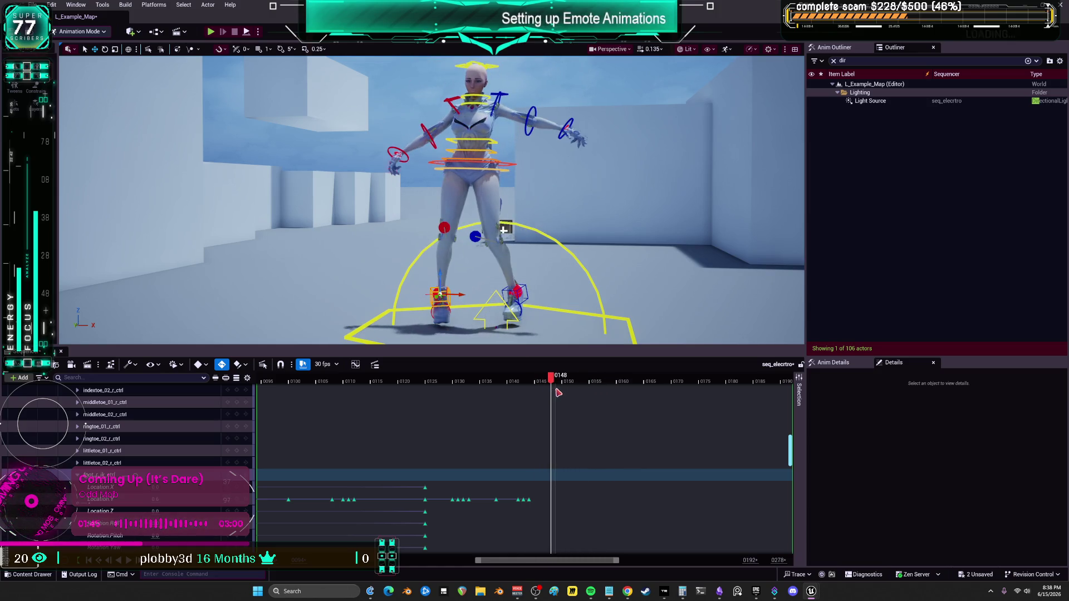
pyautogui.click(556, 380)
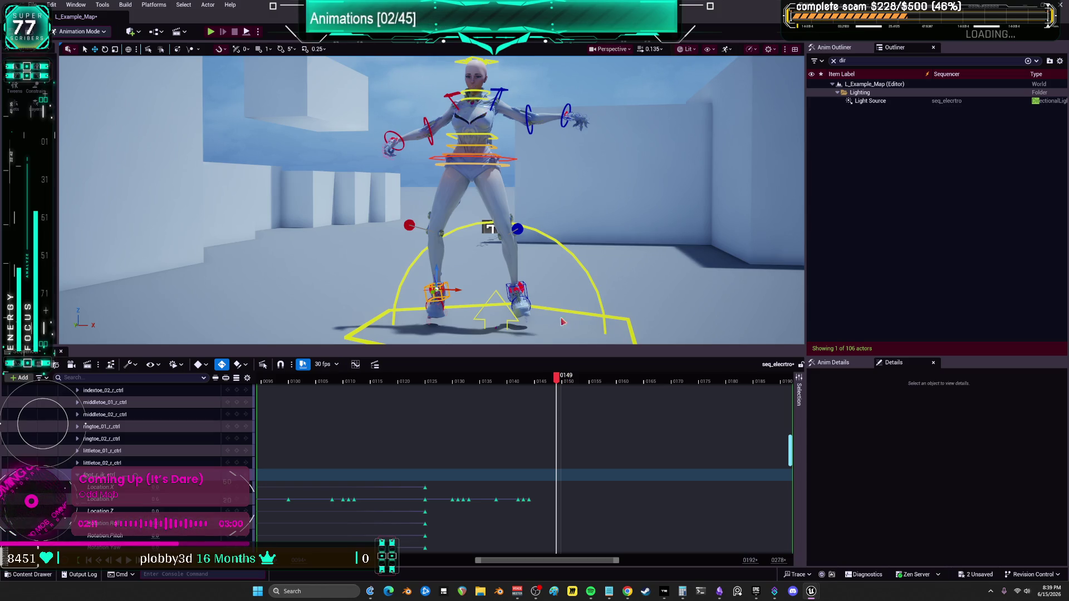
pyautogui.moveTo(558, 379)
pyautogui.mouseDown()
pyautogui.moveTo(488, 390)
pyautogui.moveTo(565, 402)
pyautogui.moveTo(627, 431)
pyautogui.moveTo(530, 426)
pyautogui.moveTo(617, 426)
pyautogui.mouseUp()
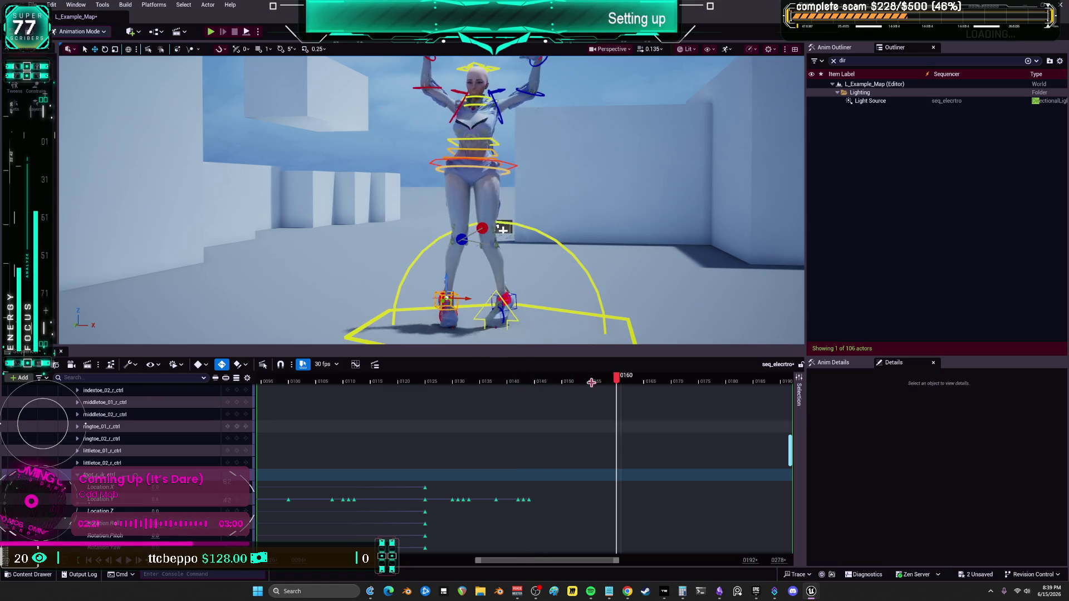
pyautogui.click(513, 164)
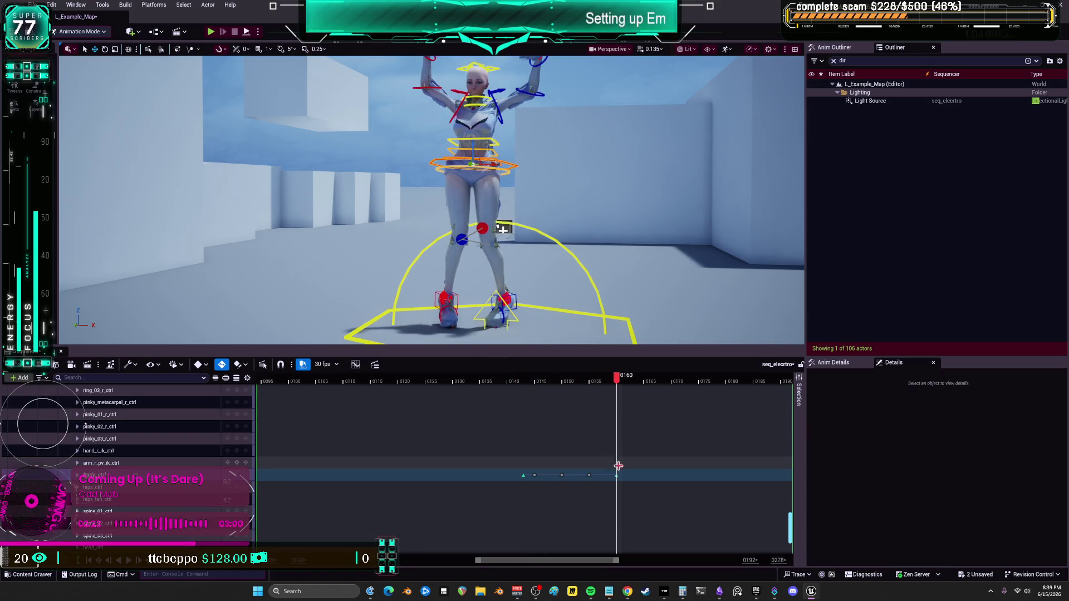
pyautogui.moveTo(620, 374)
pyautogui.mouseDown()
pyautogui.moveTo(435, 398)
pyautogui.moveTo(452, 398)
pyautogui.moveTo(388, 390)
pyautogui.moveTo(429, 405)
pyautogui.moveTo(485, 403)
pyautogui.moveTo(629, 430)
pyautogui.moveTo(618, 430)
pyautogui.mouseUp()
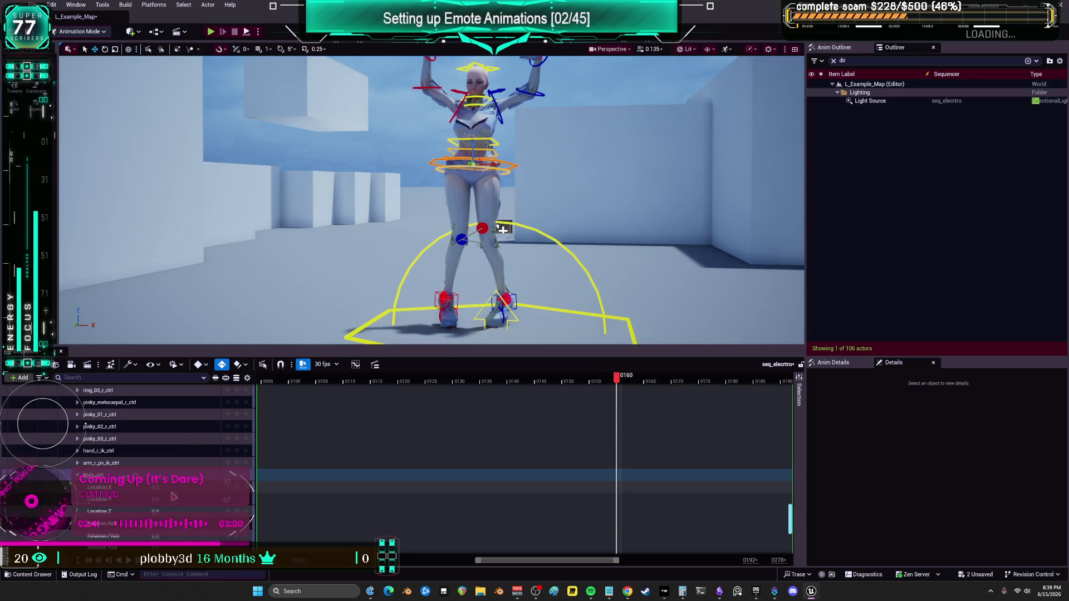
pyautogui.click(371, 379)
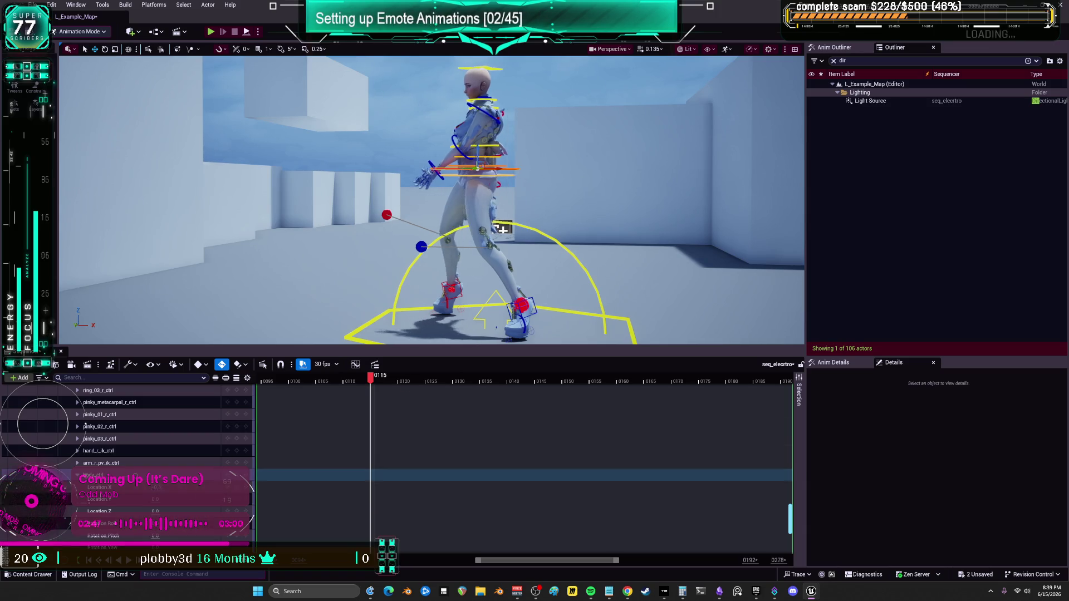
# Try repositioning the hips control, undo both moves, and play back the dance.
pyautogui.moveTo(502, 228); pyautogui.dragTo(497, 228)
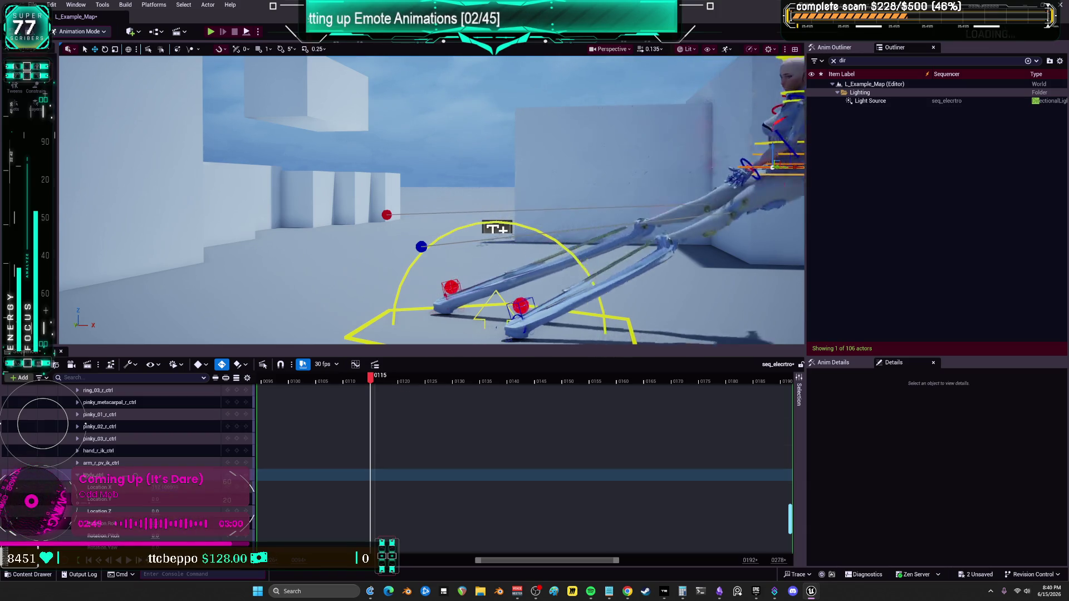
pyautogui.hotkey('ctrl', 'z')
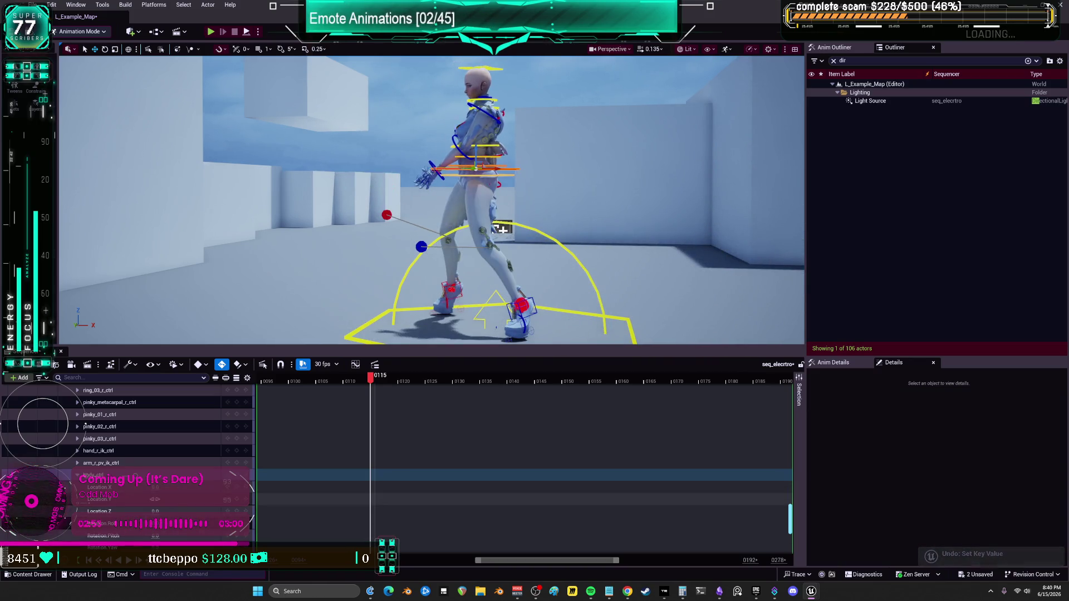
pyautogui.moveTo(502, 228); pyautogui.dragTo(501, 227)
pyautogui.hotkey('ctrl', 'z')
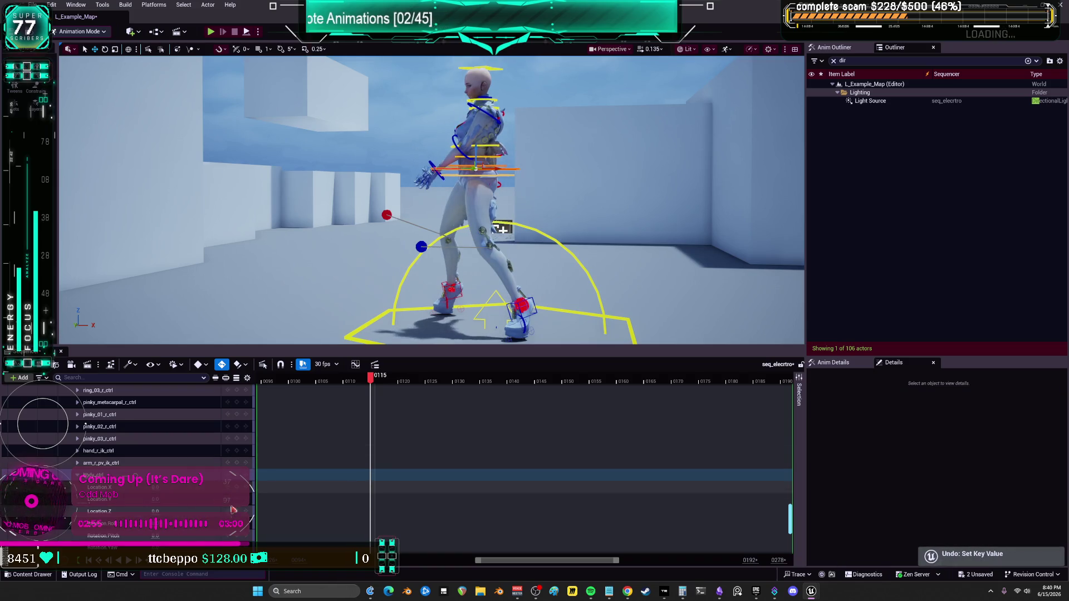
pyautogui.press('space')
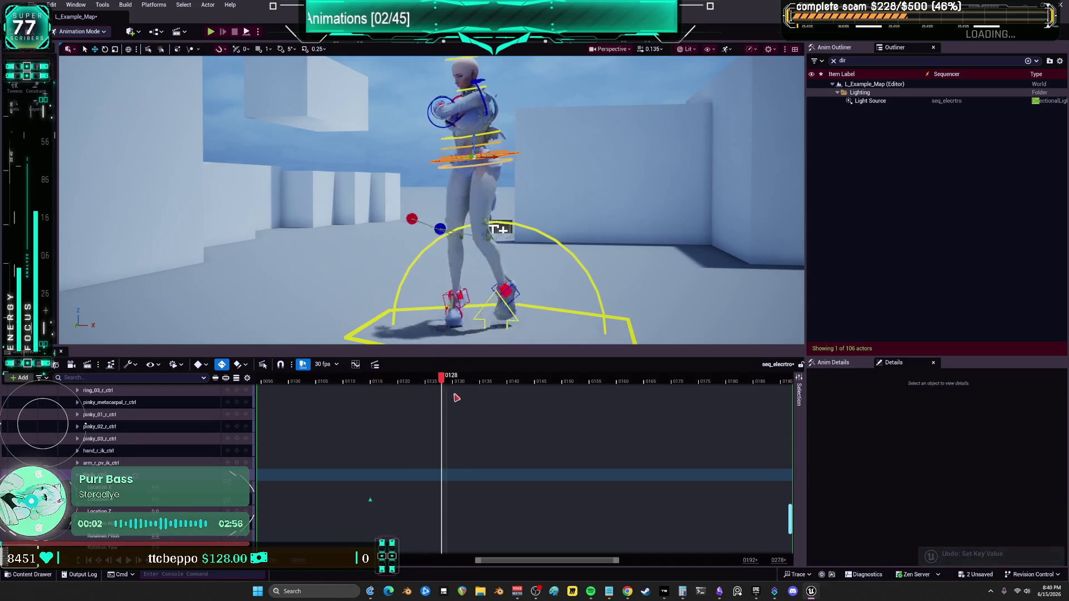
pyautogui.press('space')
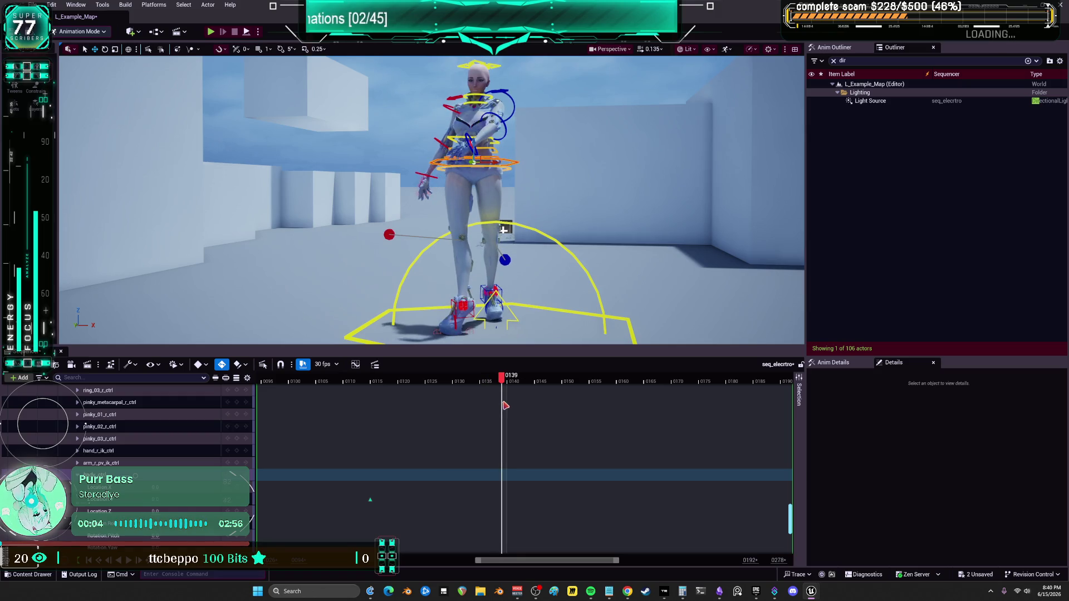
# Key the body control at frame 0146 (with a Location Y key), then at 0160 and 0149.
pyautogui.moveTo(511, 411); pyautogui.dragTo(542, 424)
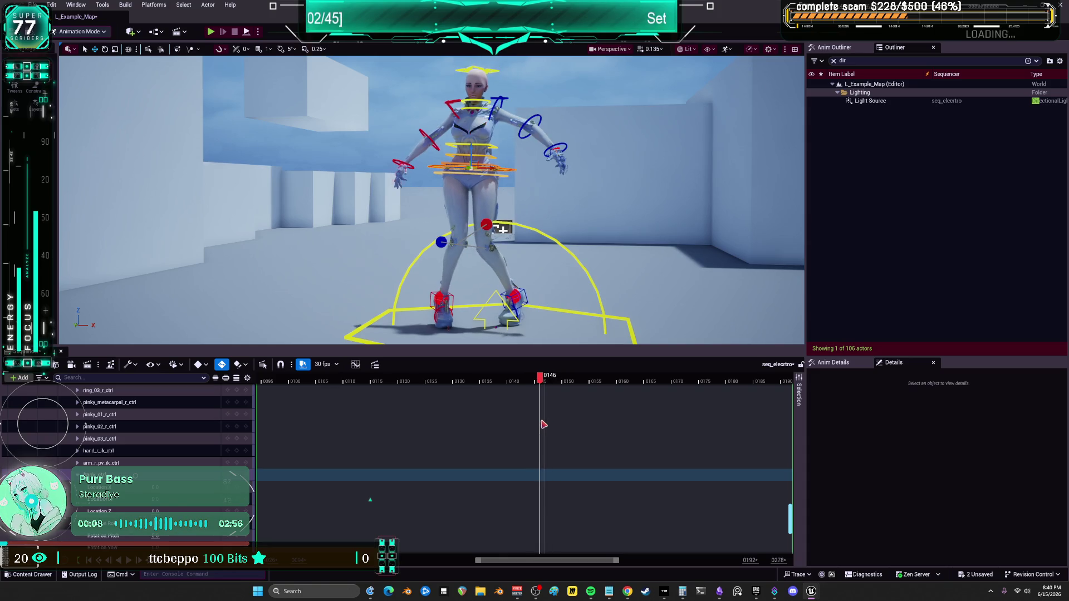
pyautogui.click(237, 499)
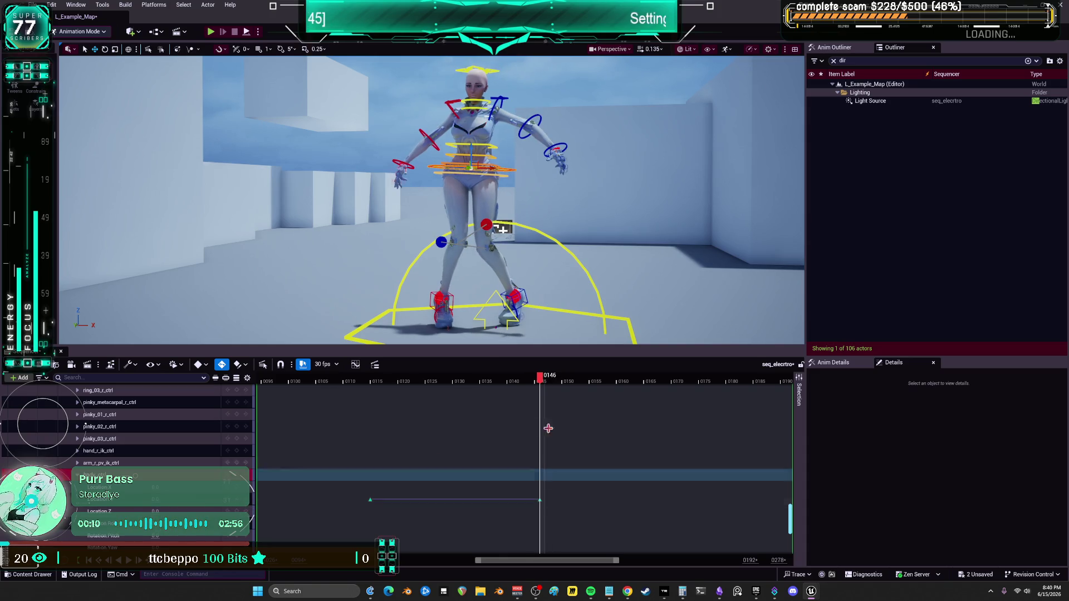
pyautogui.click(545, 383)
pyautogui.moveTo(555, 385)
pyautogui.mouseDown()
pyautogui.moveTo(627, 408)
pyautogui.moveTo(620, 417)
pyautogui.mouseUp()
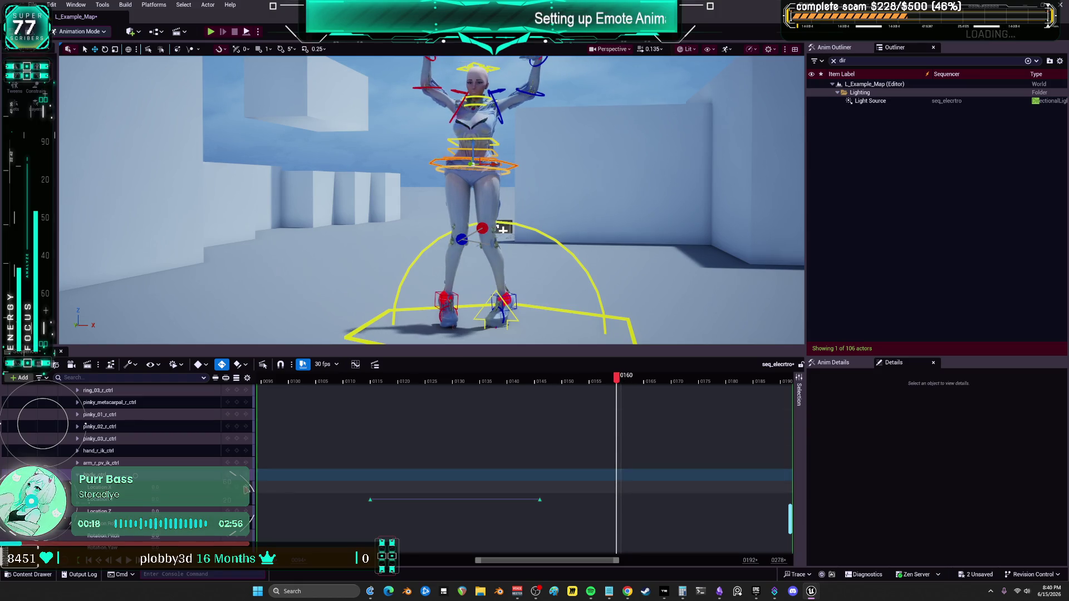
pyautogui.press('s')
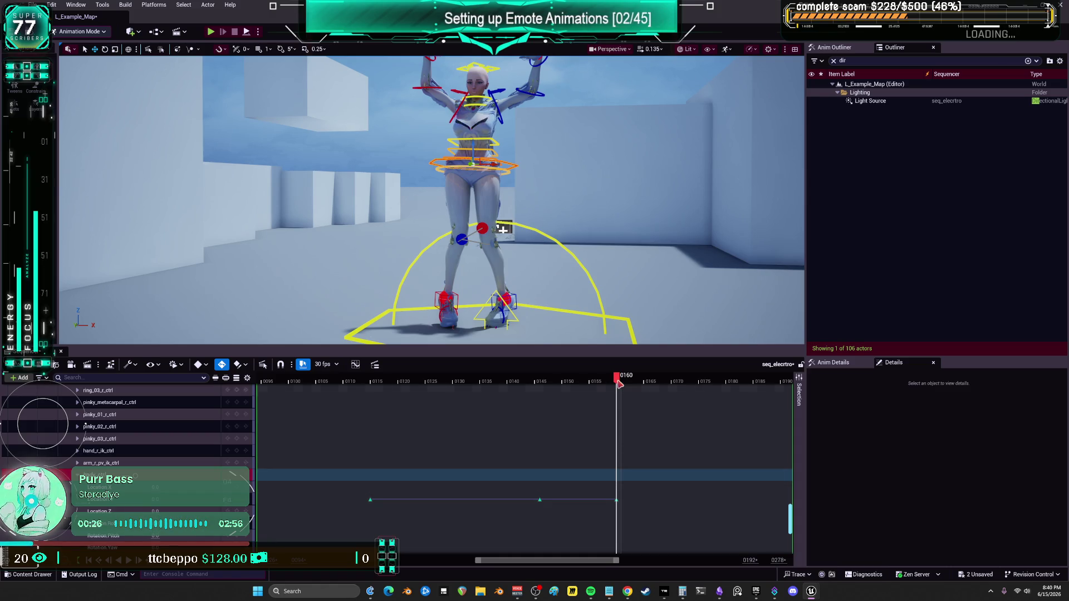
pyautogui.moveTo(620, 382)
pyautogui.mouseDown()
pyautogui.moveTo(713, 417)
pyautogui.moveTo(598, 417)
pyautogui.moveTo(540, 438)
pyautogui.mouseUp()
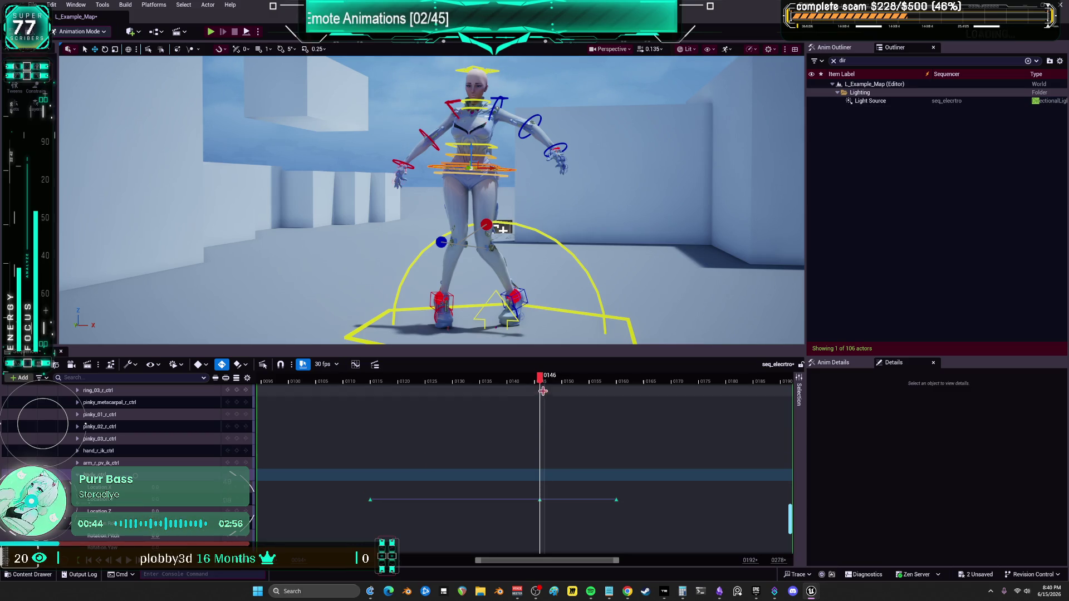
pyautogui.moveTo(543, 391)
pyautogui.mouseDown()
pyautogui.moveTo(445, 398)
pyautogui.moveTo(561, 410)
pyautogui.mouseUp()
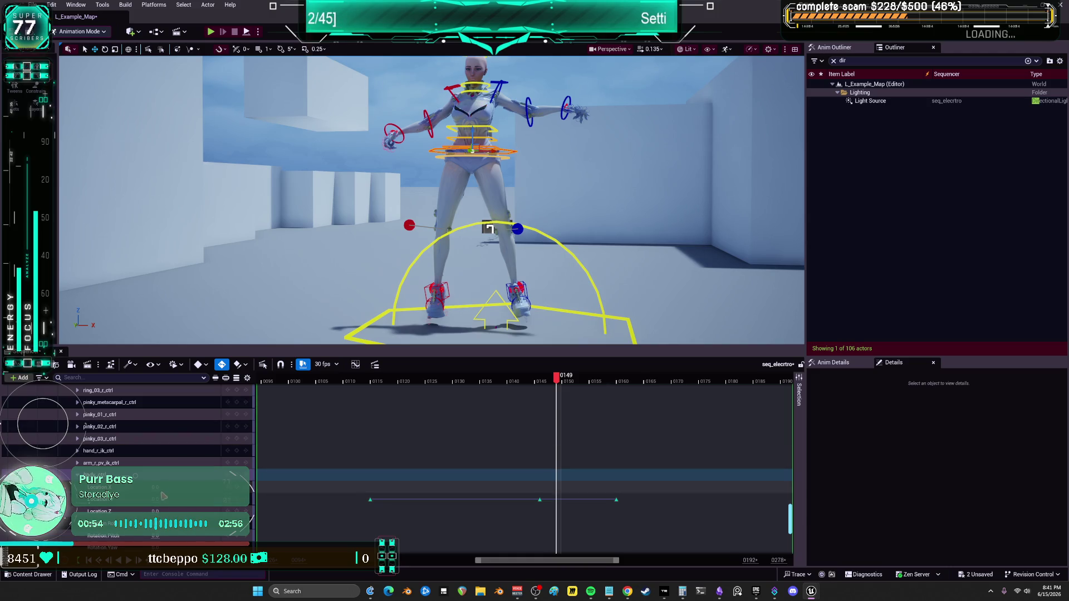
pyautogui.press('s')
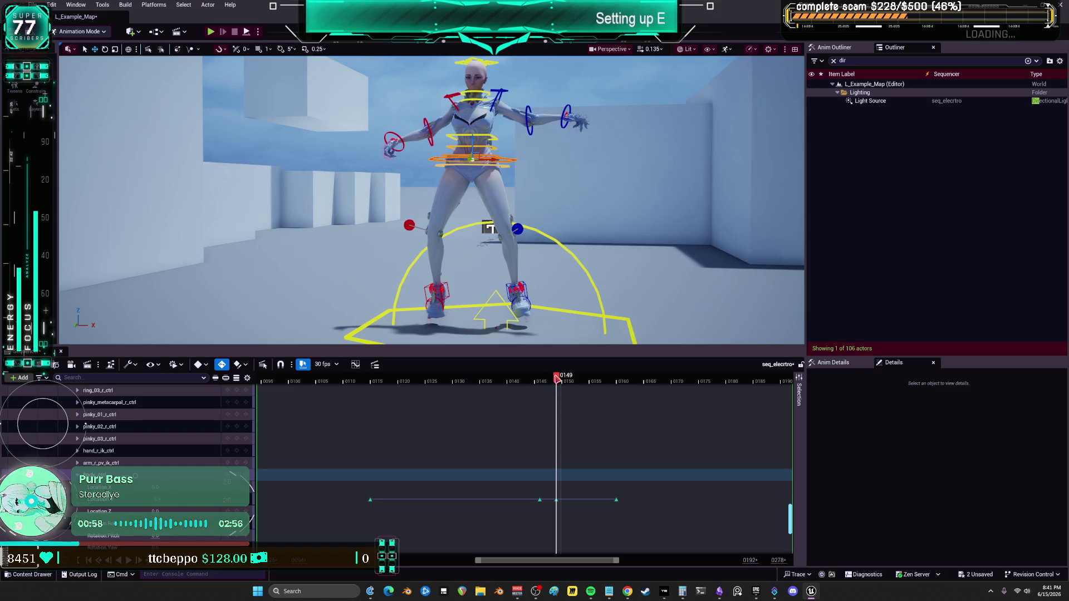
pyautogui.moveTo(557, 378)
pyautogui.mouseDown()
pyautogui.moveTo(538, 384)
pyautogui.moveTo(595, 396)
pyautogui.moveTo(581, 404)
pyautogui.moveTo(592, 406)
pyautogui.mouseUp()
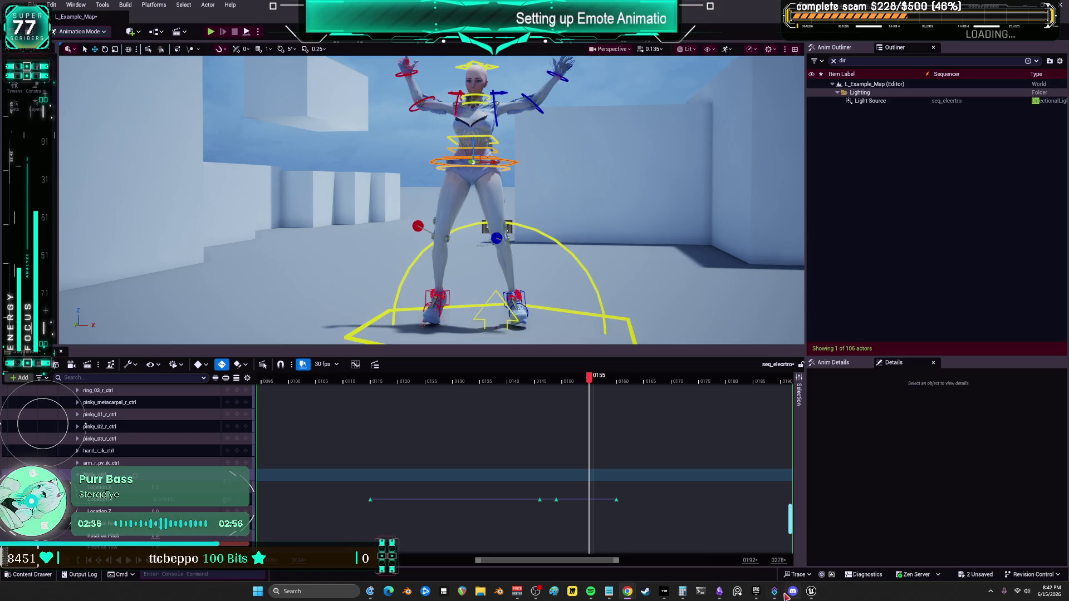
pyautogui.click(760, 597)
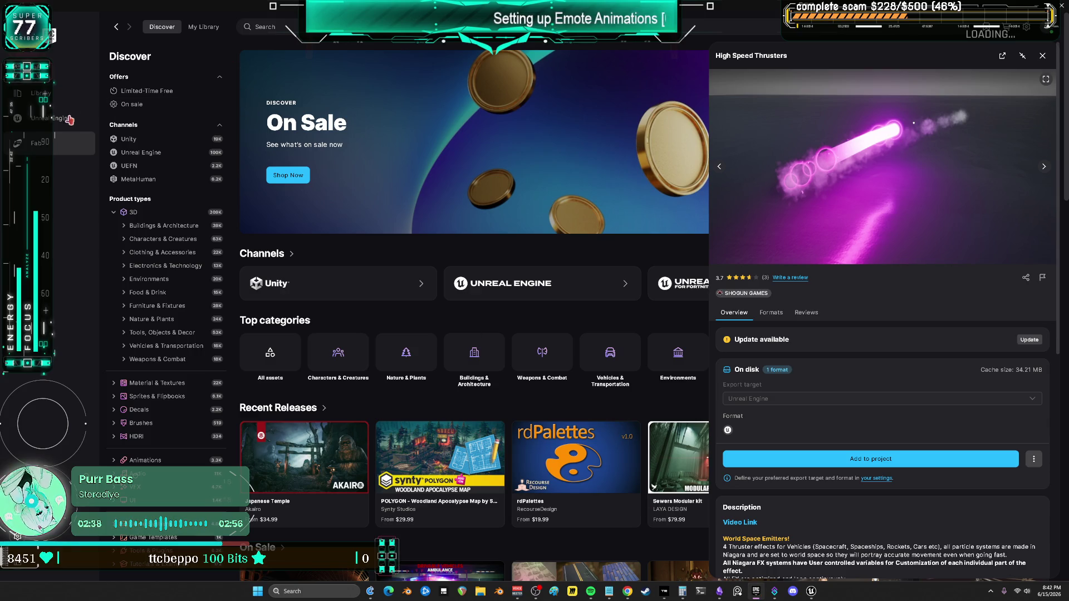
# Launch the ClubBewm project from the Unreal Engine Library.
pyautogui.click(48, 119)
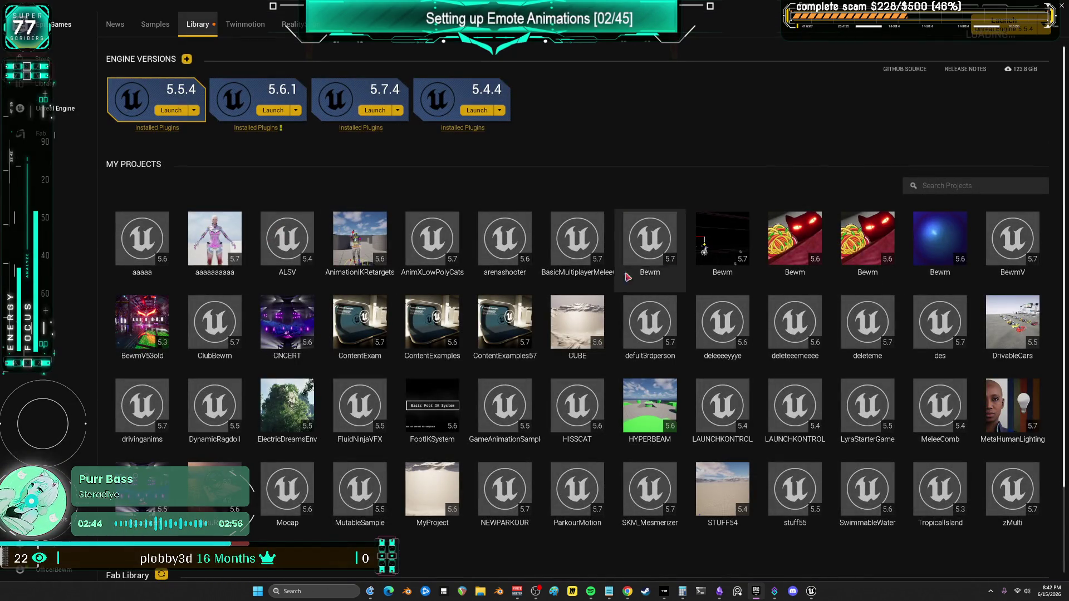
pyautogui.doubleClick(214, 325)
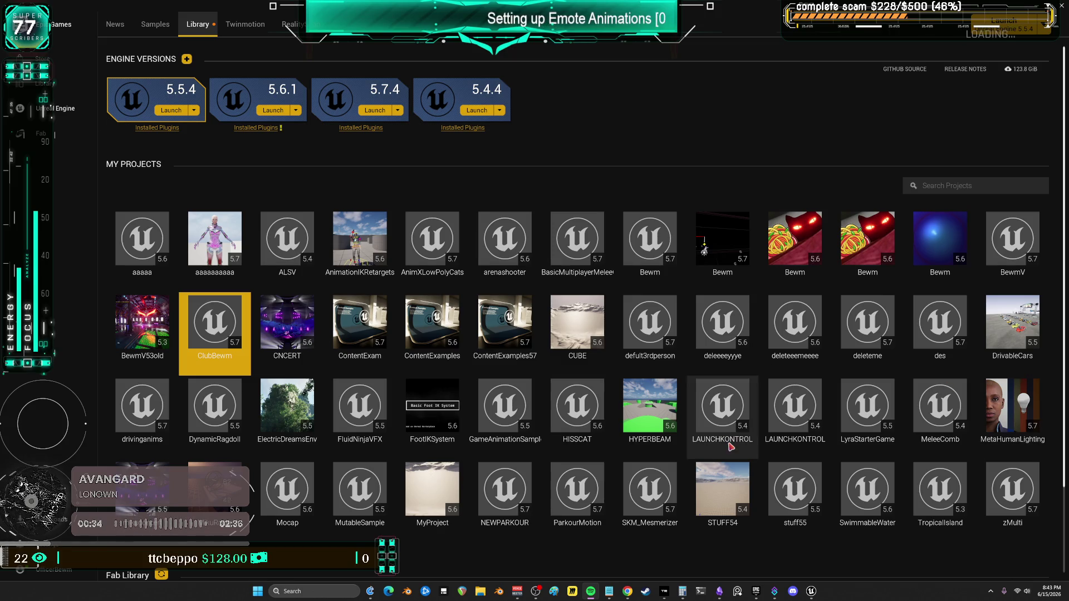
pyautogui.moveTo(811, 592)
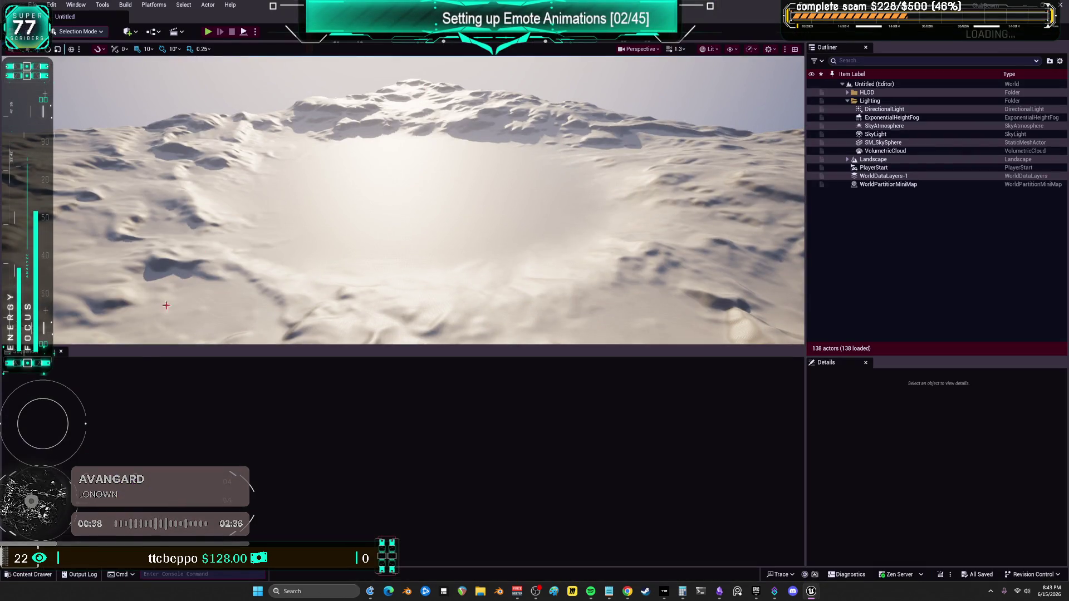
# Load and play the Untitled level, then select the NewBlueprint laser system.
pyautogui.click(53, 576)
pyautogui.doubleClick(524, 415)
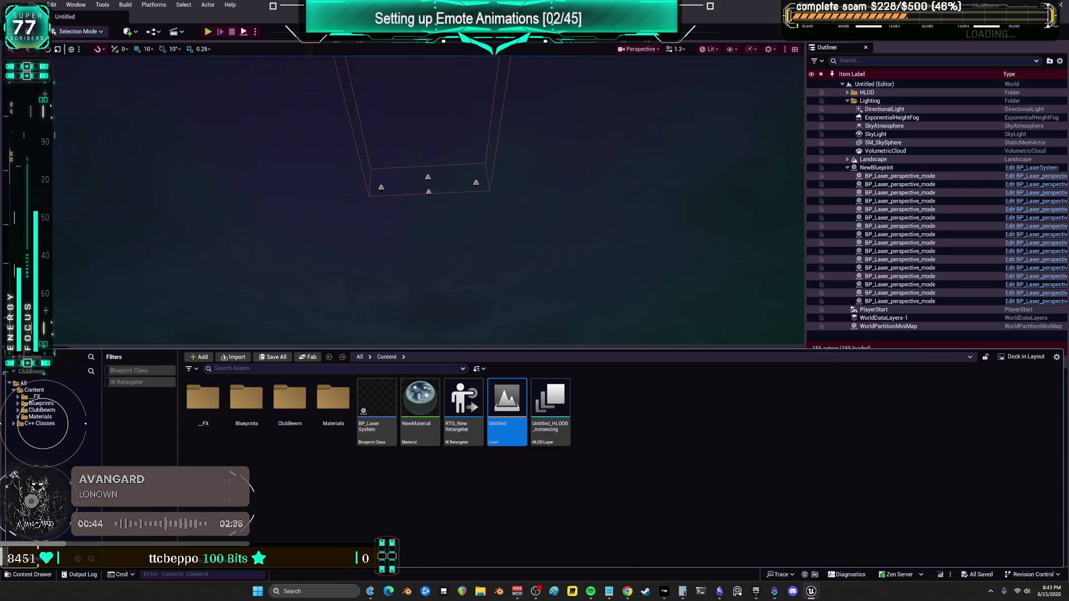
pyautogui.click(208, 32)
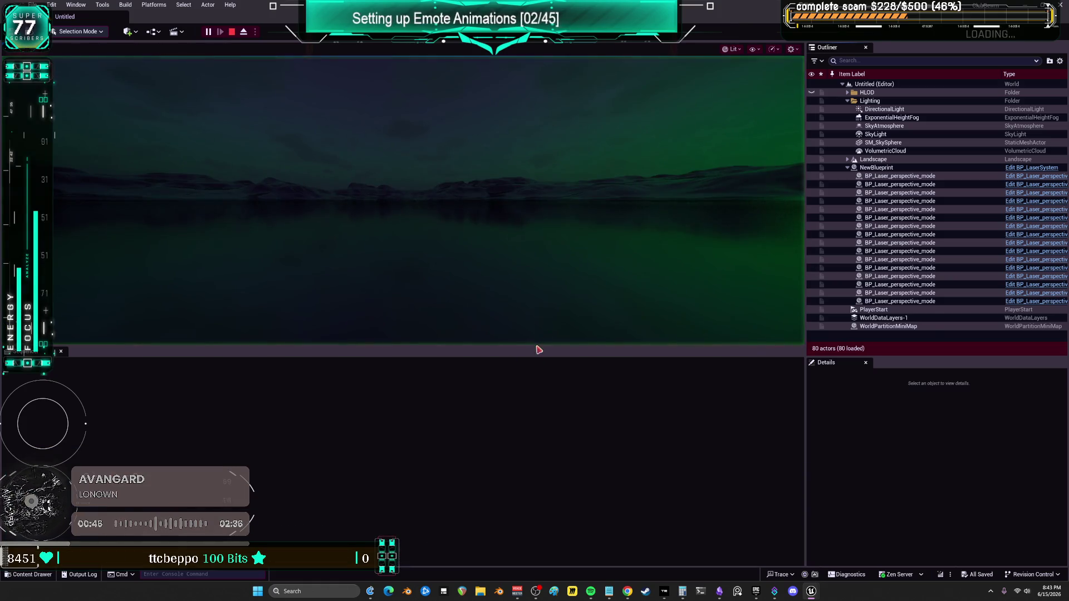
pyautogui.click(538, 339)
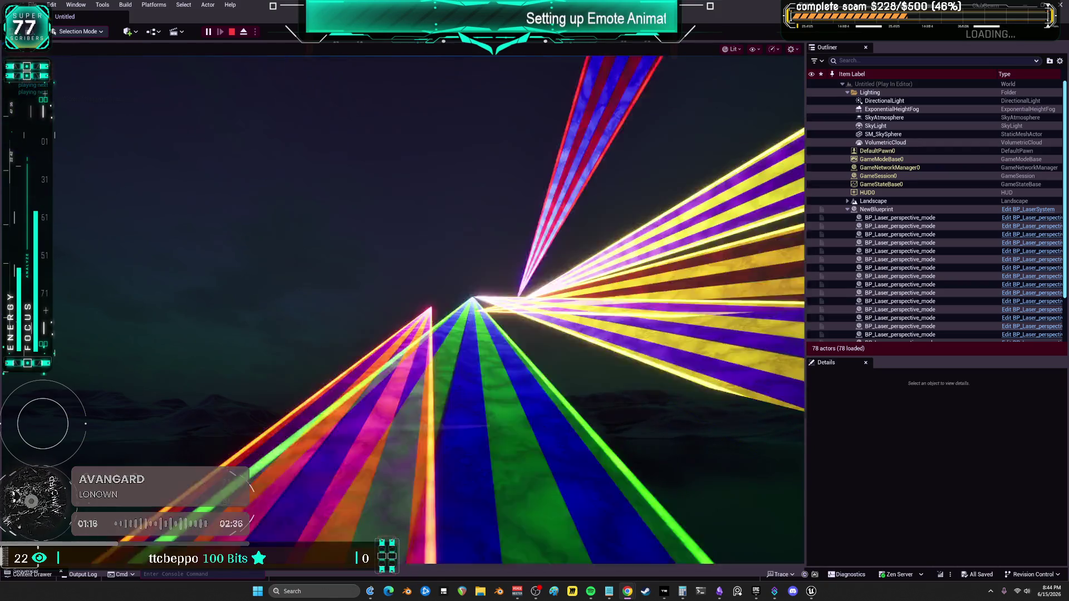
pyautogui.click(876, 209)
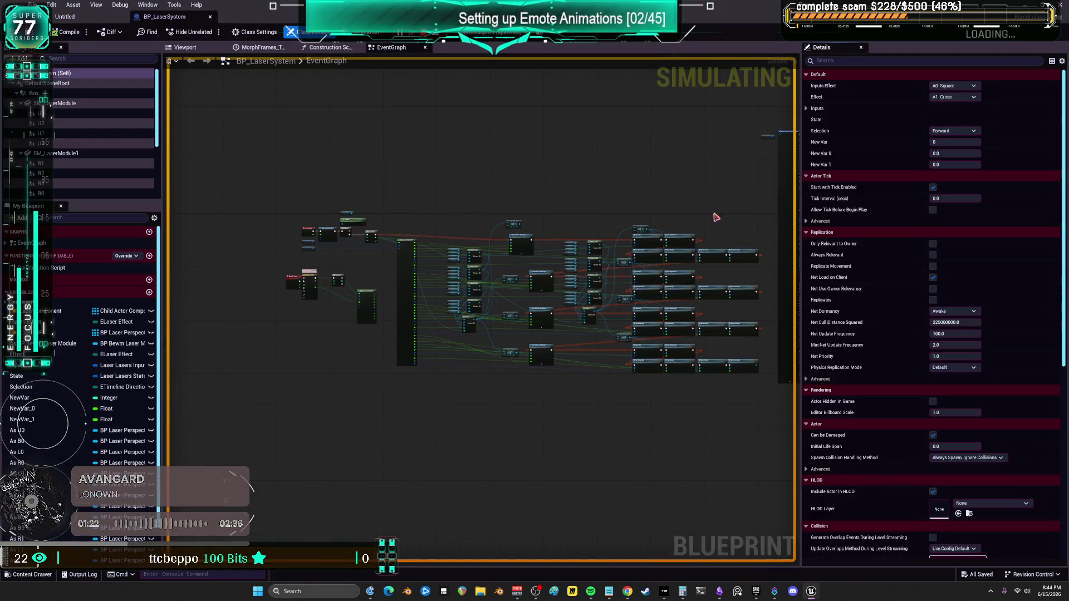
# Pan the laser blueprint graph and inspect the State and lasers variables' defaults.
pyautogui.scroll(5, 582, 245)
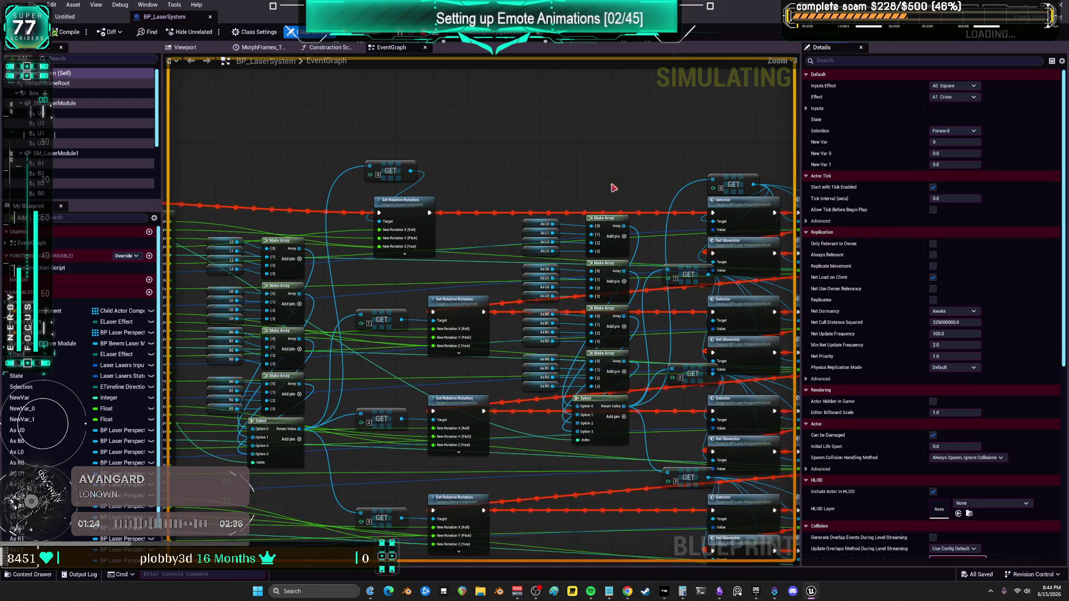
pyautogui.scroll(1, 495, 149)
pyautogui.moveTo(495, 149)
pyautogui.mouseDown()
pyautogui.moveTo(406, 136)
pyautogui.moveTo(563, 147)
pyautogui.mouseUp()
pyautogui.click(193, 48)
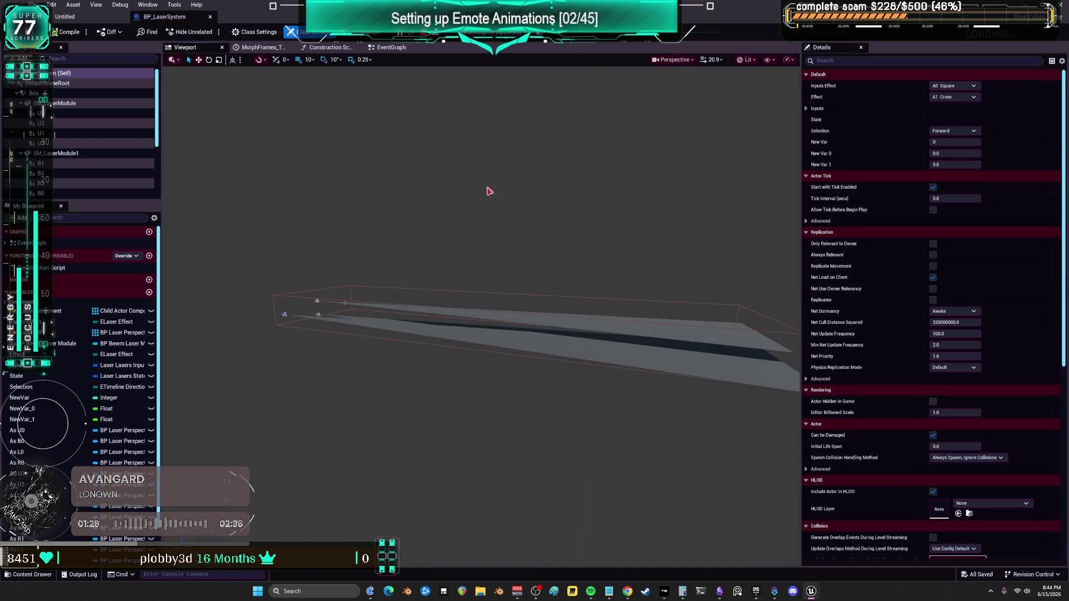
pyautogui.click(111, 377)
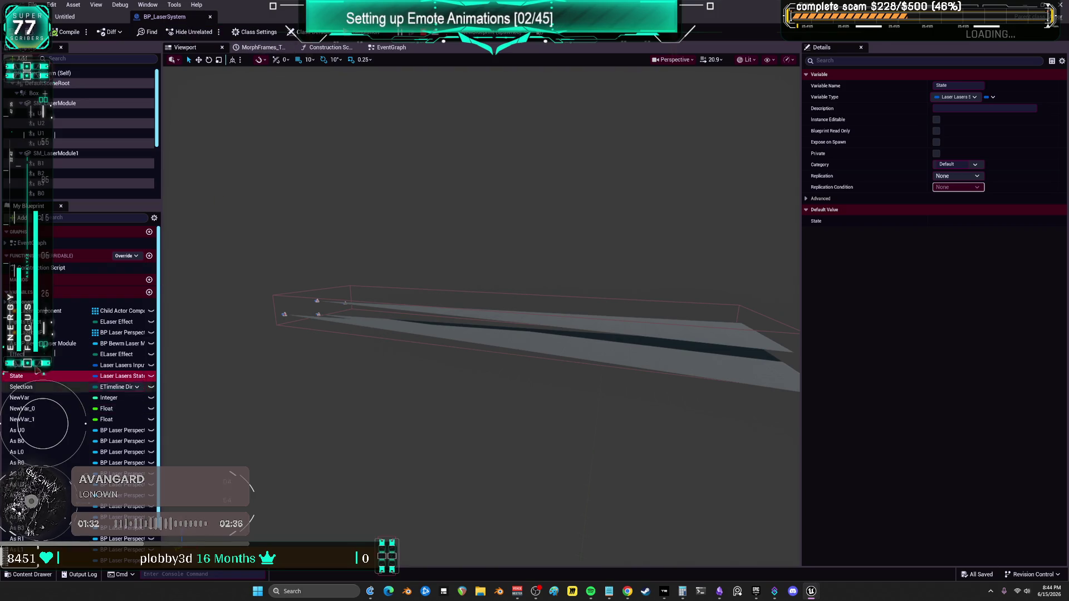
pyautogui.click(122, 365)
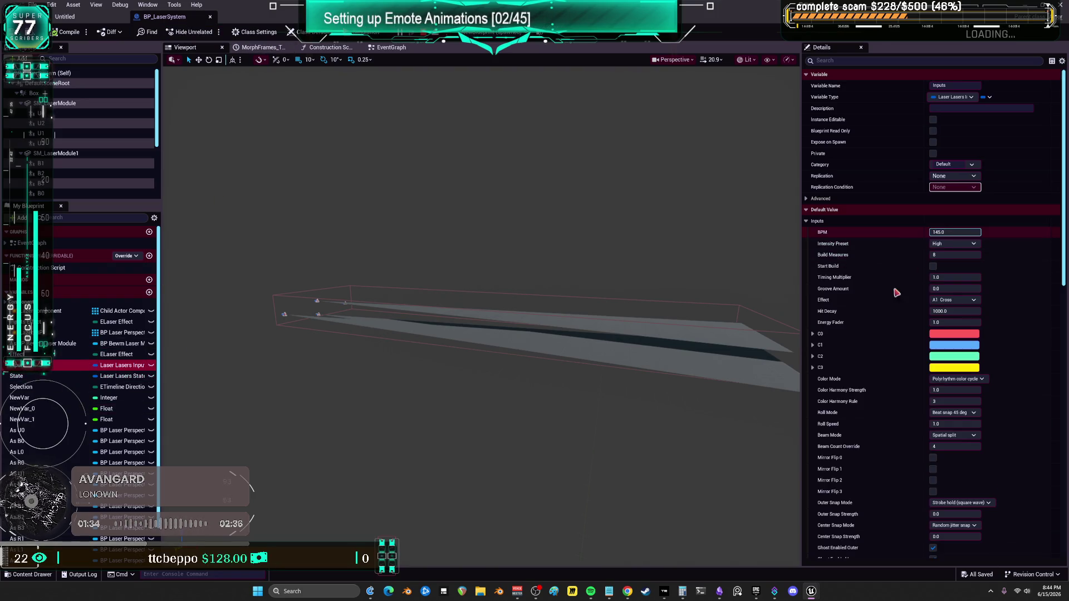
# Turn off Ghost Enabled Outer and Inner, then return to the running Untitled level.
pyautogui.scroll(-3, 896, 308)
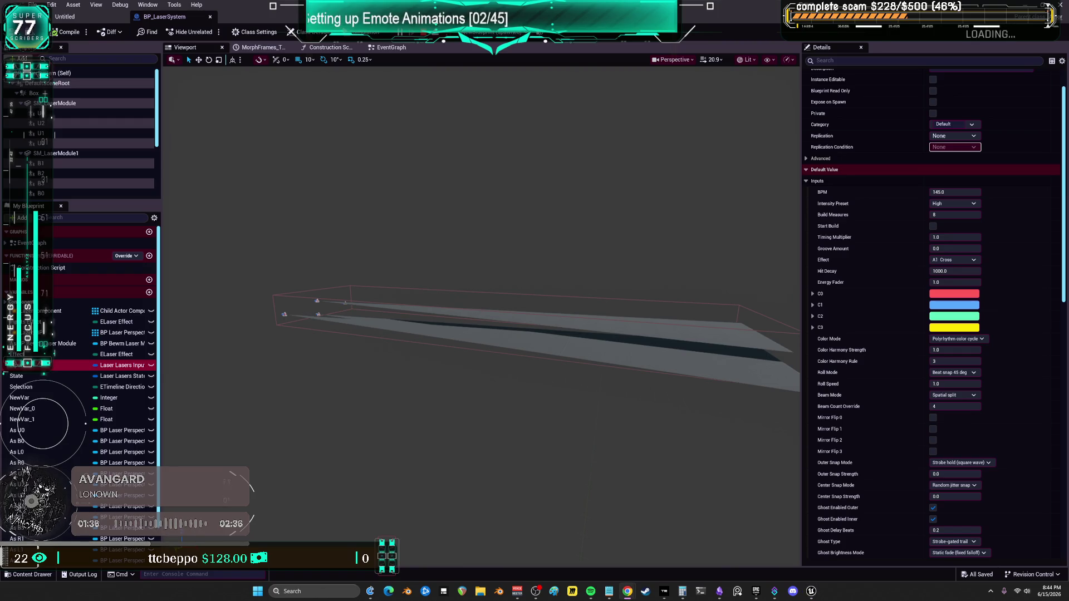
pyautogui.scroll(-8, 902, 311)
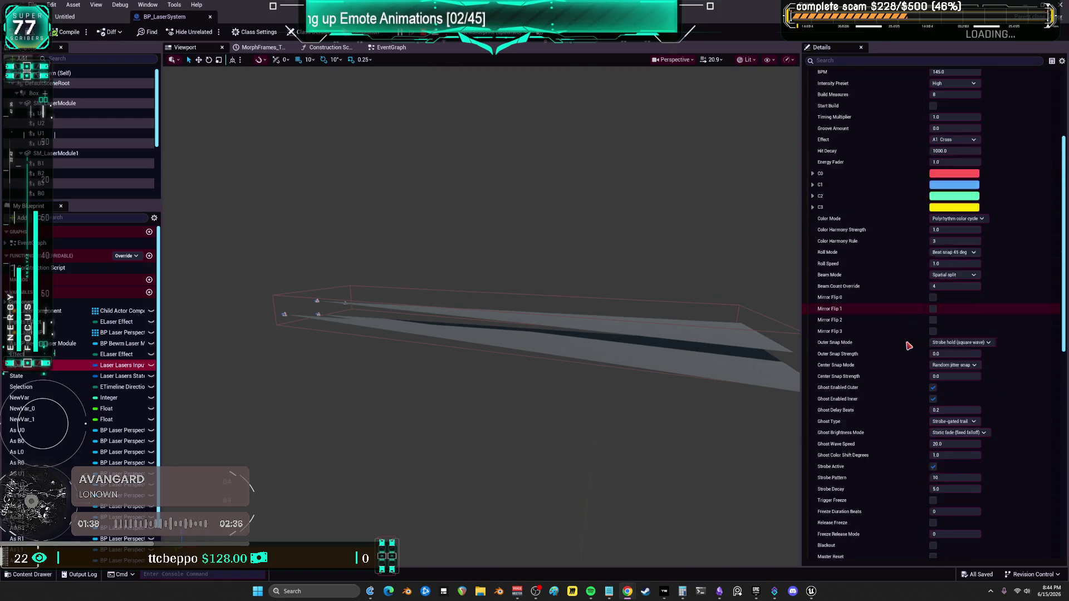
pyautogui.scroll(-3, 909, 336)
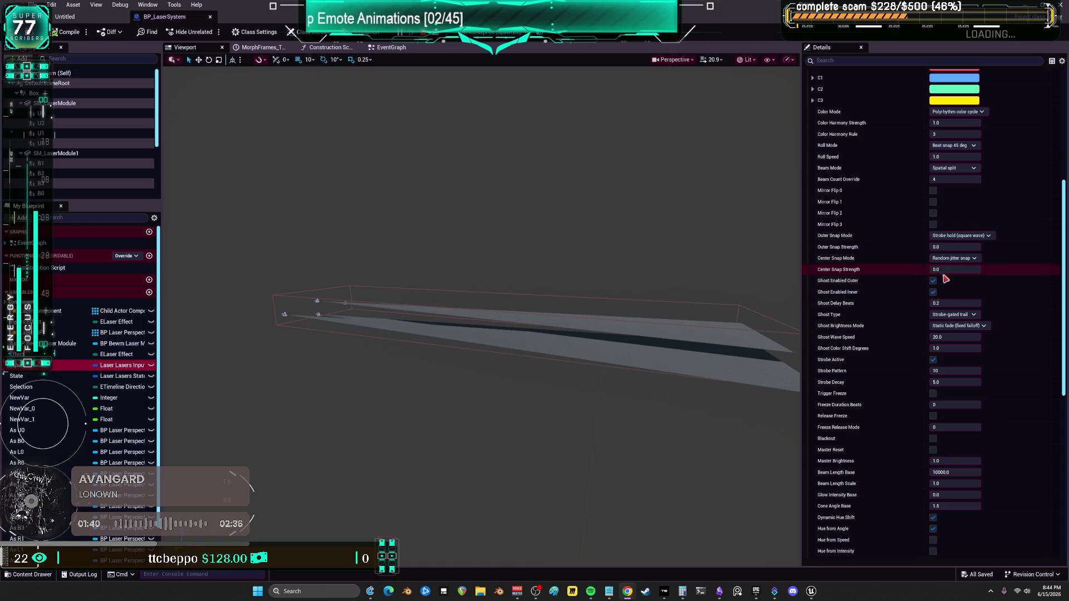
pyautogui.scroll(-2, 936, 278)
pyautogui.click(933, 267)
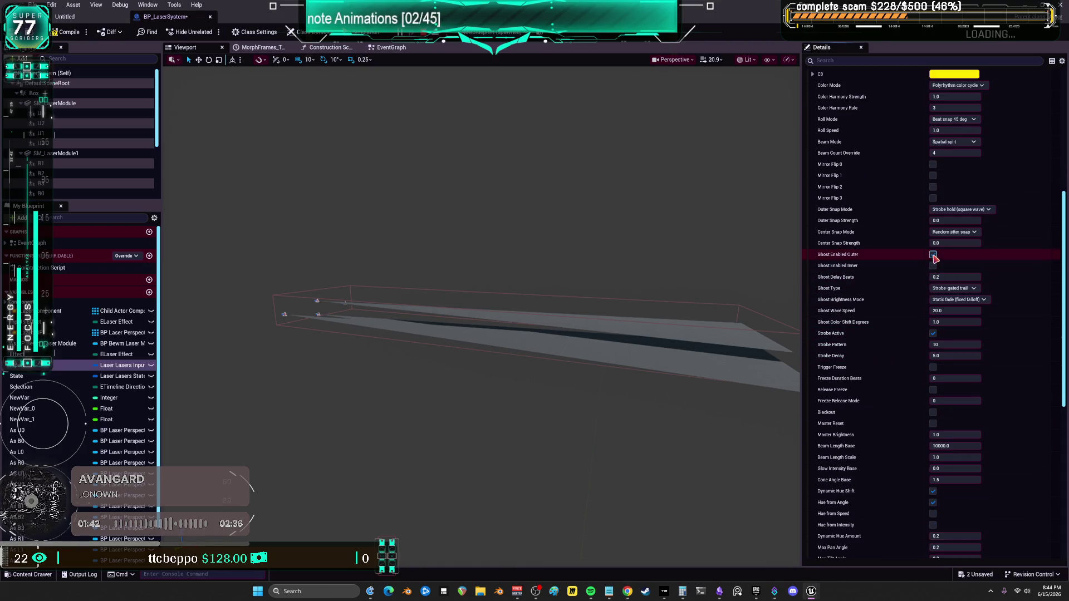
pyautogui.scroll(-1, 941, 261)
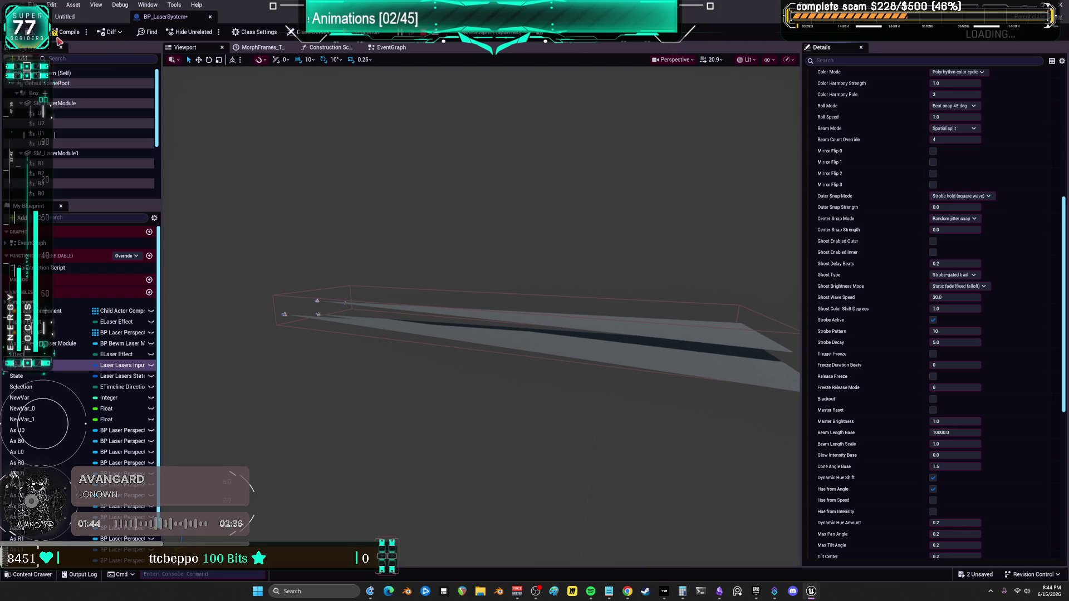
pyautogui.click(77, 22)
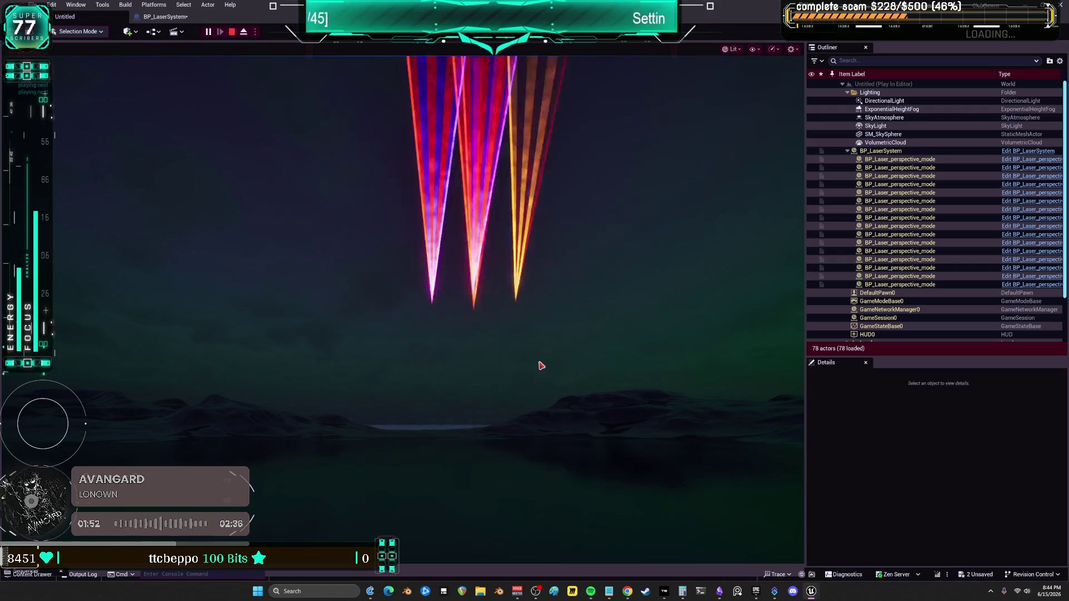
# Watch the lasers, stop play with Esc, and close the editor by answering the save prompt.
pyautogui.click(540, 365)
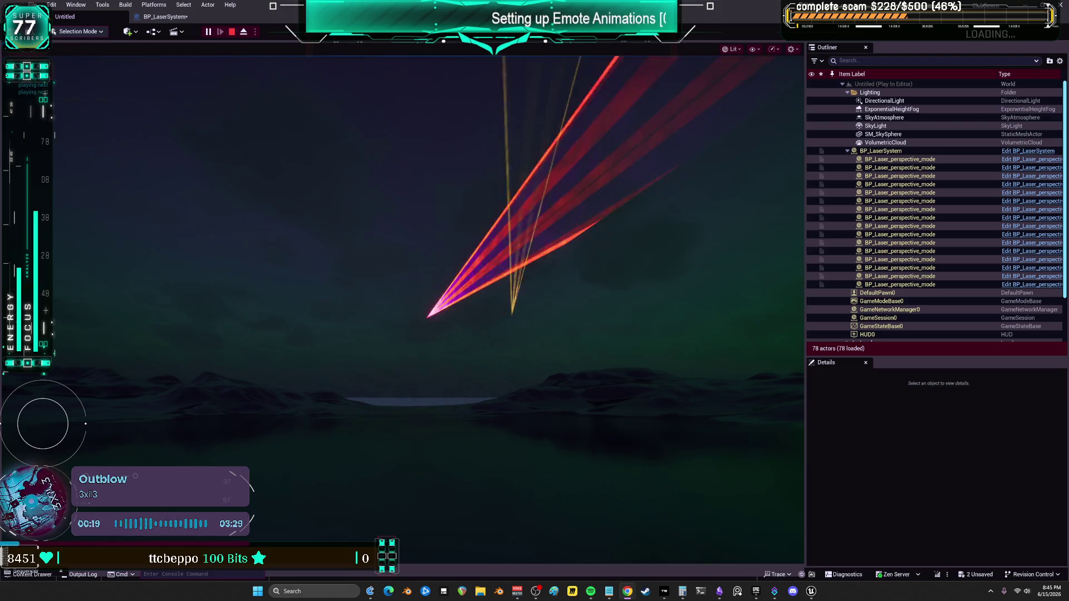
pyautogui.click(788, 418)
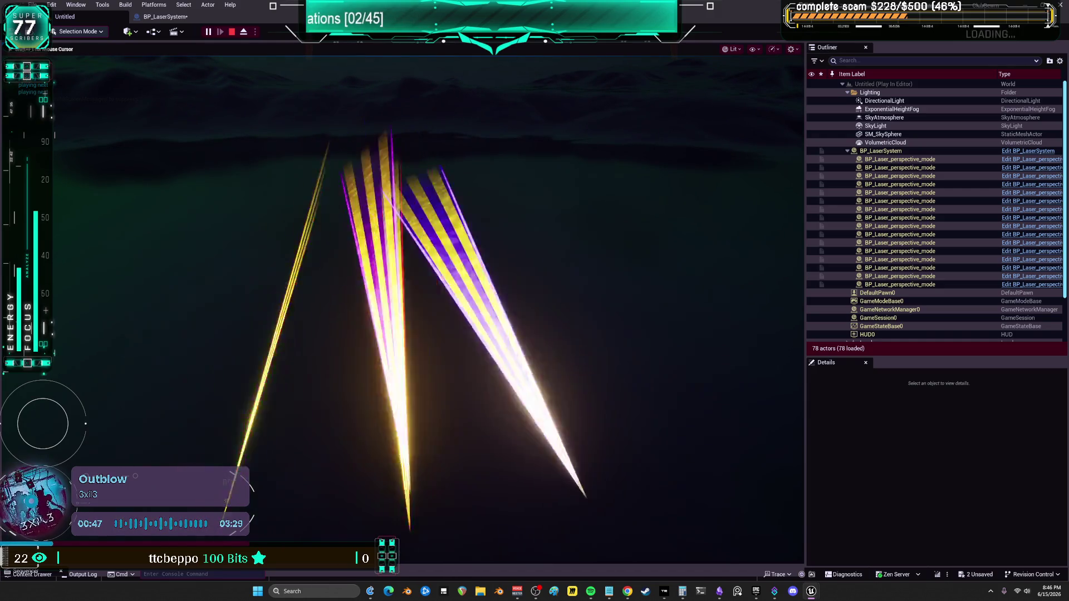
pyautogui.press('Escape')
pyautogui.hotkey('ctrl', 'shift', 's')
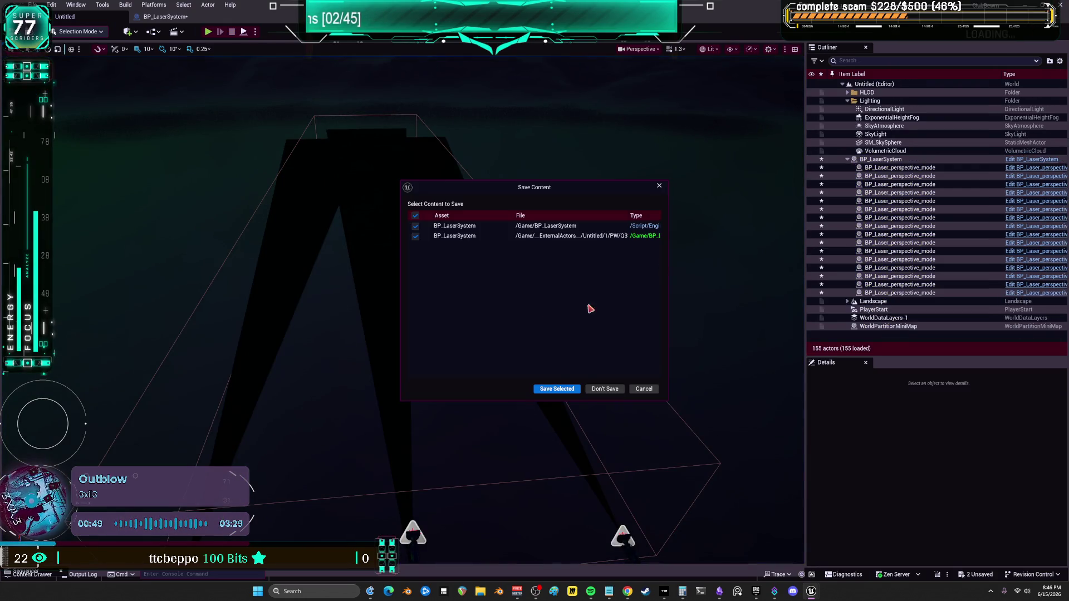
pyautogui.click(606, 390)
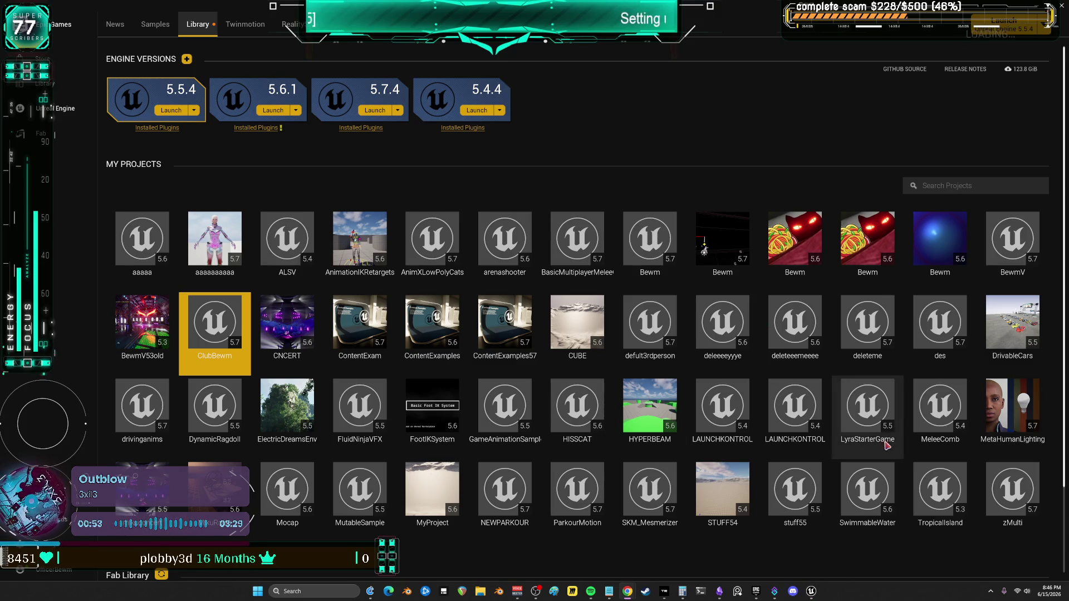
# Bring the Unreal Editor window with the dance sequence back to the front.
pyautogui.moveTo(811, 591)
pyautogui.click(863, 546)
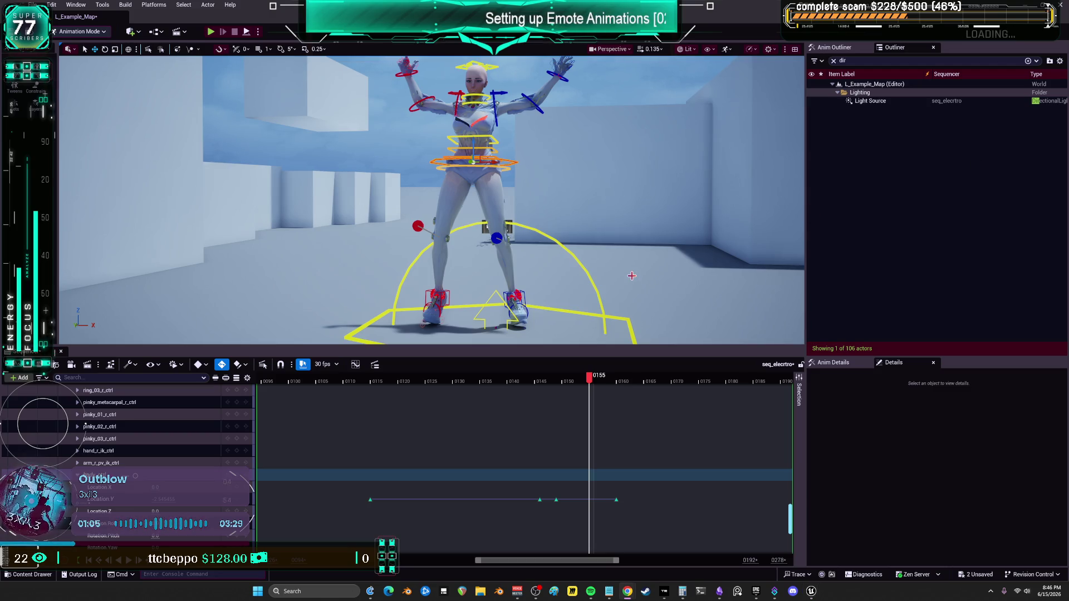
# Review the poses from frames 141 to 155, undoing the last key value change.
pyautogui.moveTo(587, 382)
pyautogui.mouseDown()
pyautogui.moveTo(519, 390)
pyautogui.moveTo(569, 400)
pyautogui.mouseUp()
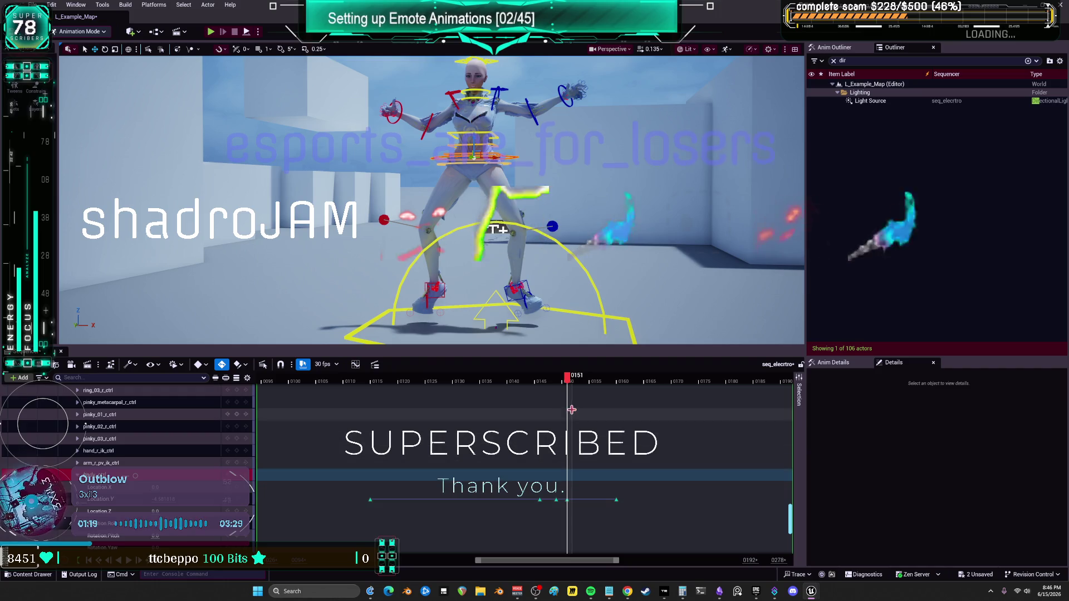
pyautogui.click(581, 381)
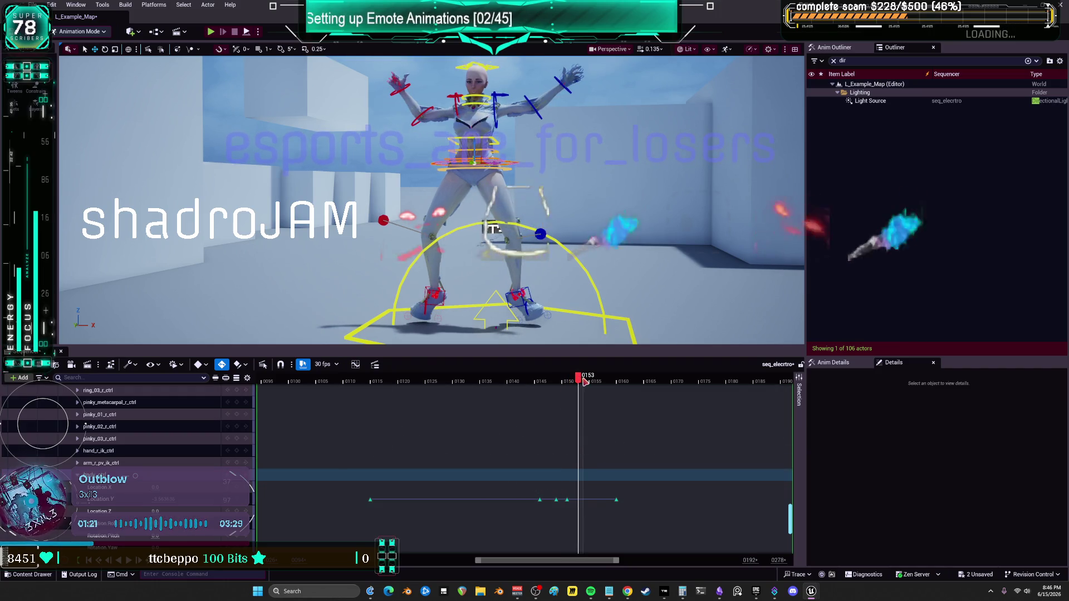
pyautogui.moveTo(581, 381); pyautogui.dragTo(565, 391)
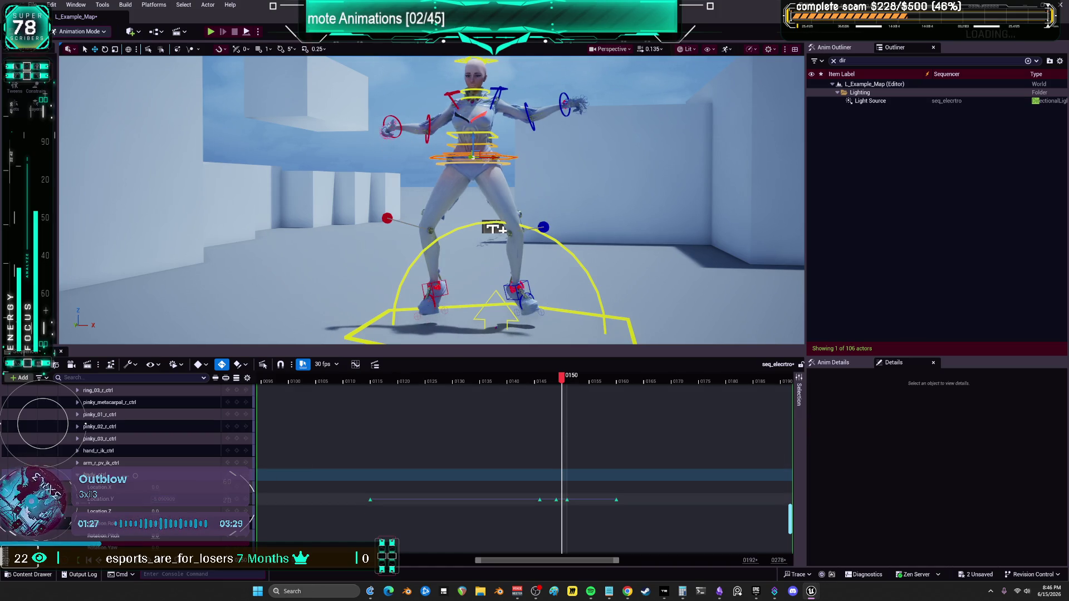
pyautogui.hotkey('ctrl', 'z')
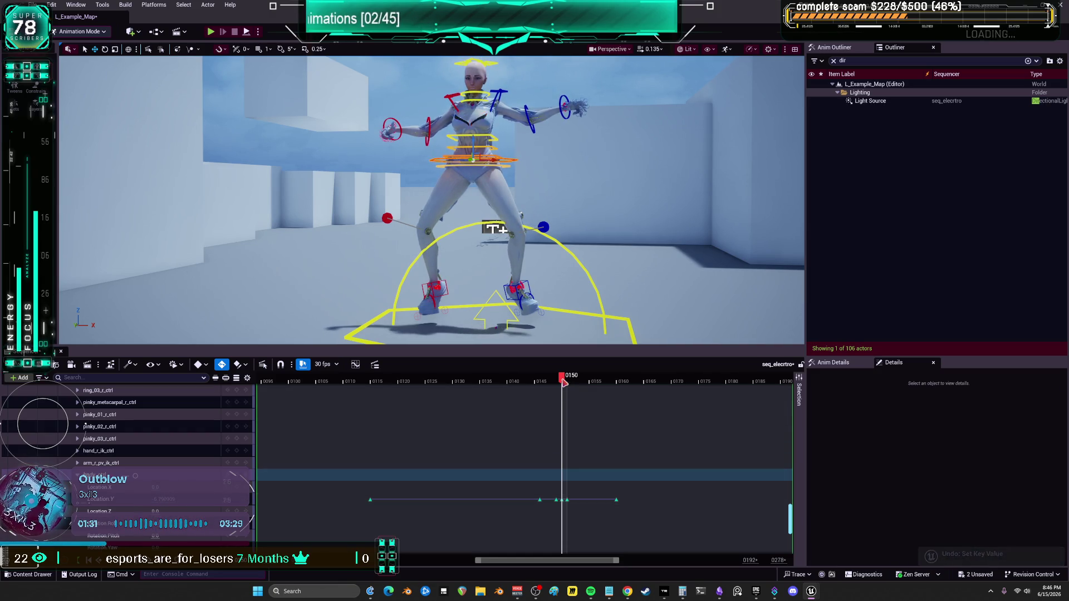
pyautogui.moveTo(564, 383); pyautogui.dragTo(568, 383)
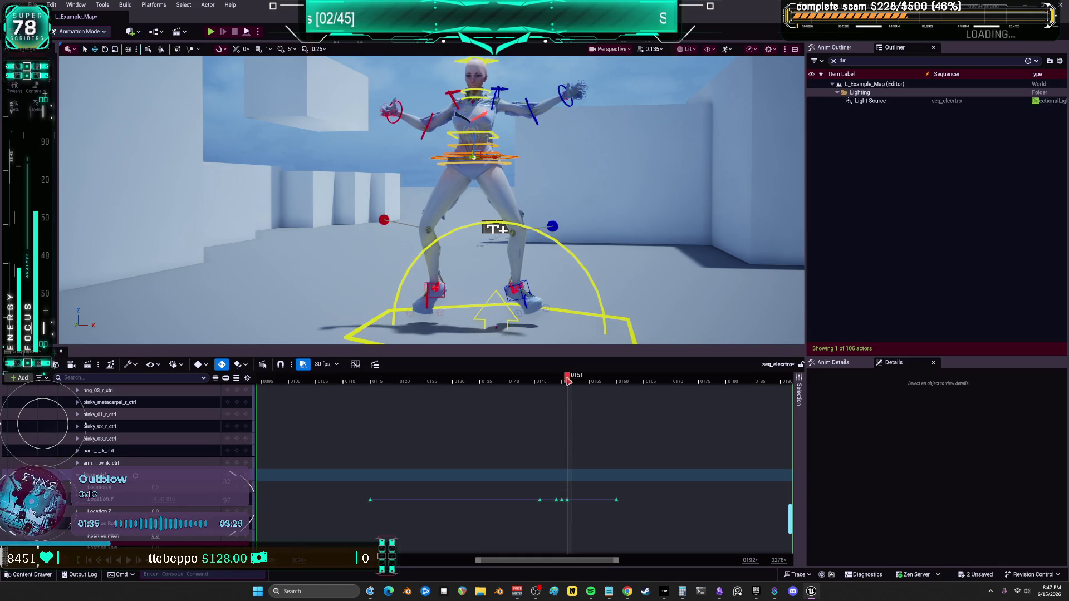
pyautogui.moveTo(573, 382); pyautogui.dragTo(596, 382)
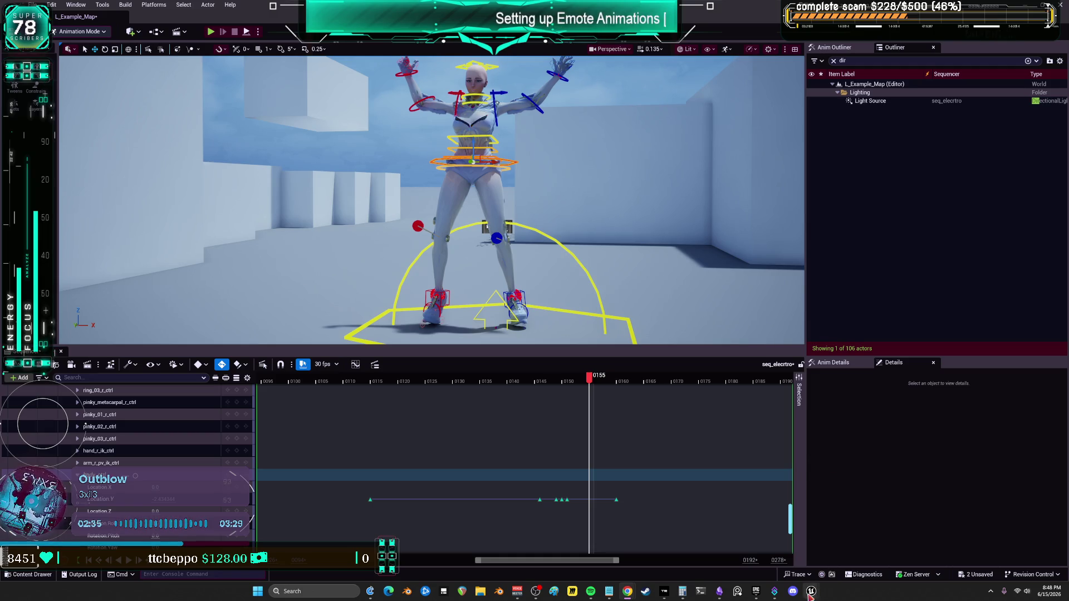
# Save all changes, run t.MaxFPS in the console, and switch to the Epic Games Launcher.
pyautogui.click(35, 5)
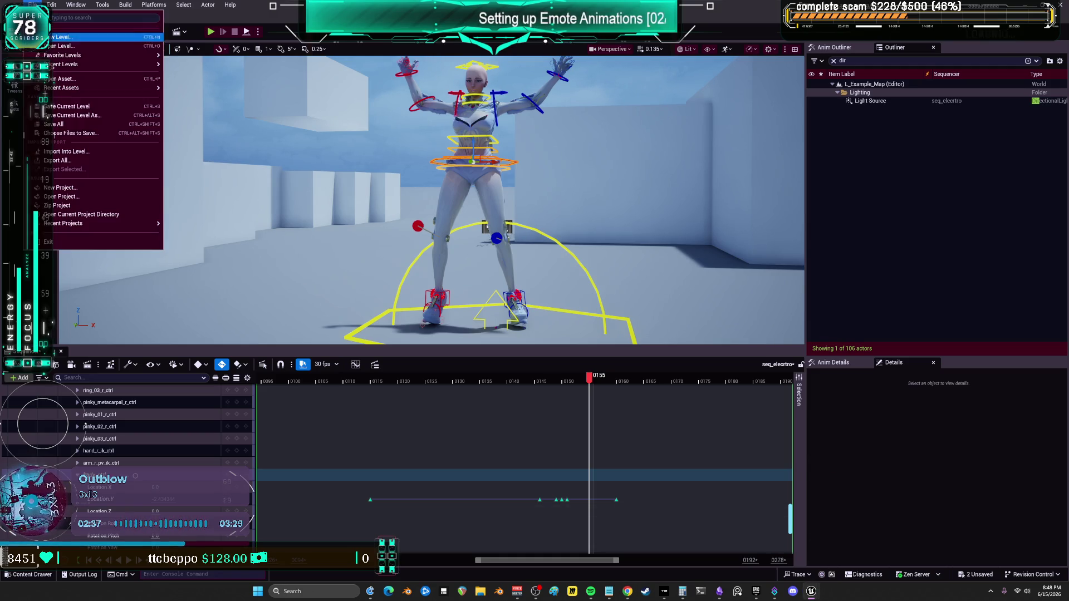
pyautogui.click(73, 126)
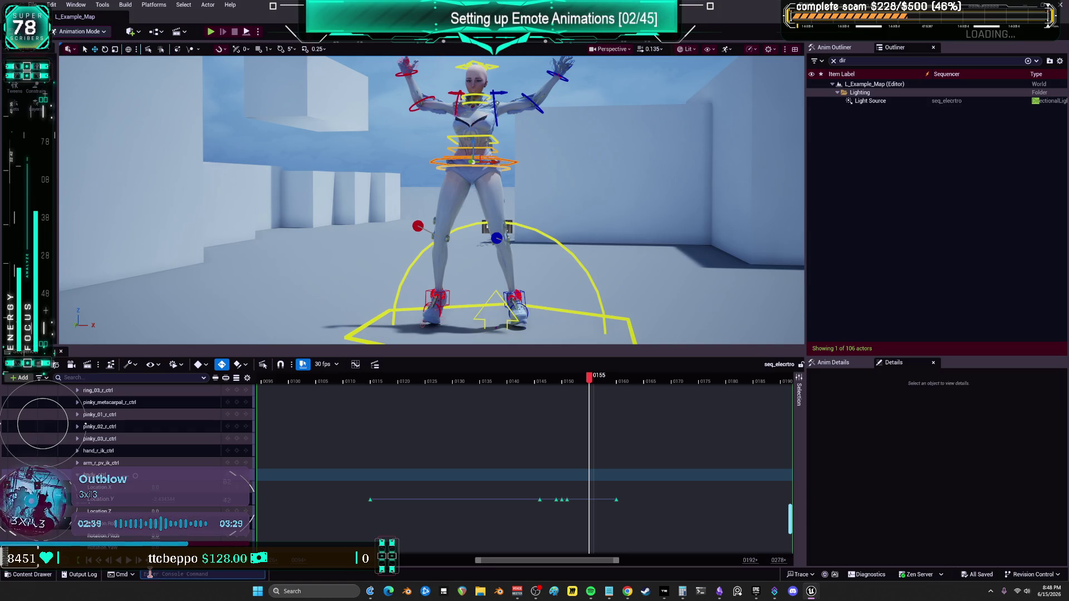
pyautogui.write('t.MaxFPS')
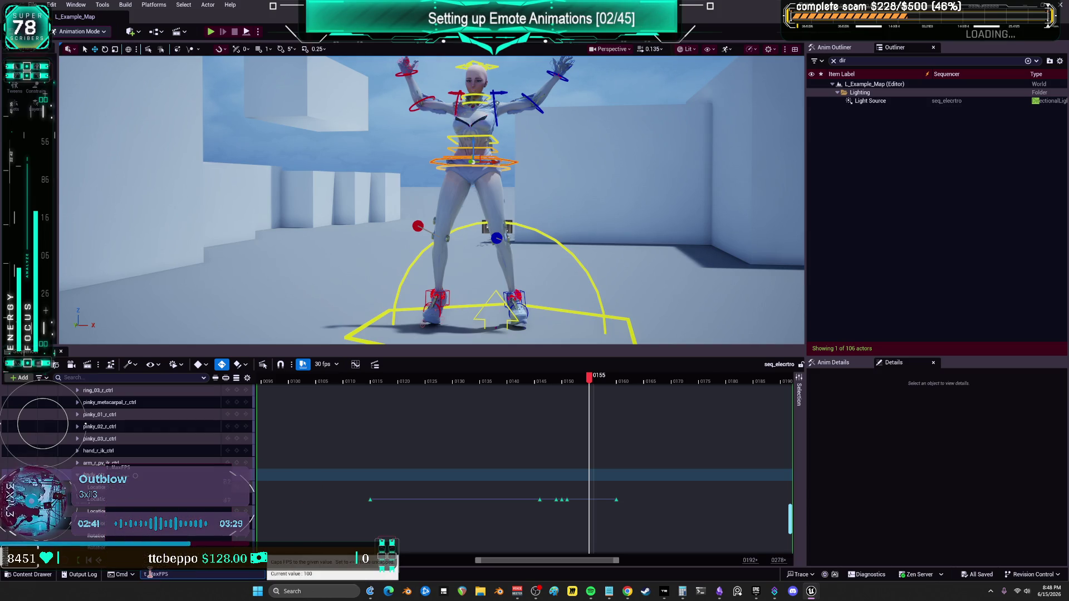
pyautogui.press('Return')
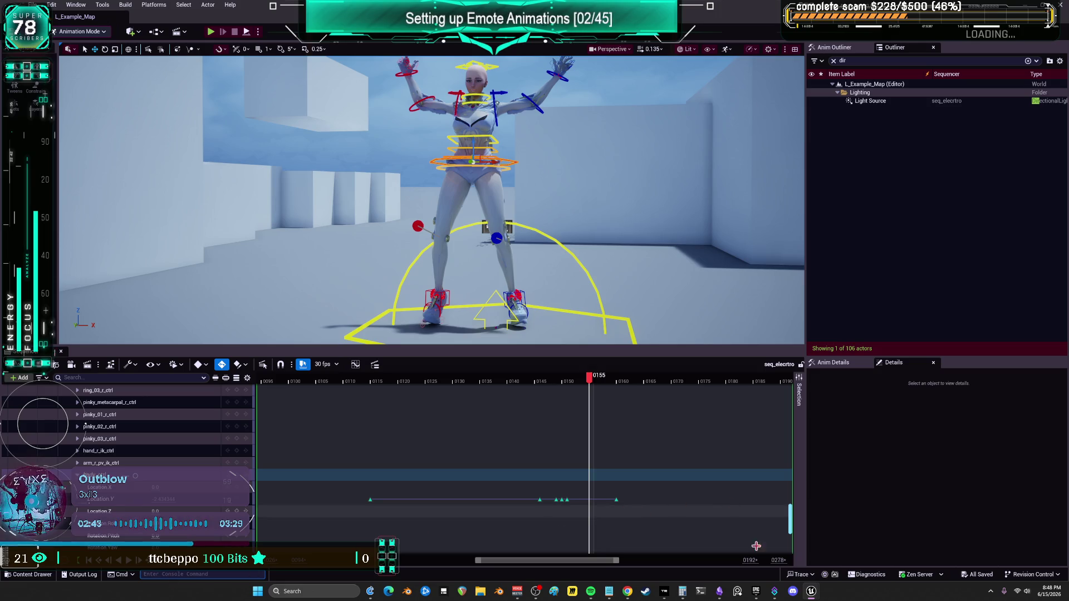
pyautogui.click(755, 592)
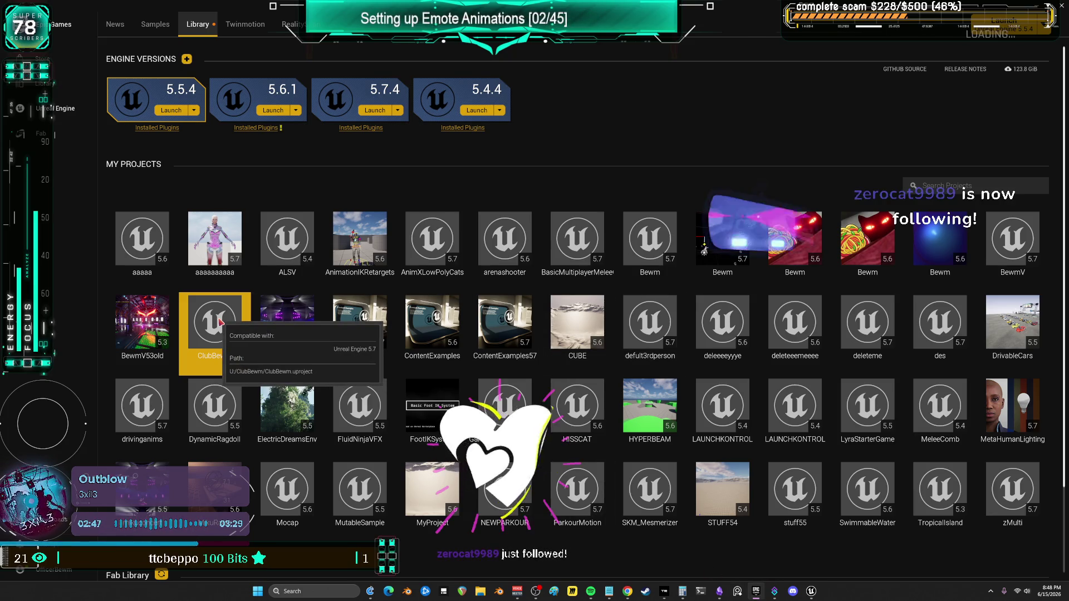
# Relaunch ClubBewm from the Library and bring its new editor window forward.
pyautogui.doubleClick(221, 322)
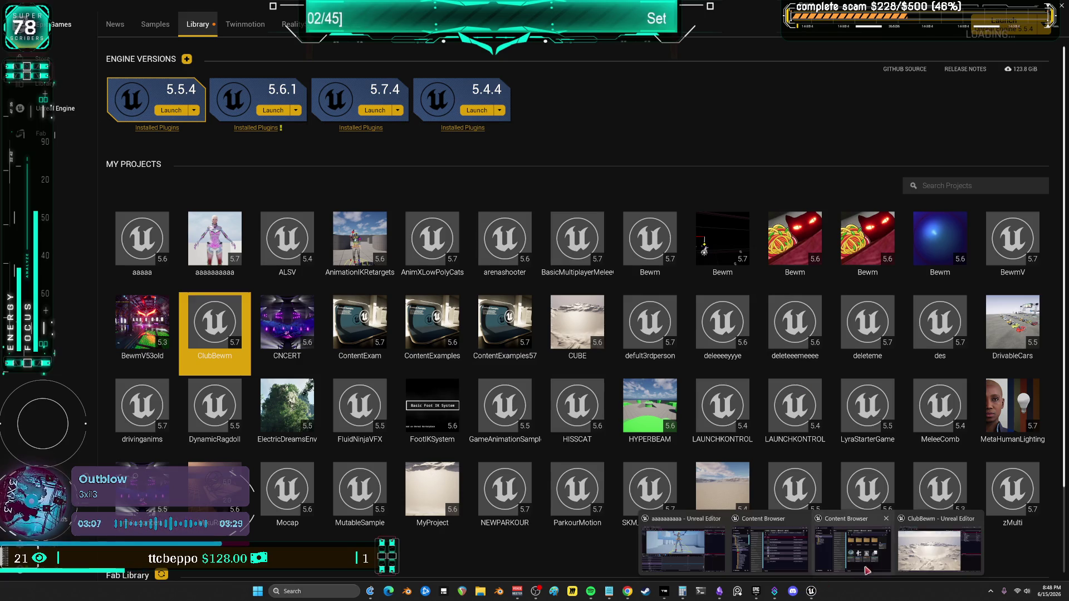
pyautogui.click(941, 532)
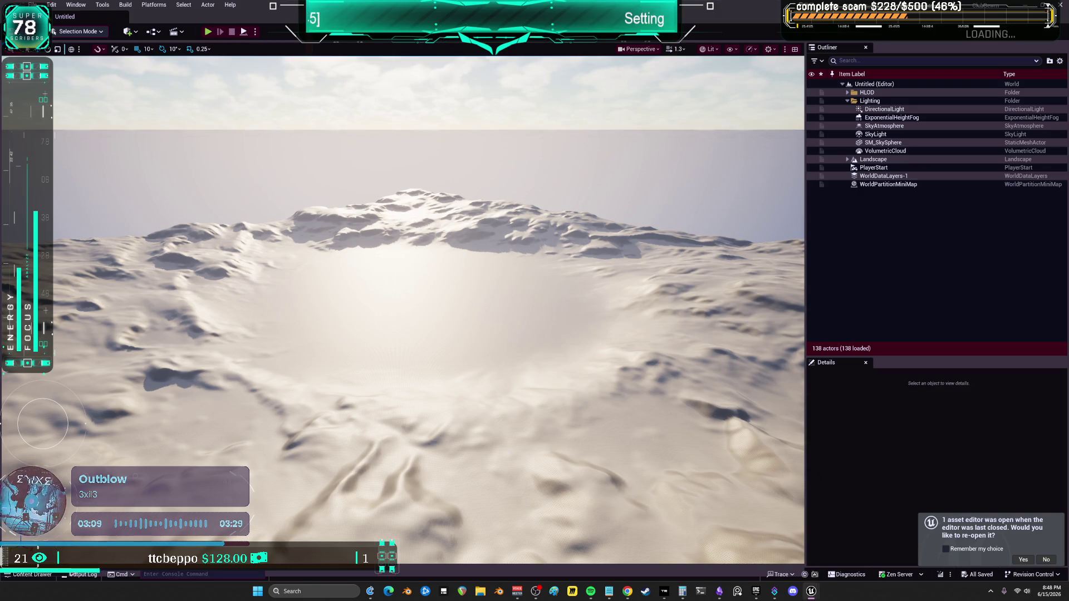
# Load the Untitled level from the Content Drawer and start Play In Editor with Alt+P.
pyautogui.click(33, 577)
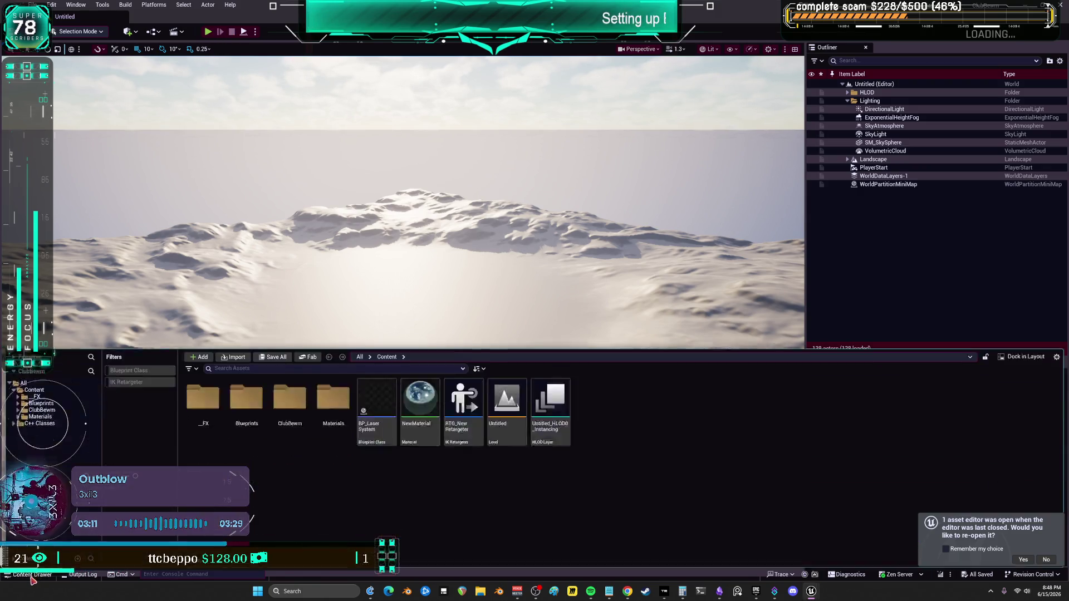
pyautogui.doubleClick(500, 406)
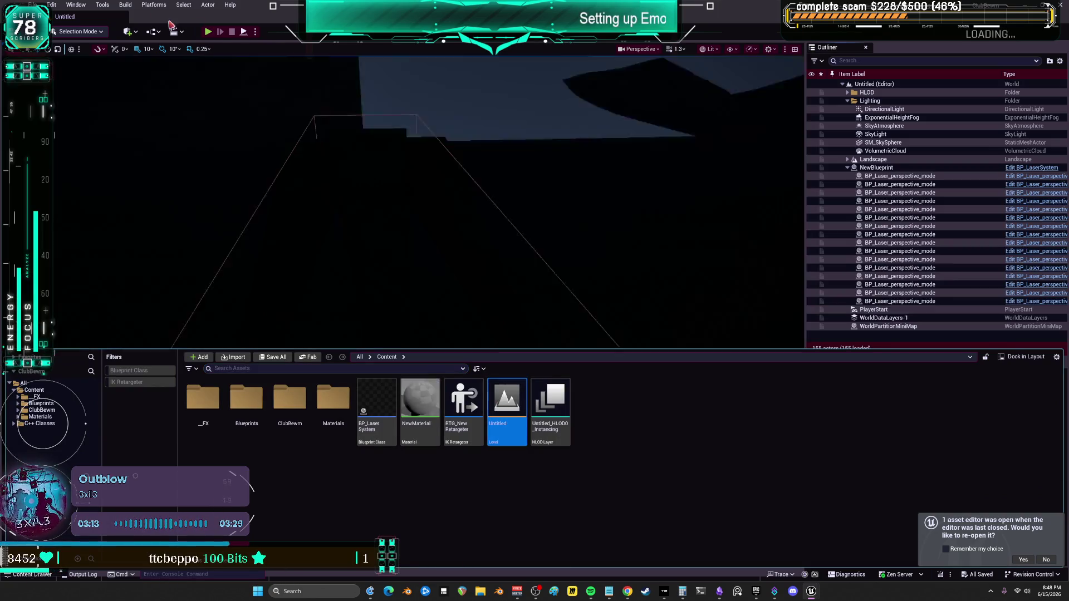
pyautogui.hotkey('alt', 'p')
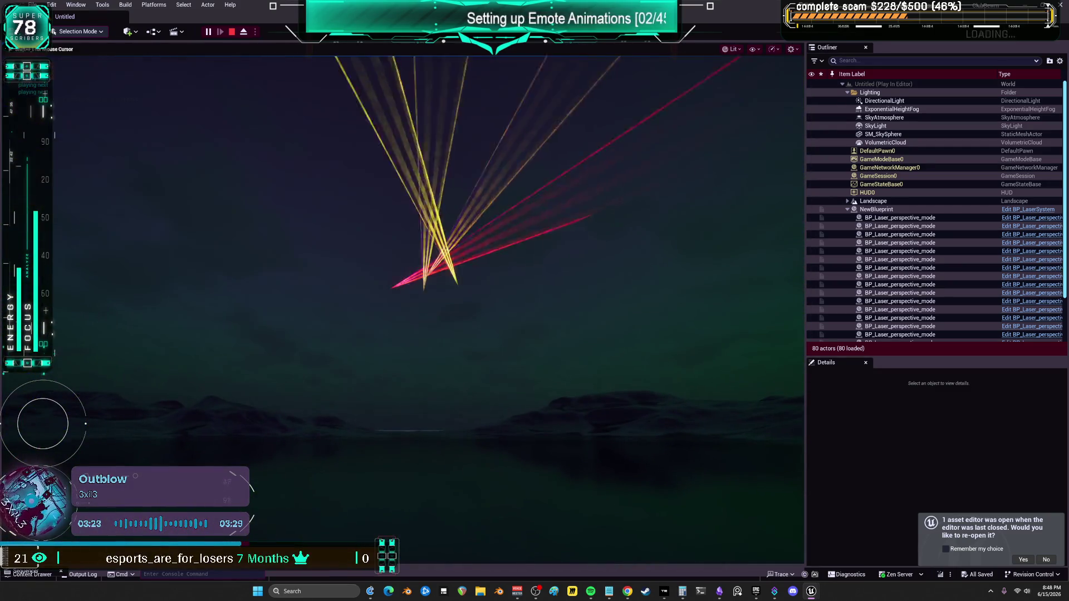
# Open BP_LaserSystem and pan its graph to the Set members and effect switch nodes.
pyautogui.click(1045, 210)
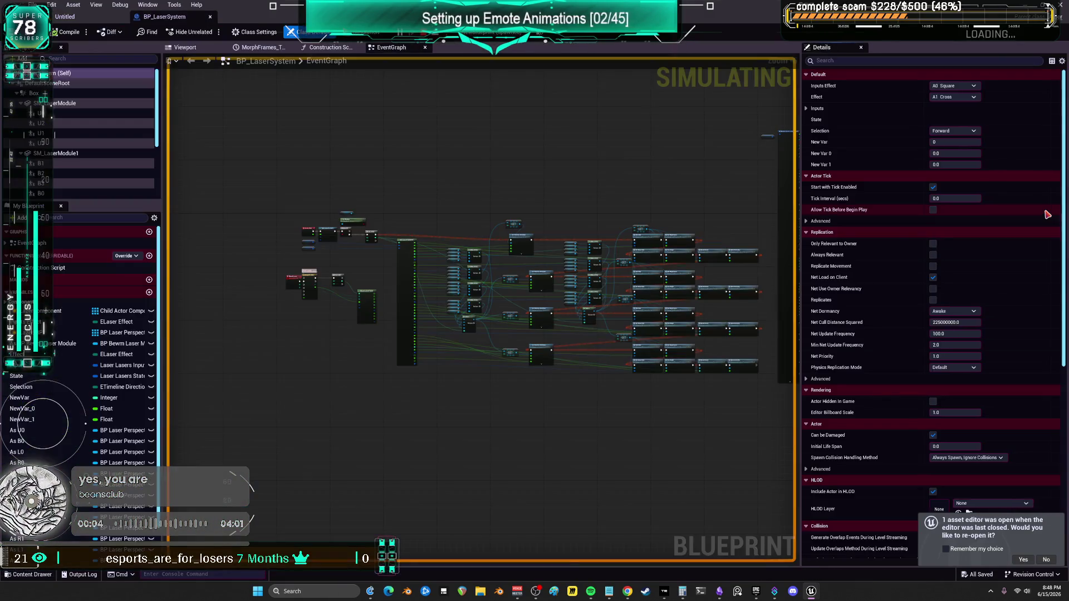
pyautogui.scroll(5, 582, 245)
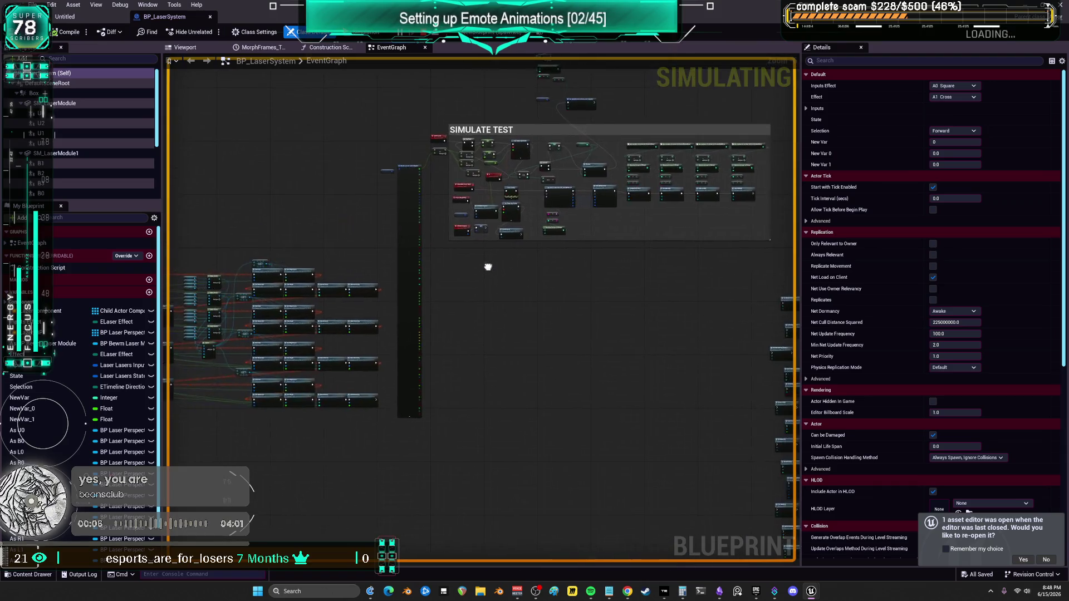
pyautogui.scroll(5, 621, 237)
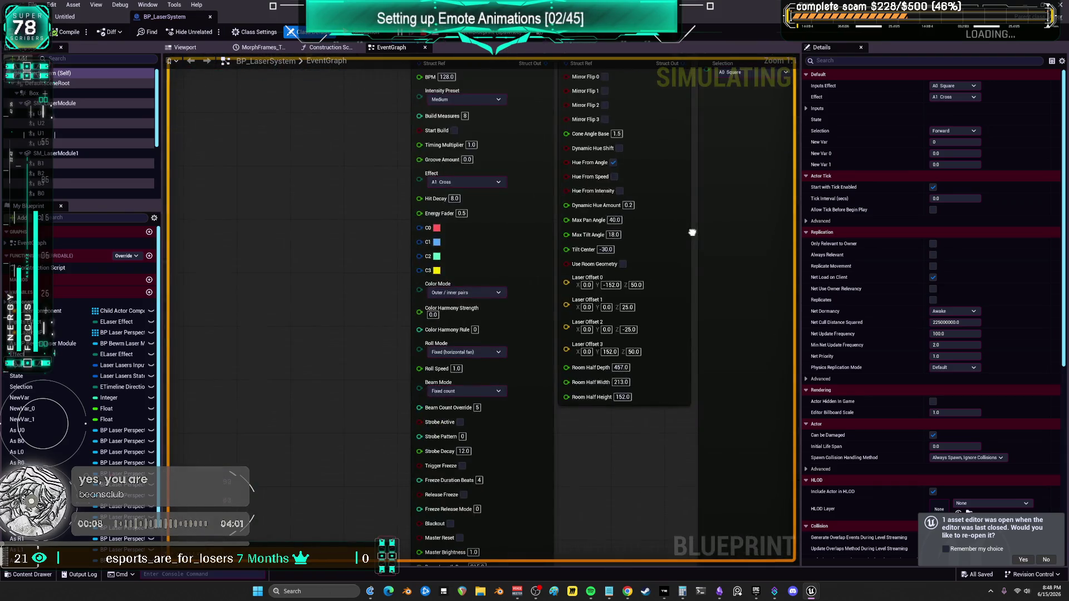
pyautogui.moveTo(496, 251)
pyautogui.mouseDown()
pyautogui.moveTo(418, 334)
pyautogui.moveTo(714, 322)
pyautogui.mouseUp()
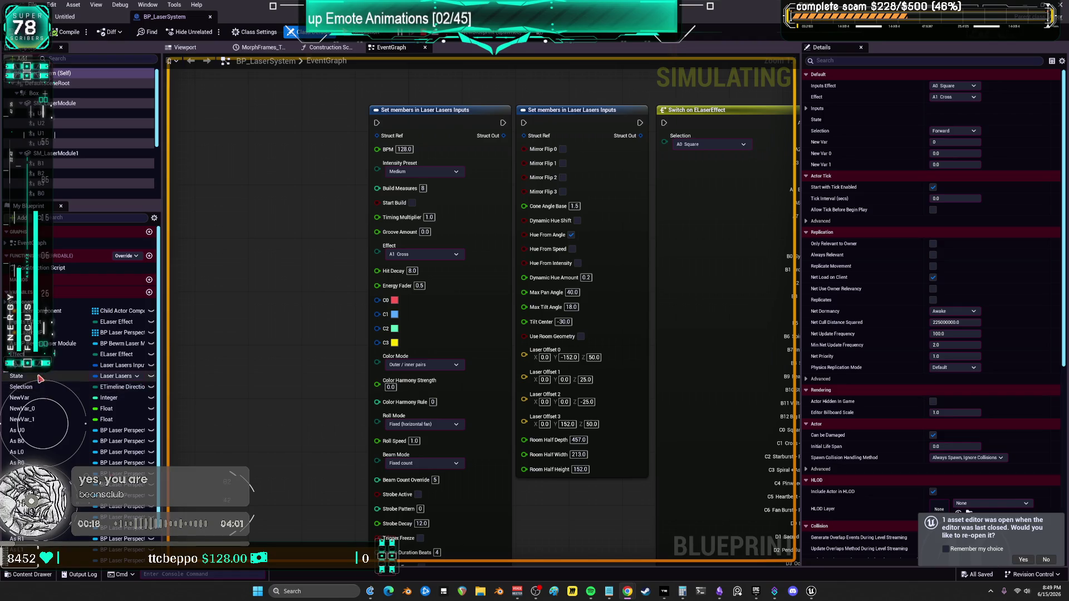
# Set the Inputs variable's BPM default to 87.5 and watch the running level.
pyautogui.click(48, 368)
pyautogui.scroll(-3, 899, 301)
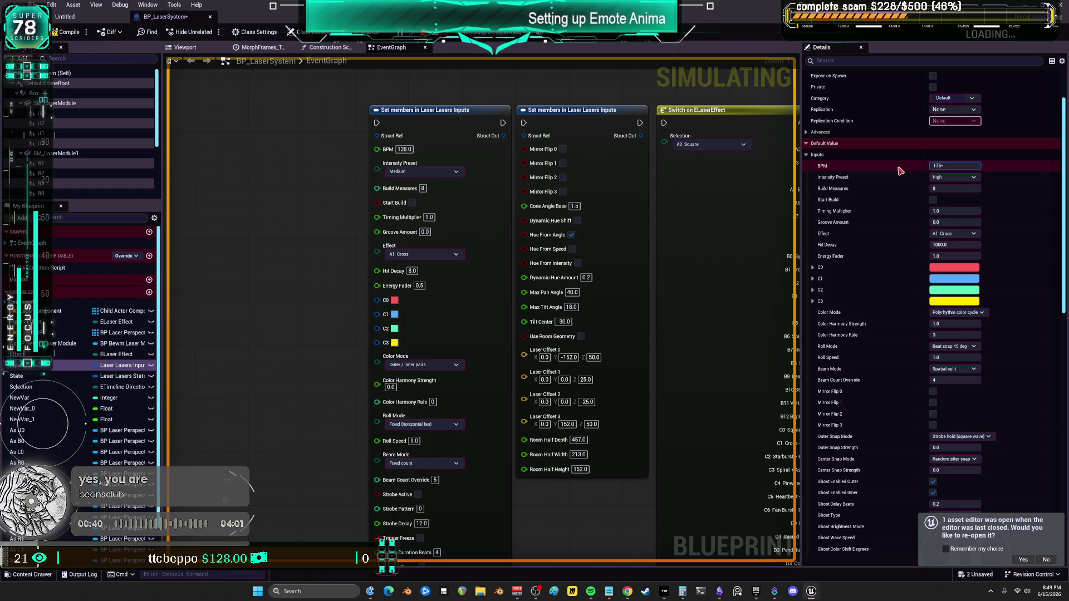
pyautogui.scroll(-3, 885, 333)
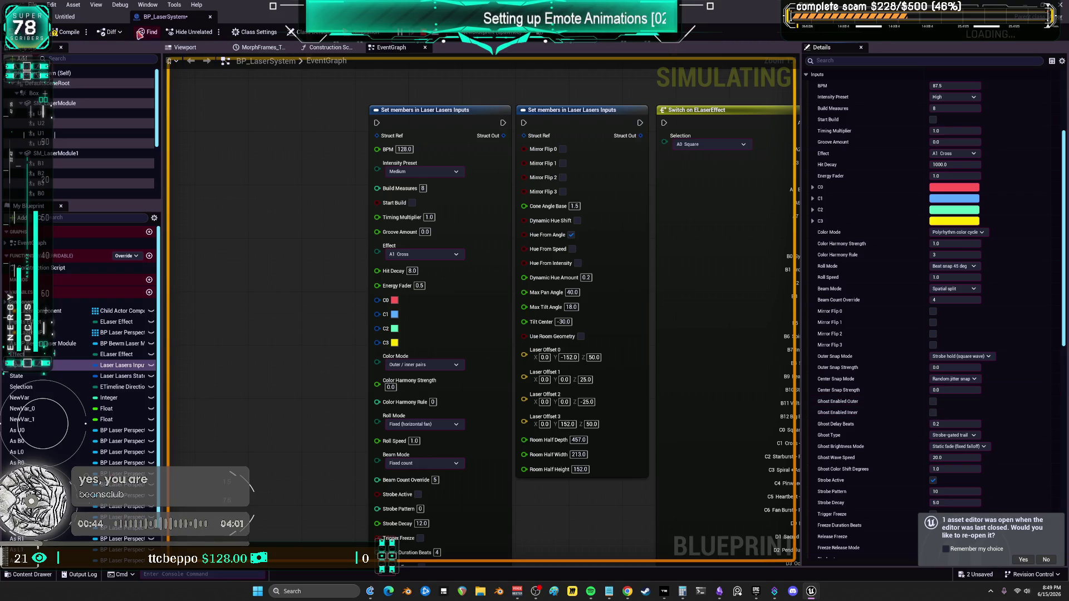
pyautogui.click(89, 17)
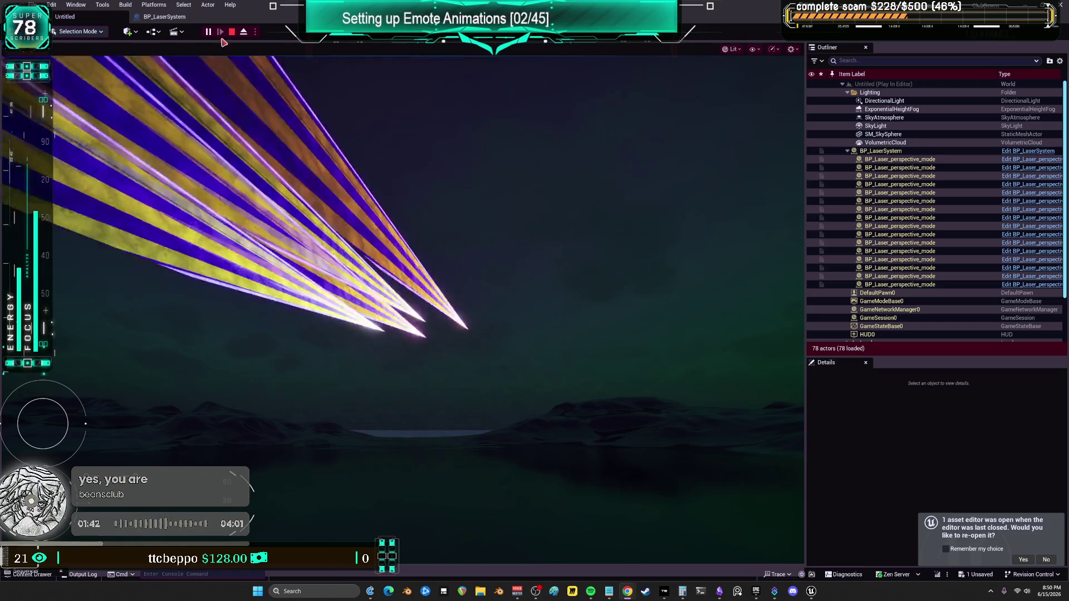
pyautogui.click(187, 19)
# Float the BP_LaserSystem editor beside the play view, make it taller and widen Details.
pyautogui.moveTo(187, 17); pyautogui.dragTo(705, 281)
pyautogui.moveTo(871, 66); pyautogui.dragTo(872, 66)
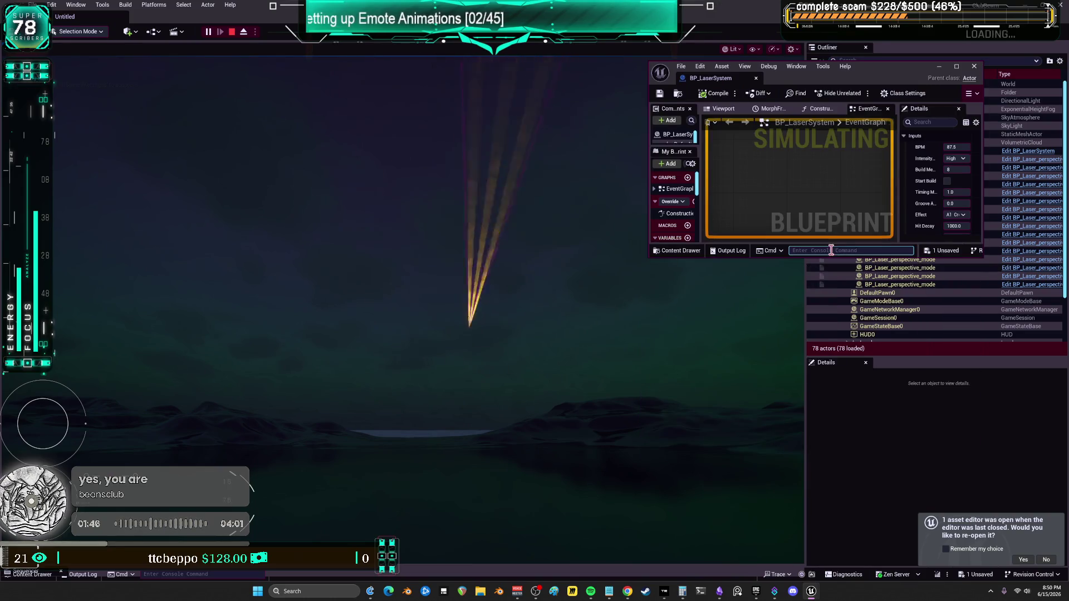
pyautogui.moveTo(826, 257); pyautogui.dragTo(827, 527)
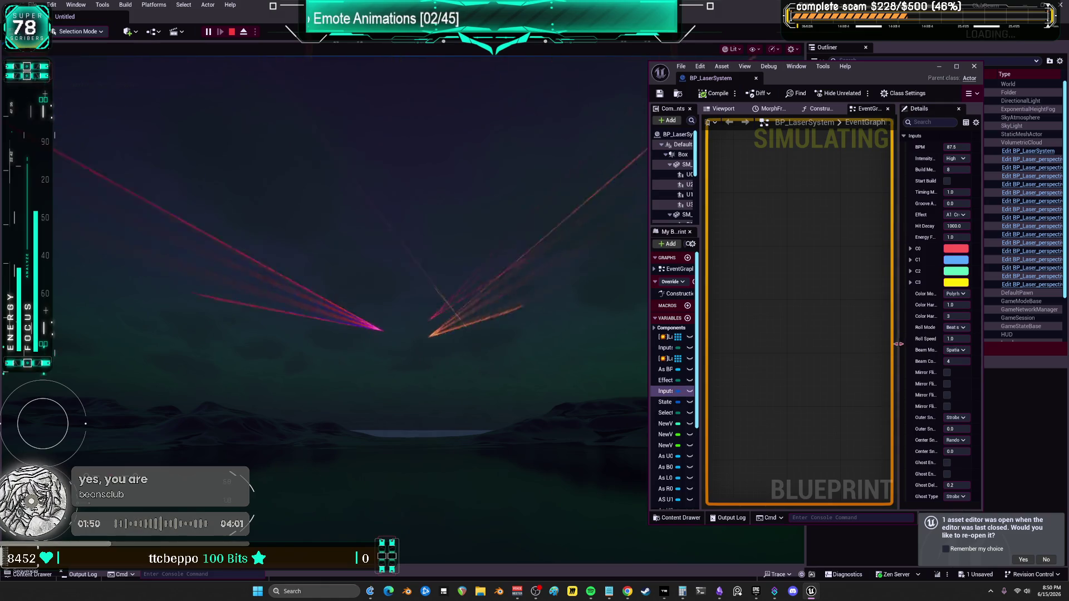
pyautogui.moveTo(895, 352); pyautogui.dragTo(791, 350)
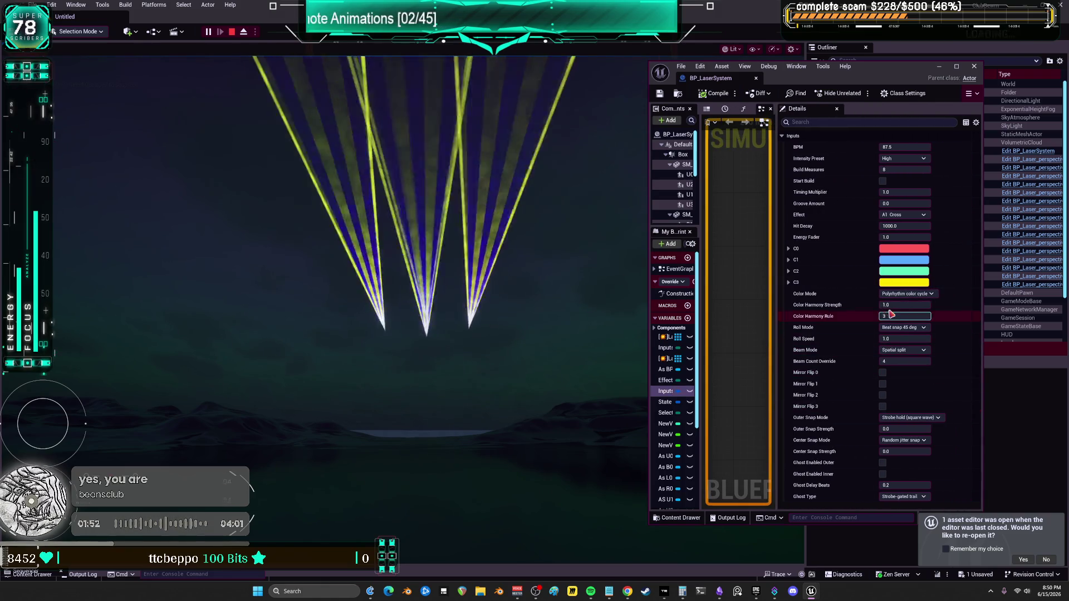
pyautogui.scroll(2, 843, 336)
pyautogui.scroll(2, 849, 326)
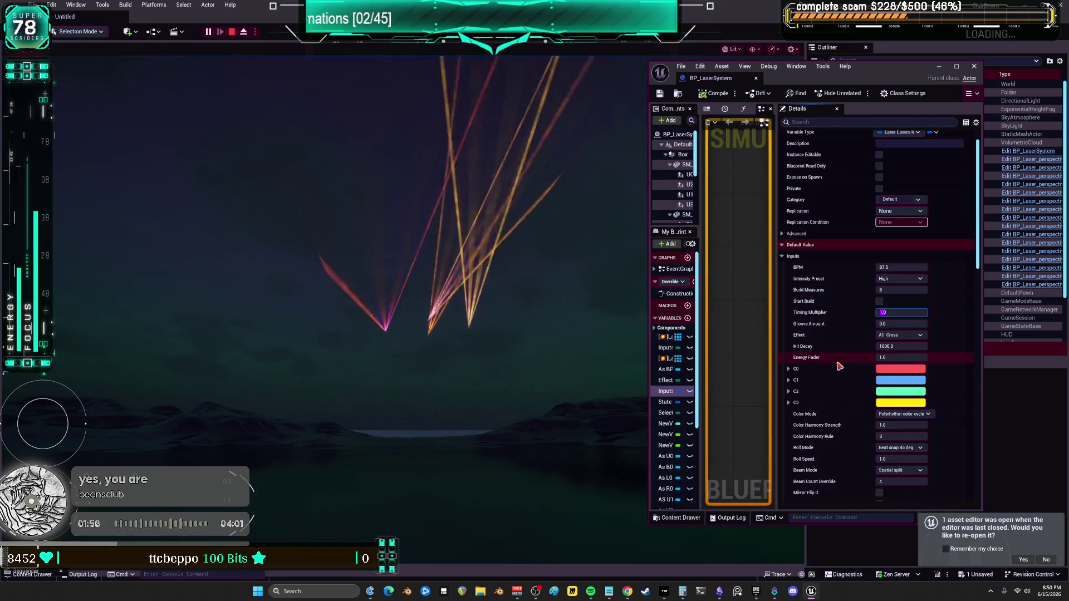
pyautogui.scroll(-3, 846, 324)
pyautogui.scroll(-5, 846, 323)
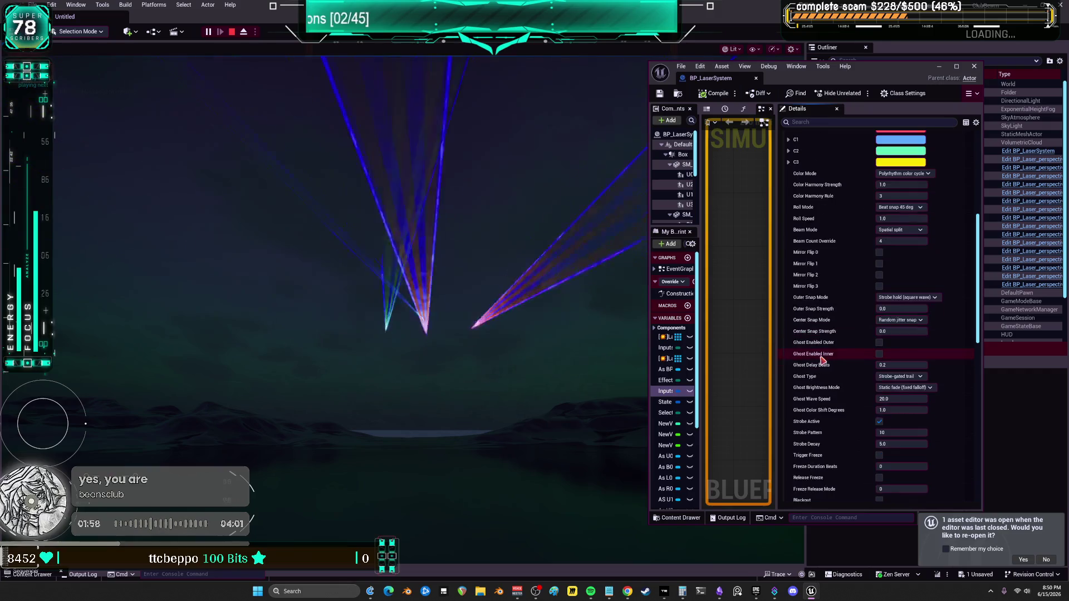
# Set Center Snap Mode to Exponential staircase and Ghost Delay Beats to .1.
pyautogui.click(904, 321)
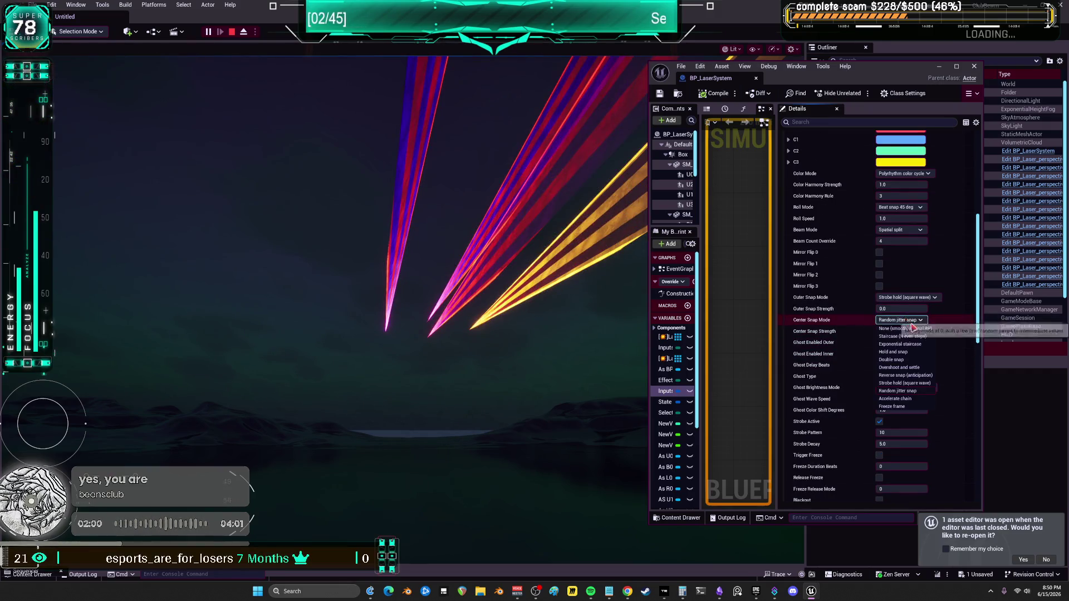
pyautogui.click(918, 344)
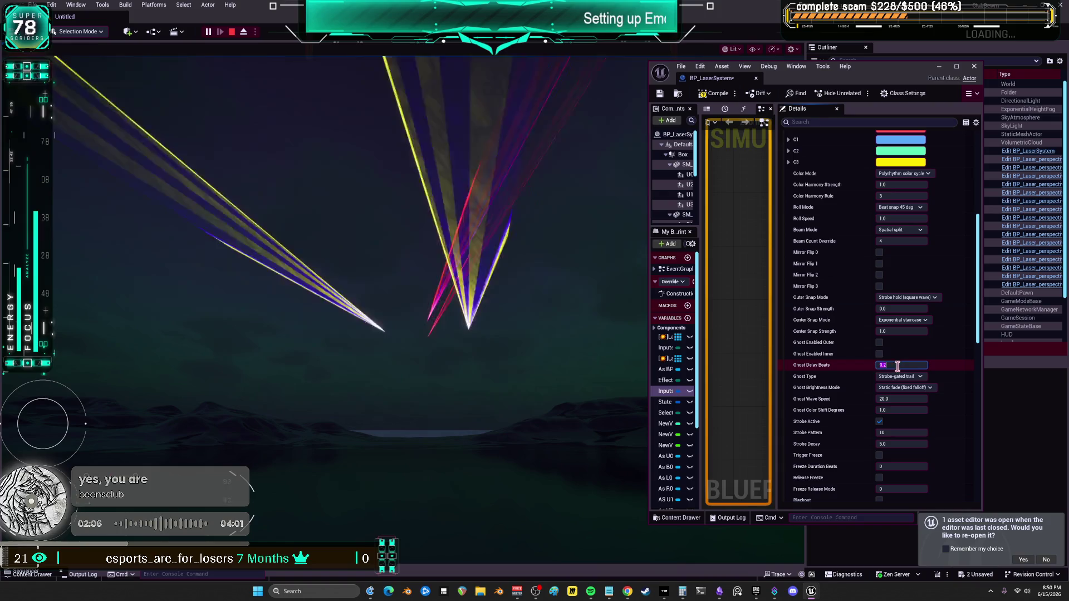
pyautogui.press('Return')
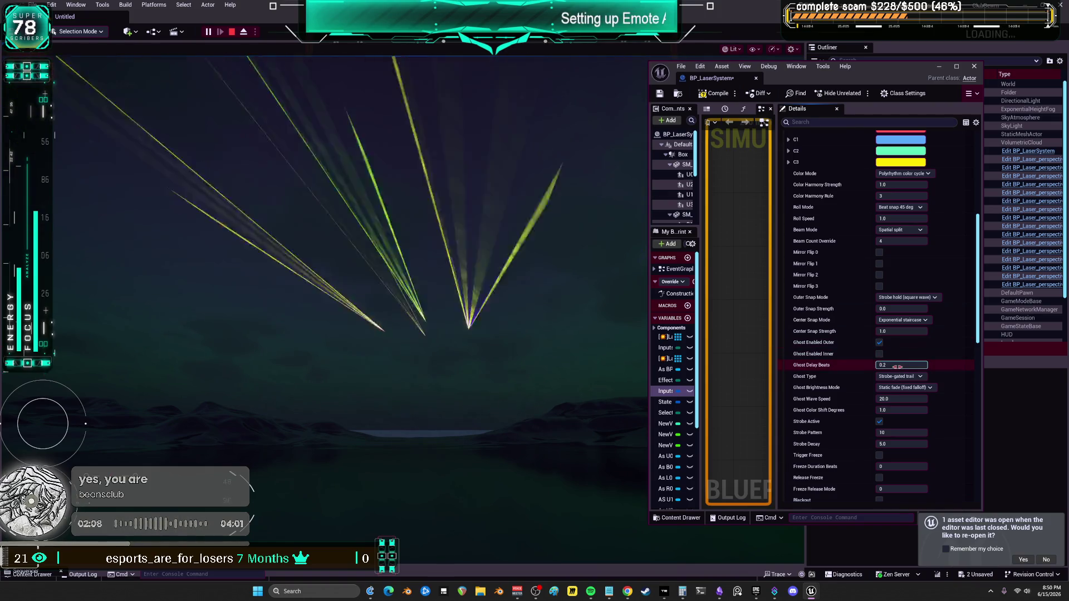
pyautogui.write('.1')
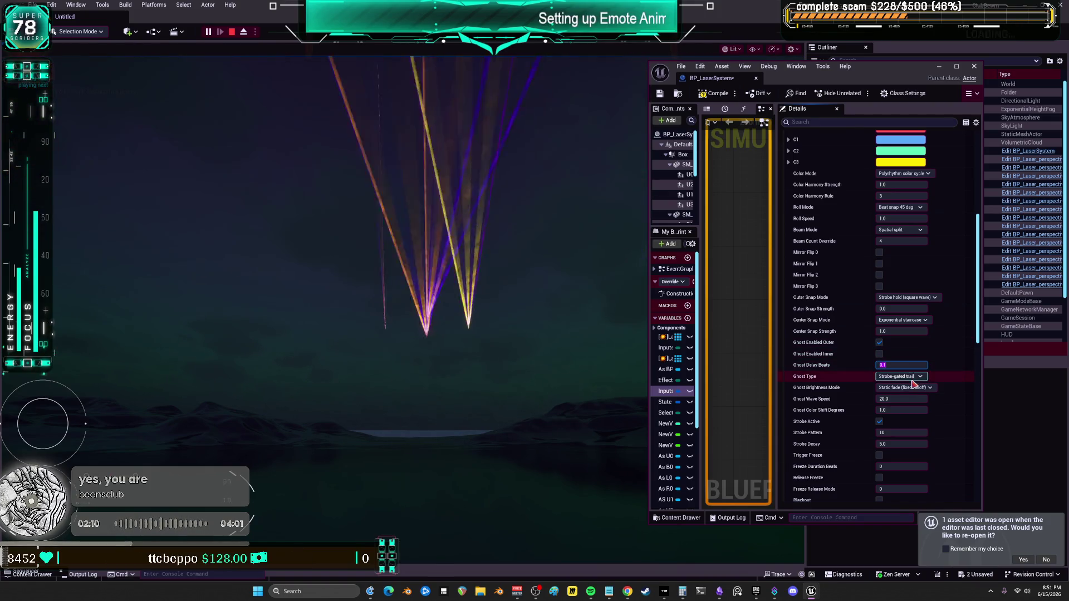
pyautogui.press('Return')
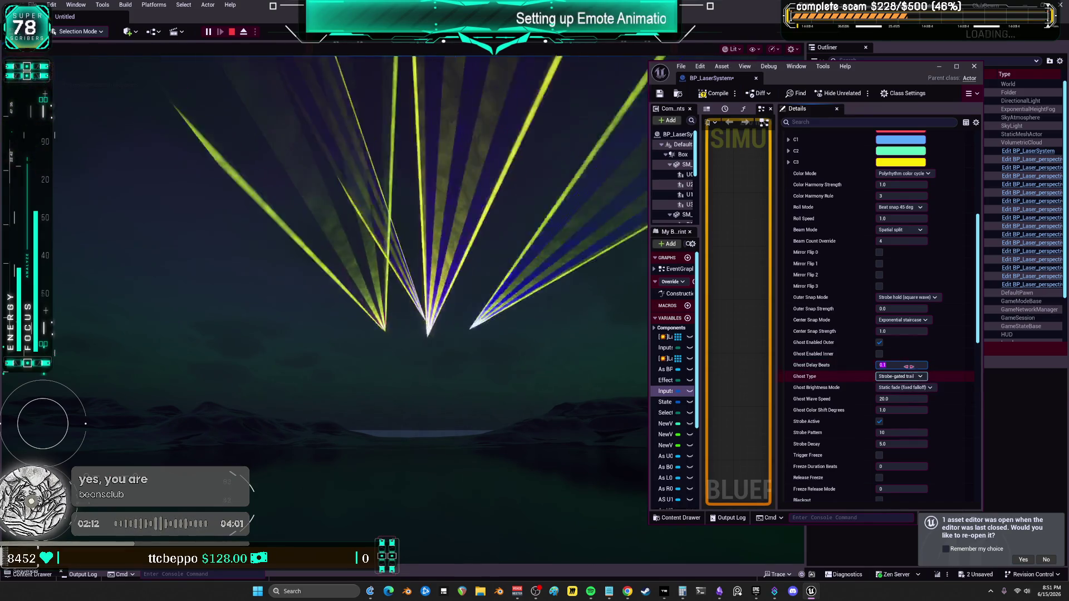
pyautogui.write('1')
# Set Ghost Type to Color-shift trail, enter 100 for Strobe Decay, and turn off outer ghost beams.
pyautogui.click(909, 378)
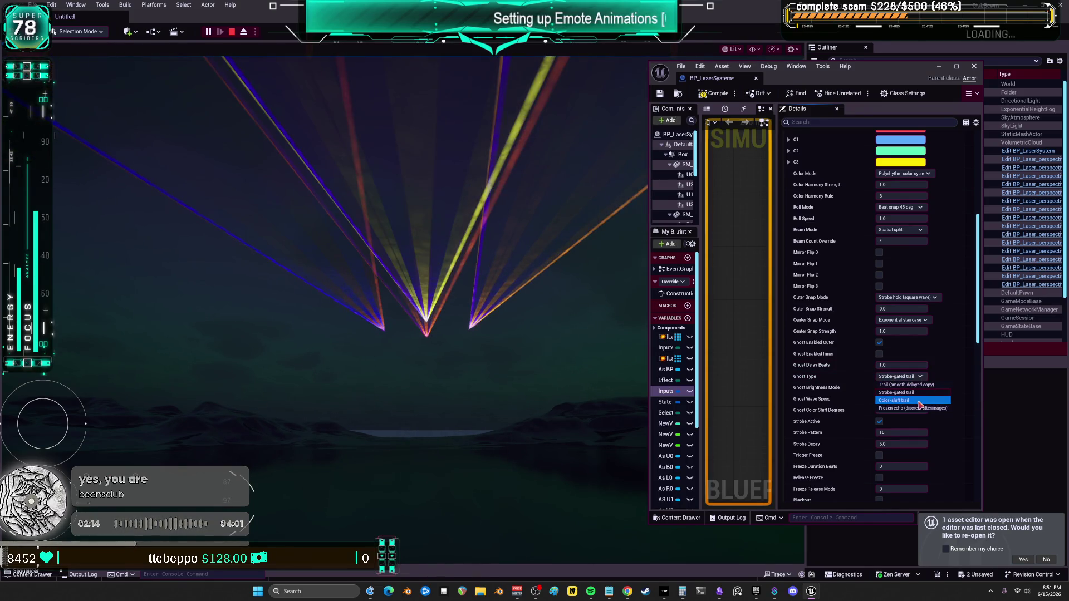
pyautogui.click(917, 401)
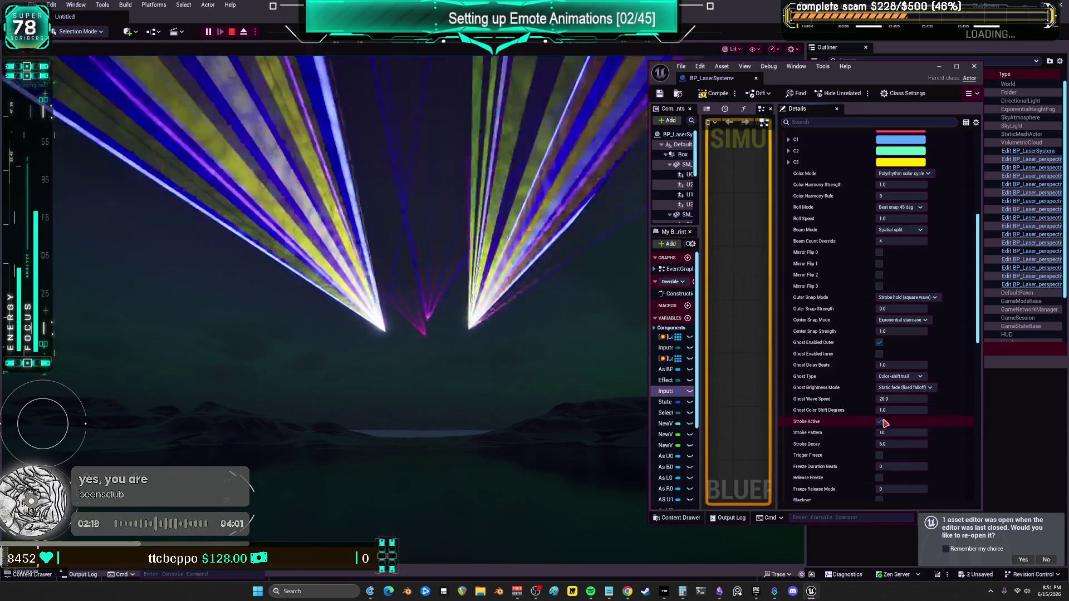
pyautogui.click(900, 444)
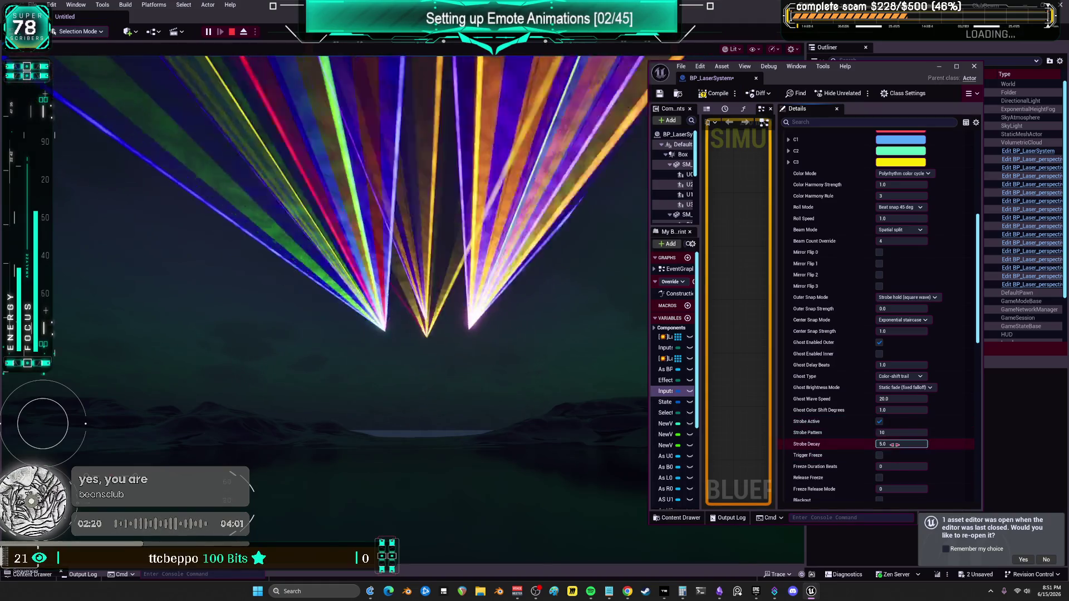
pyautogui.click(893, 444)
pyautogui.write('100')
pyautogui.press('Return')
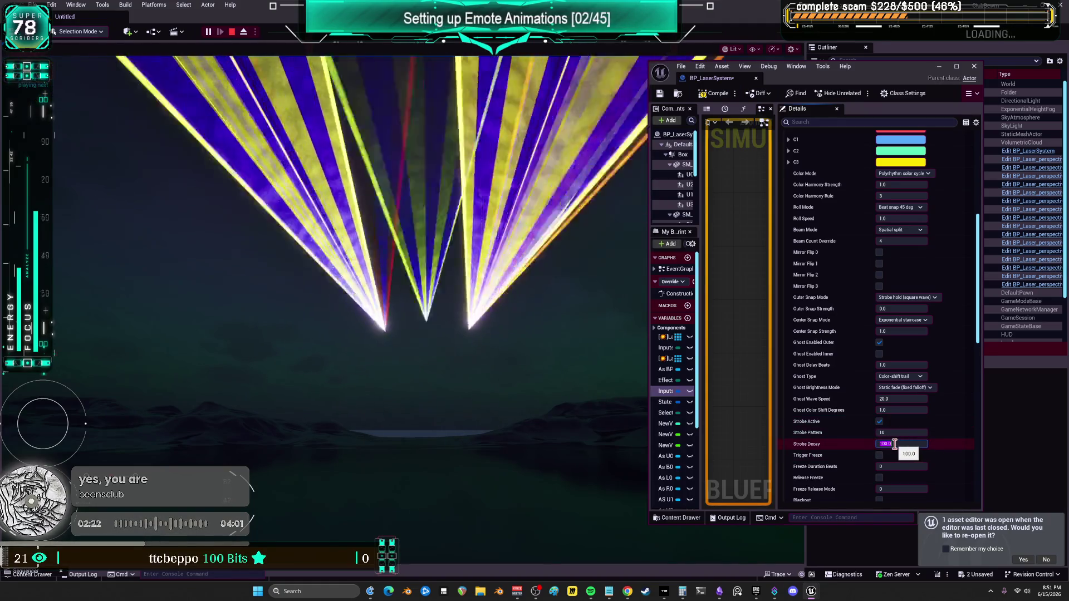
pyautogui.click(879, 343)
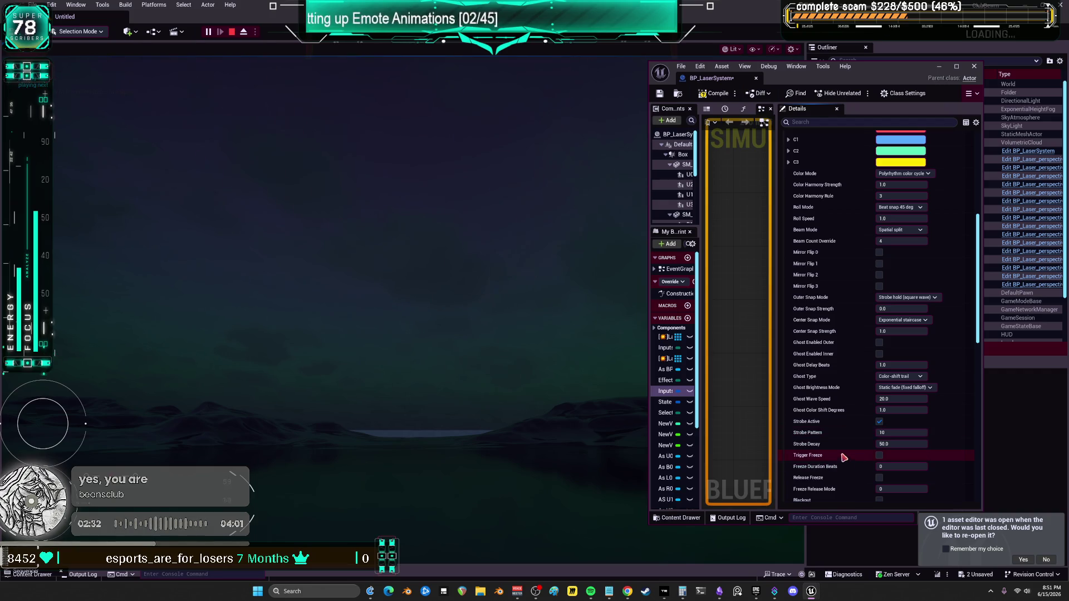
# Check the Outer Snap Mode choices and turn on the inner ghost beams.
pyautogui.scroll(3, 849, 251)
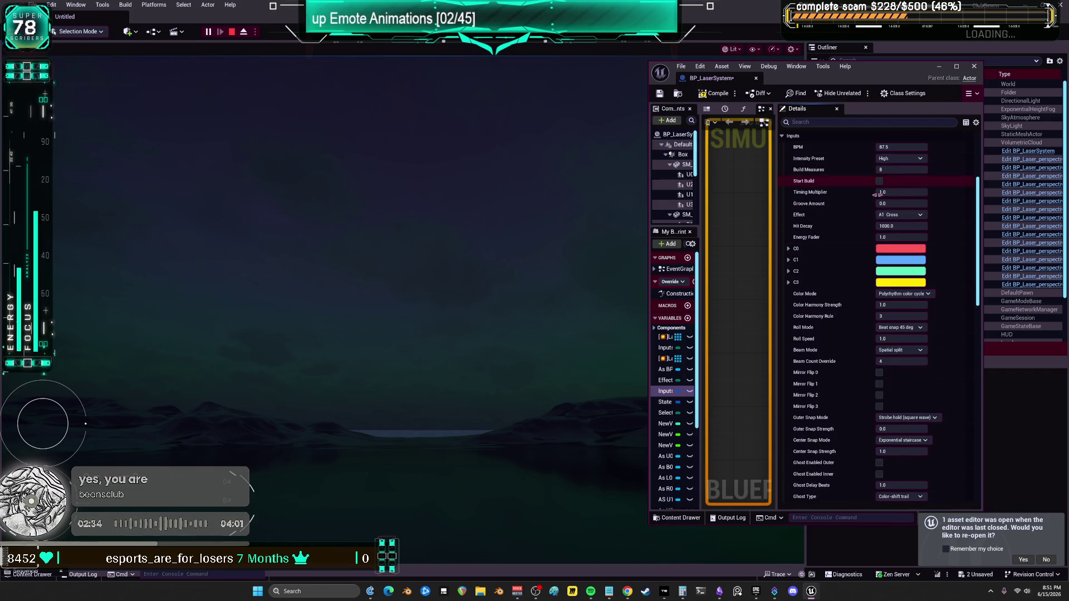
pyautogui.scroll(1, 877, 195)
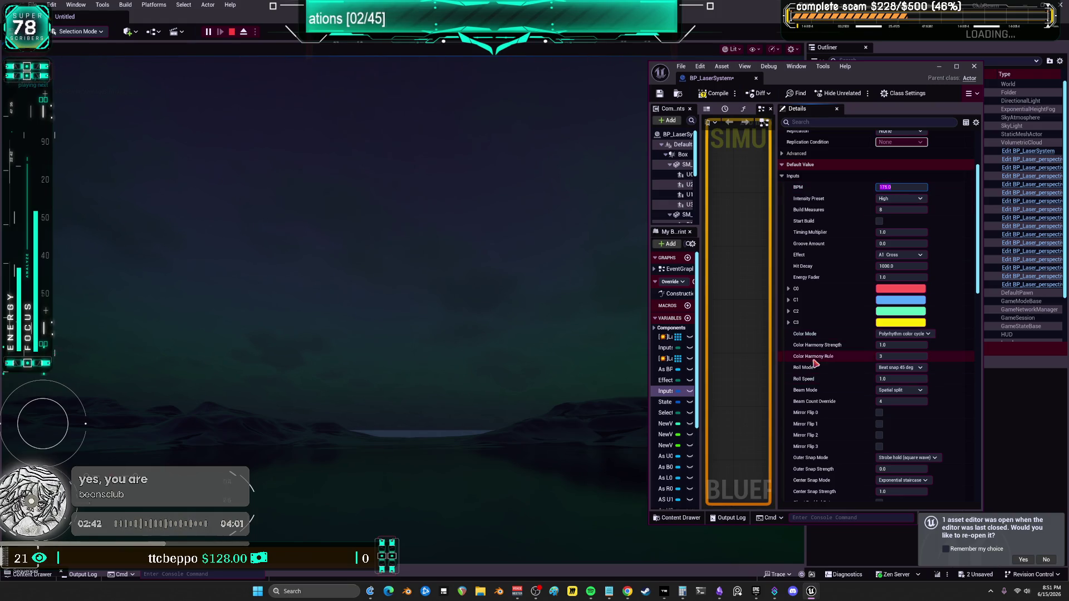
pyautogui.scroll(-2, 834, 387)
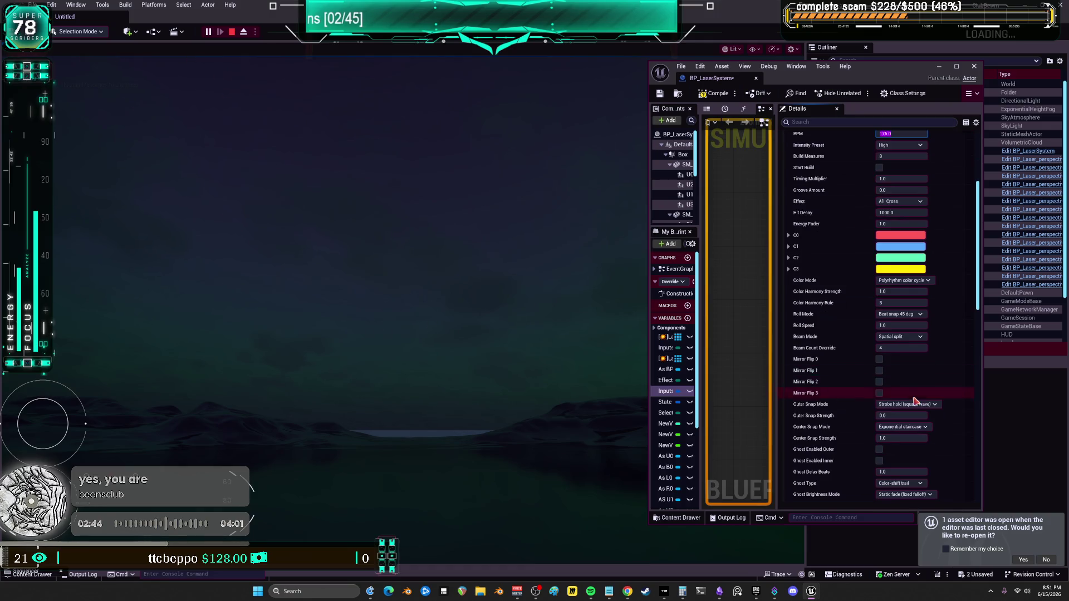
pyautogui.click(907, 405)
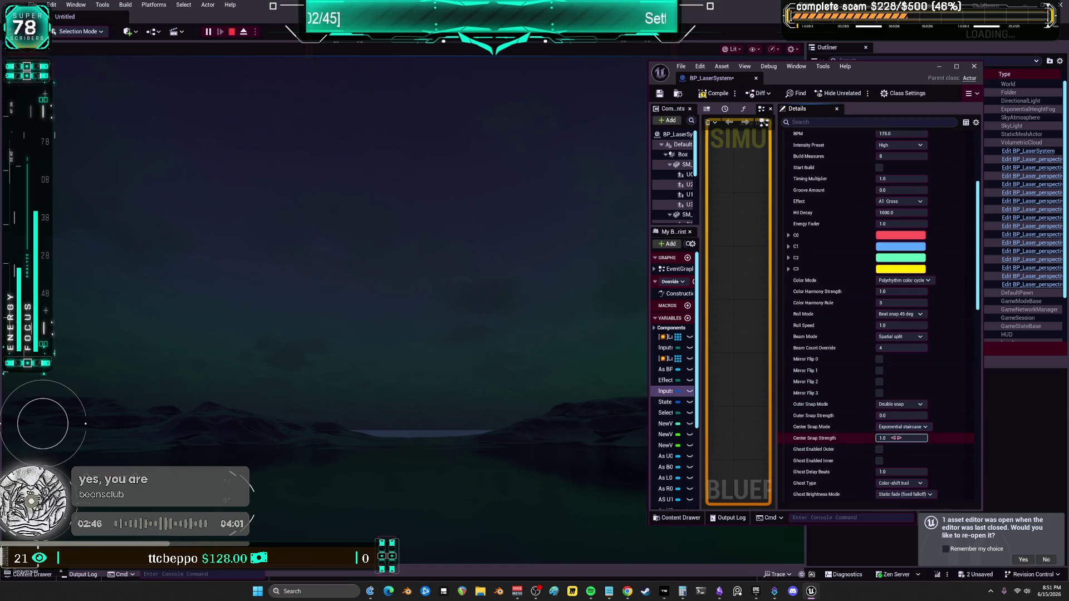
pyautogui.click(880, 461)
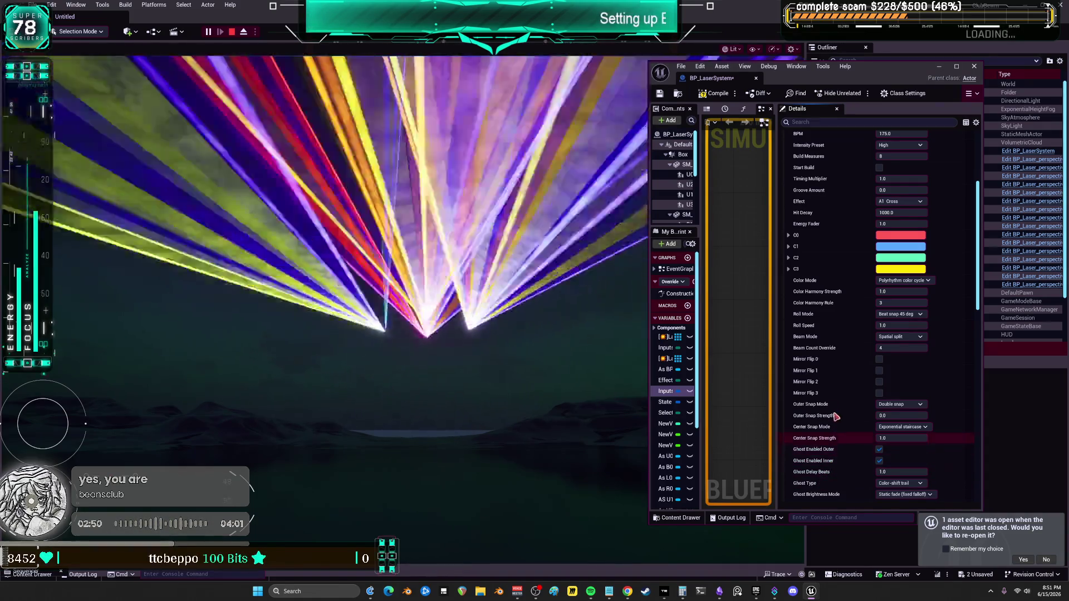
# Enter 2 for Strobe Pattern and switch the outer ghost beams off again.
pyautogui.scroll(-4, 836, 445)
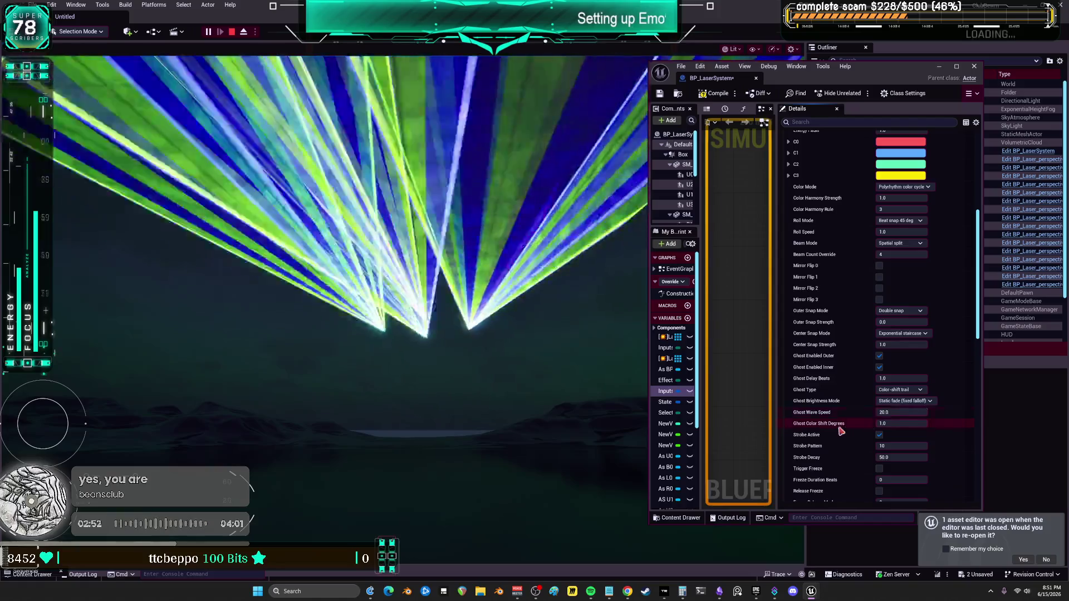
pyautogui.scroll(-2, 841, 435)
pyautogui.click(891, 409)
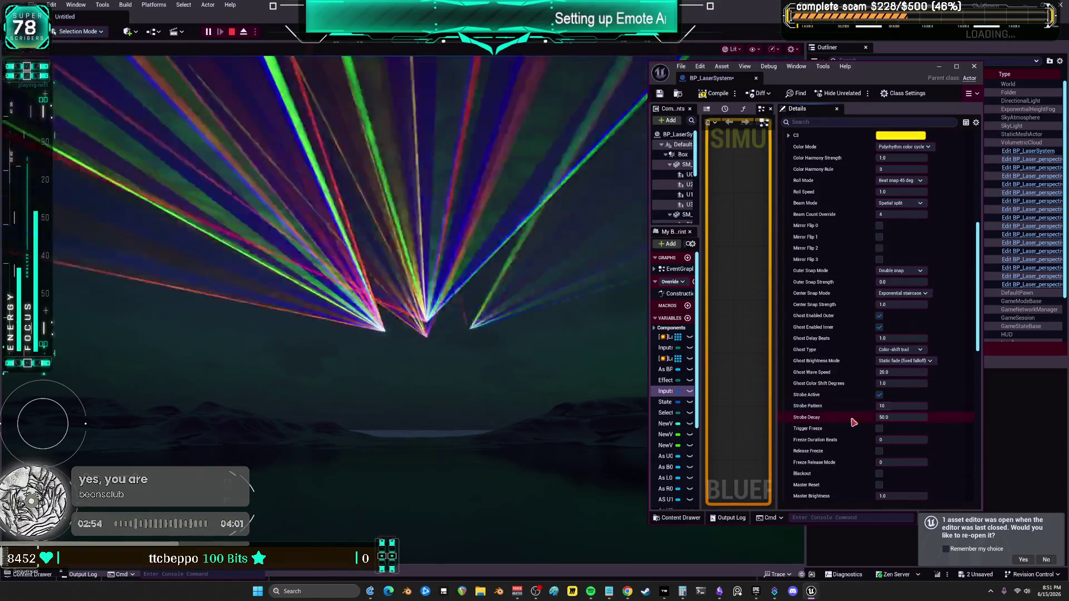
pyautogui.write('2')
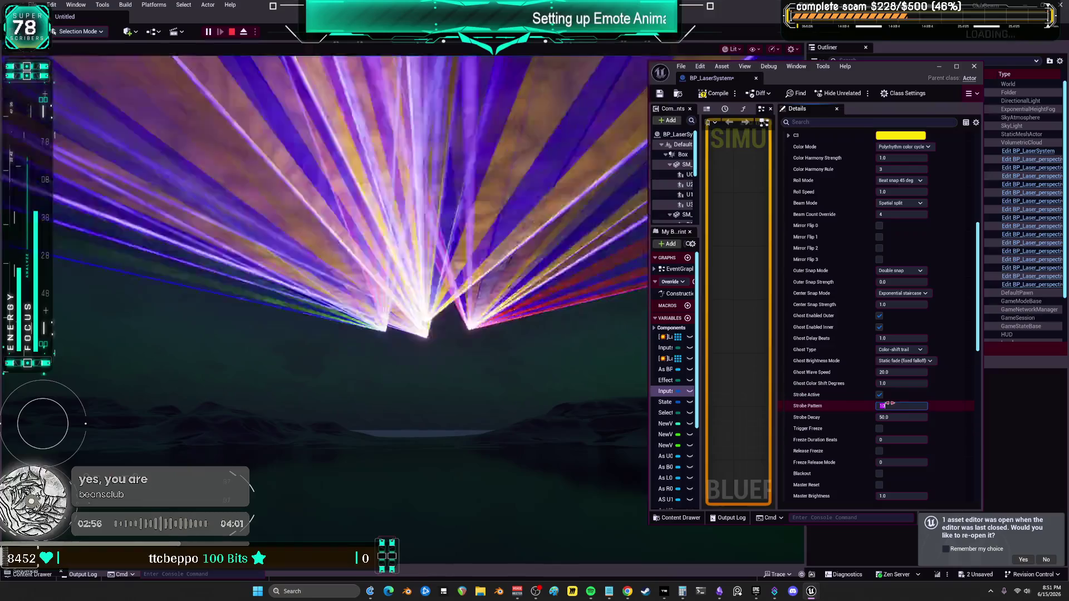
pyautogui.click(880, 316)
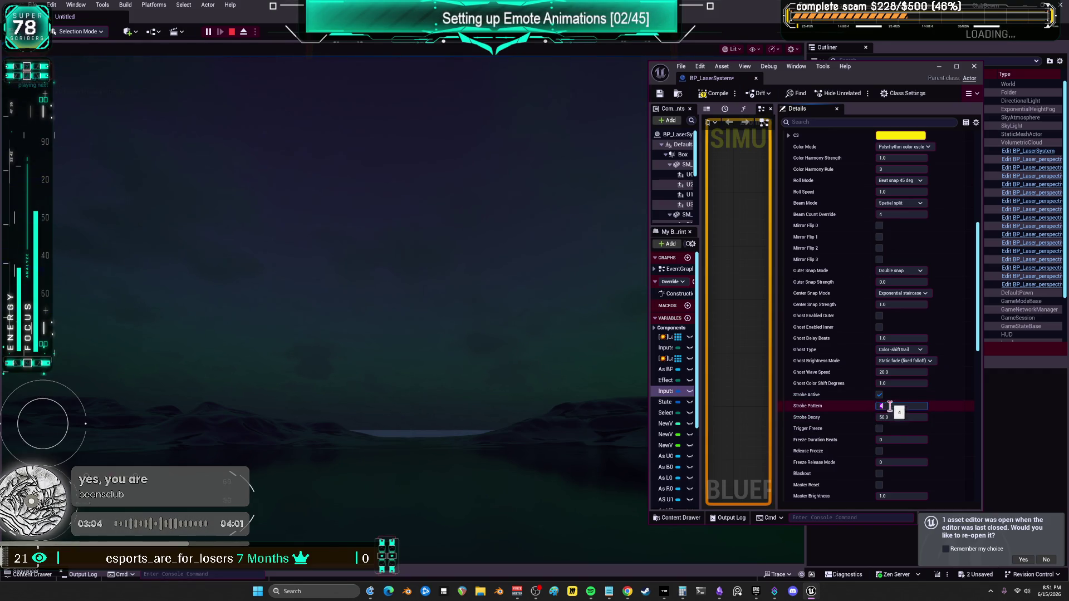
# After checking Outer Snap Strength and Ghost Wave Speed, enter Strobe Pattern 1 and Strobe Decay 5.
pyautogui.scroll(10, 918, 153)
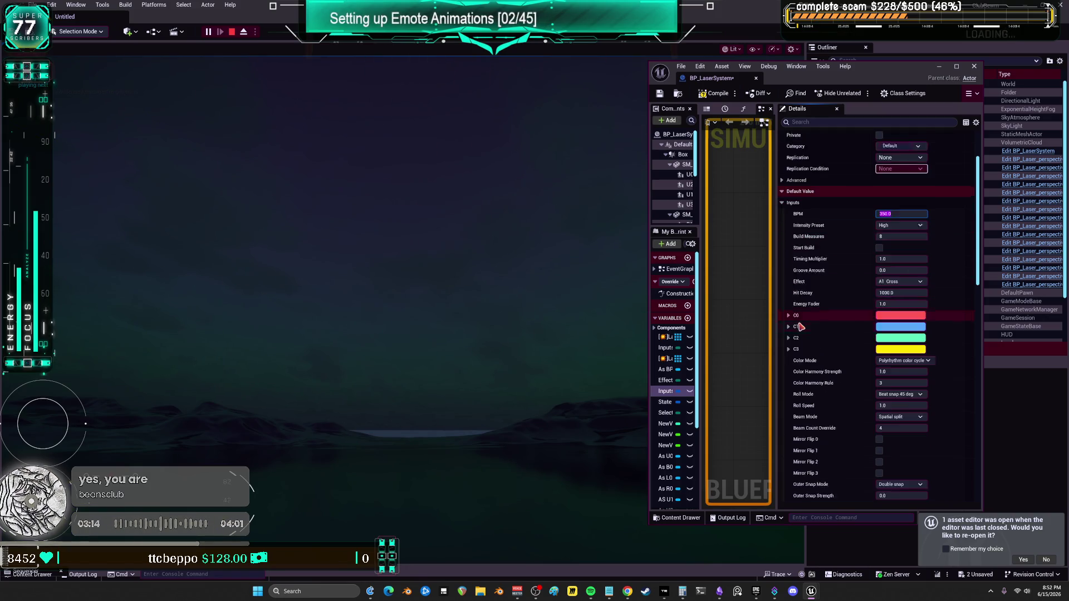
pyautogui.scroll(-5, 802, 323)
pyautogui.click(891, 389)
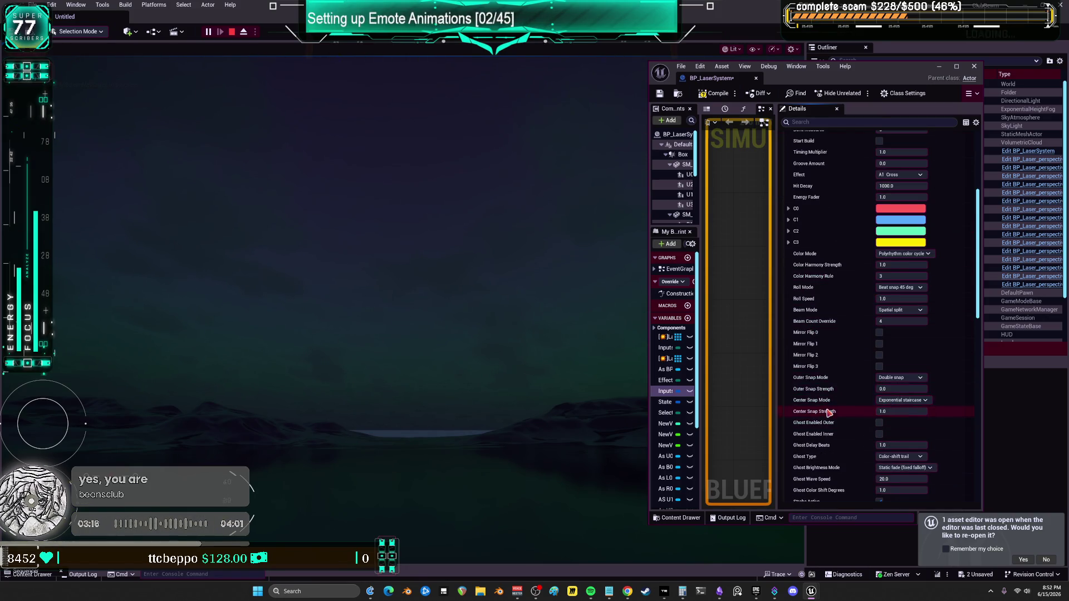
pyautogui.scroll(-2, 828, 413)
pyautogui.click(901, 450)
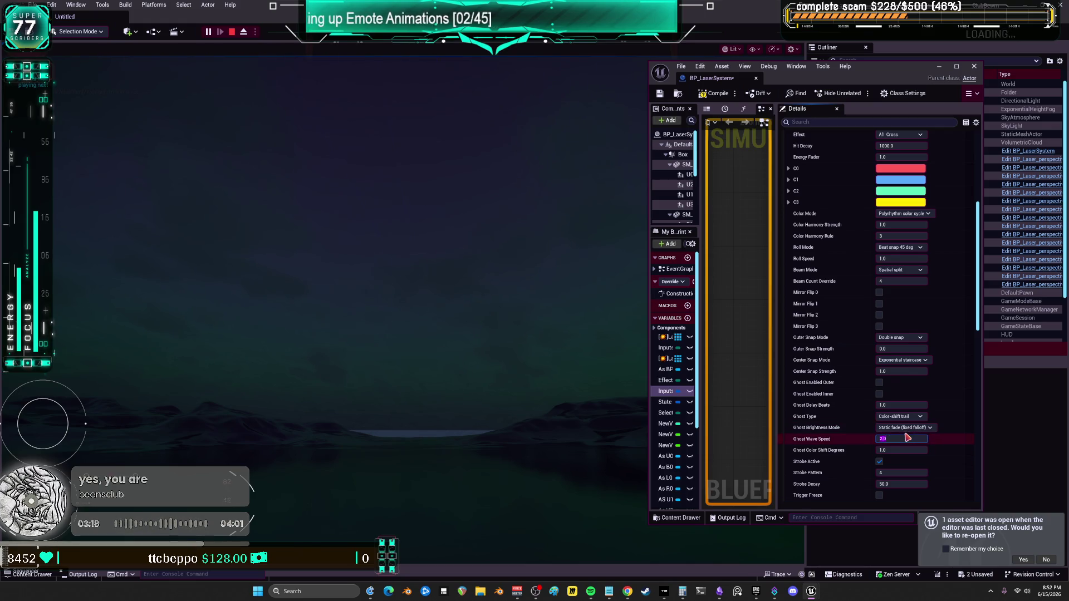
pyautogui.scroll(-4, 863, 365)
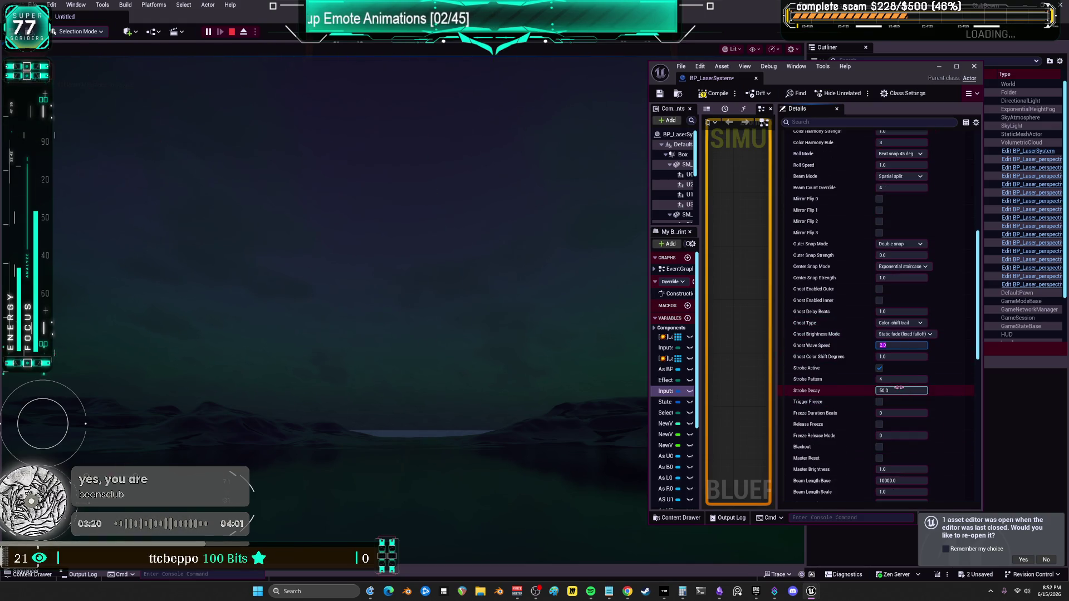
pyautogui.click(896, 378)
pyautogui.write('1')
pyautogui.click(895, 392)
pyautogui.write('5')
pyautogui.press('Return')
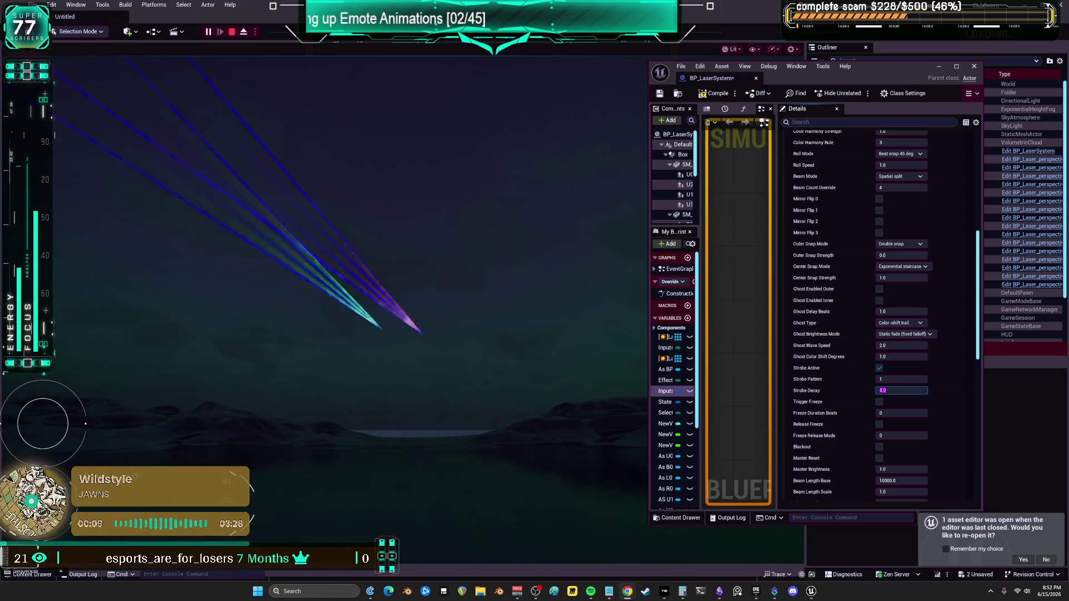
# Lower the BPM from 360 by entering 17.
pyautogui.scroll(4, 826, 269)
pyautogui.scroll(4, 826, 269)
pyautogui.click(898, 174)
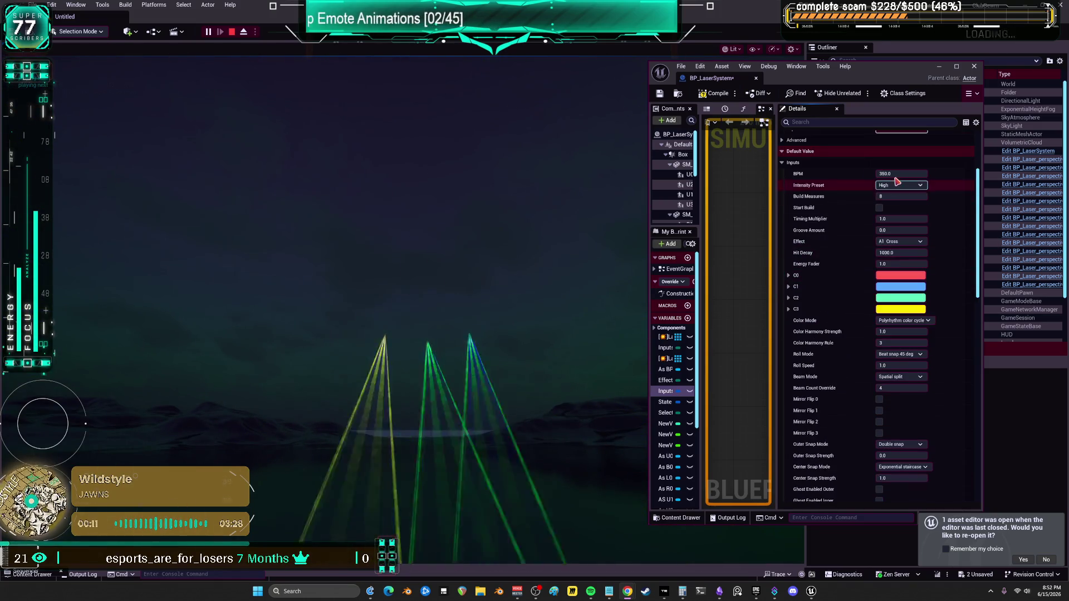
pyautogui.write('17')
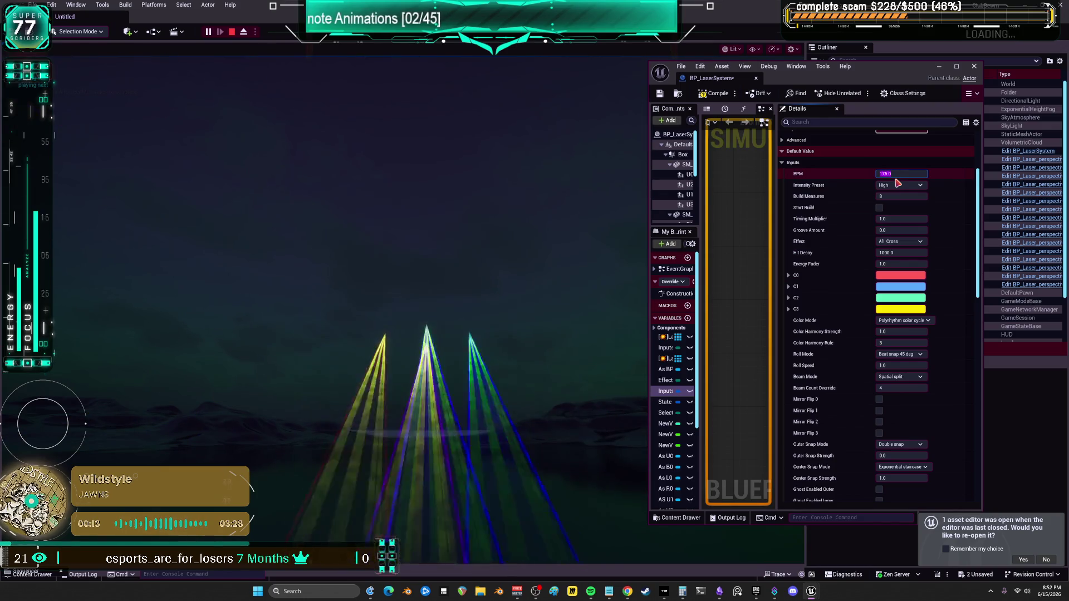
pyautogui.scroll(-5, 835, 332)
pyautogui.scroll(-3, 835, 332)
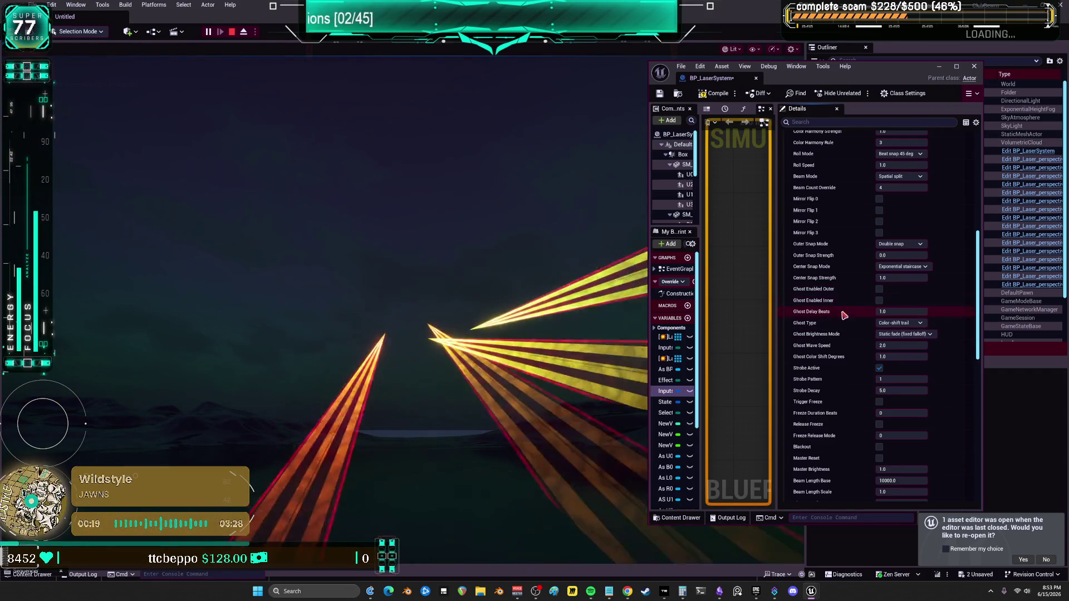
# Set Ghost Type to Strobe-gated trail and test-toggle the outer and inner ghost beams, leaving both off.
pyautogui.click(899, 323)
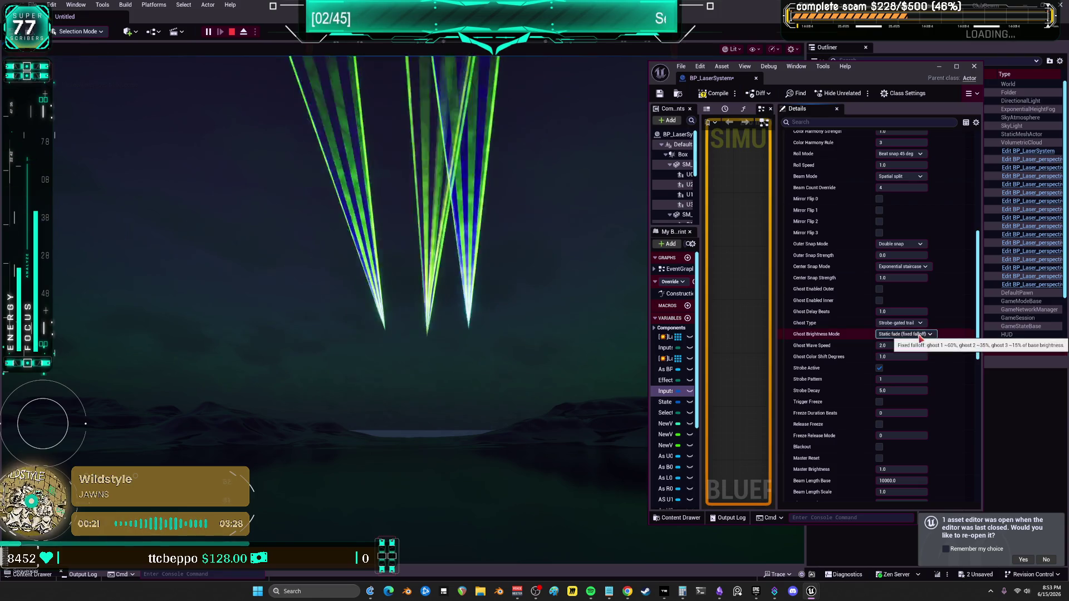
pyautogui.click(921, 342)
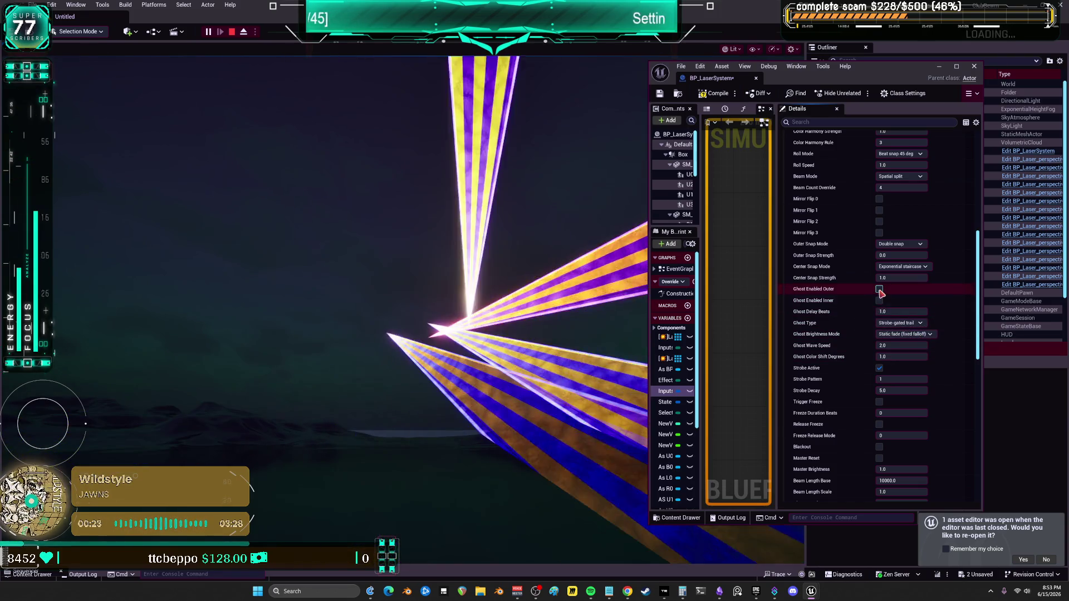
pyautogui.click(879, 290)
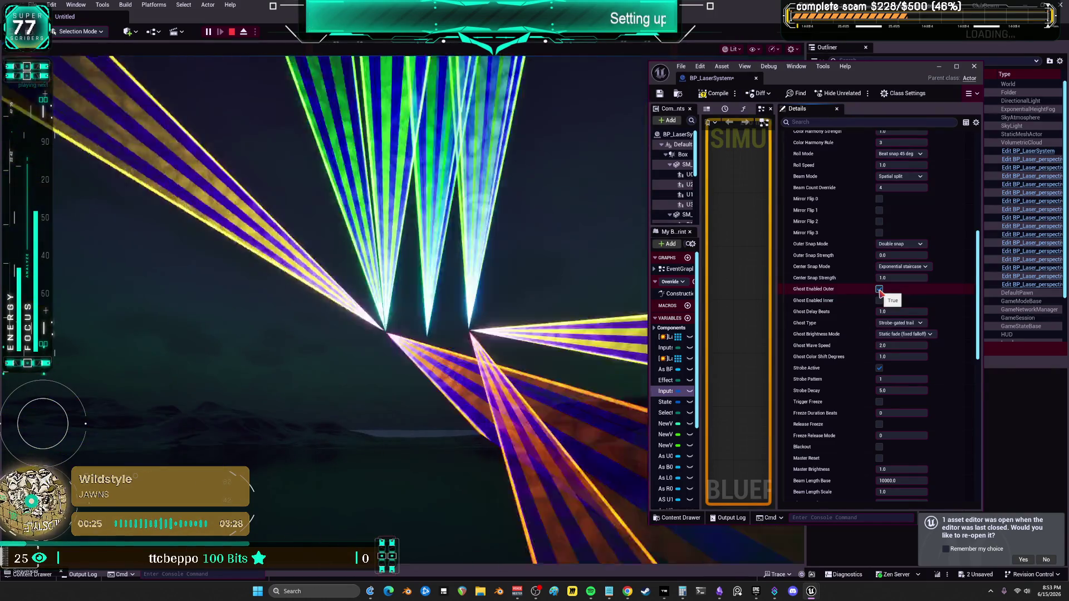
pyautogui.click(880, 290)
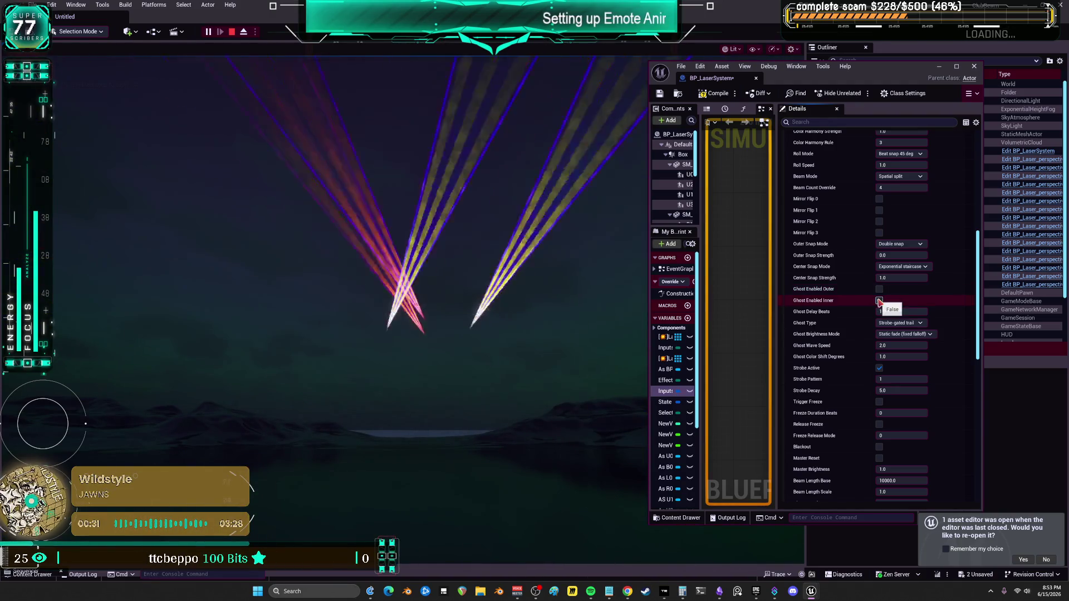
pyautogui.click(879, 301)
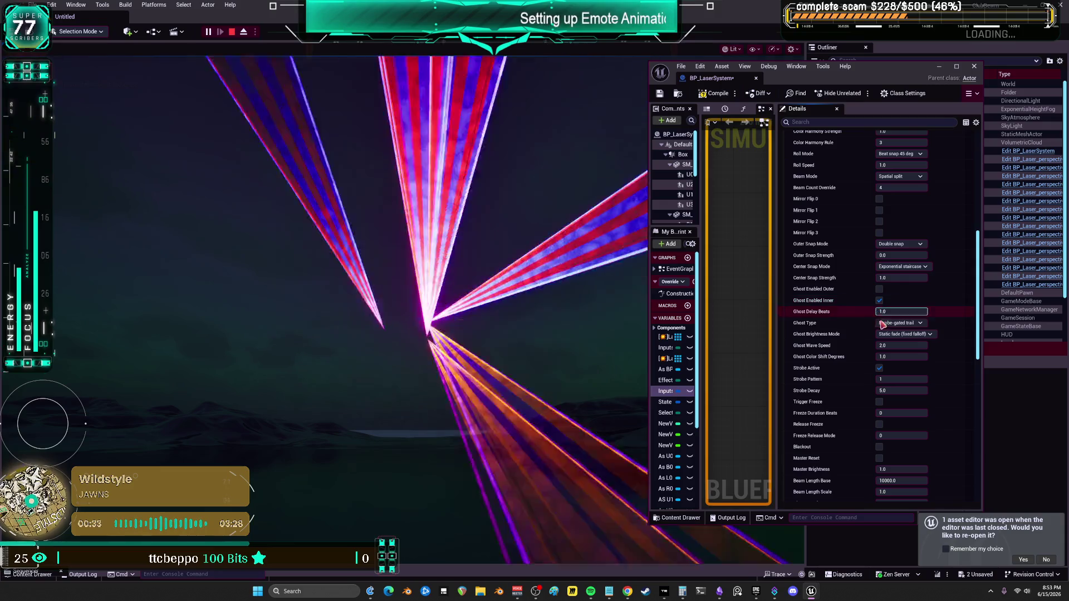
pyautogui.click(879, 301)
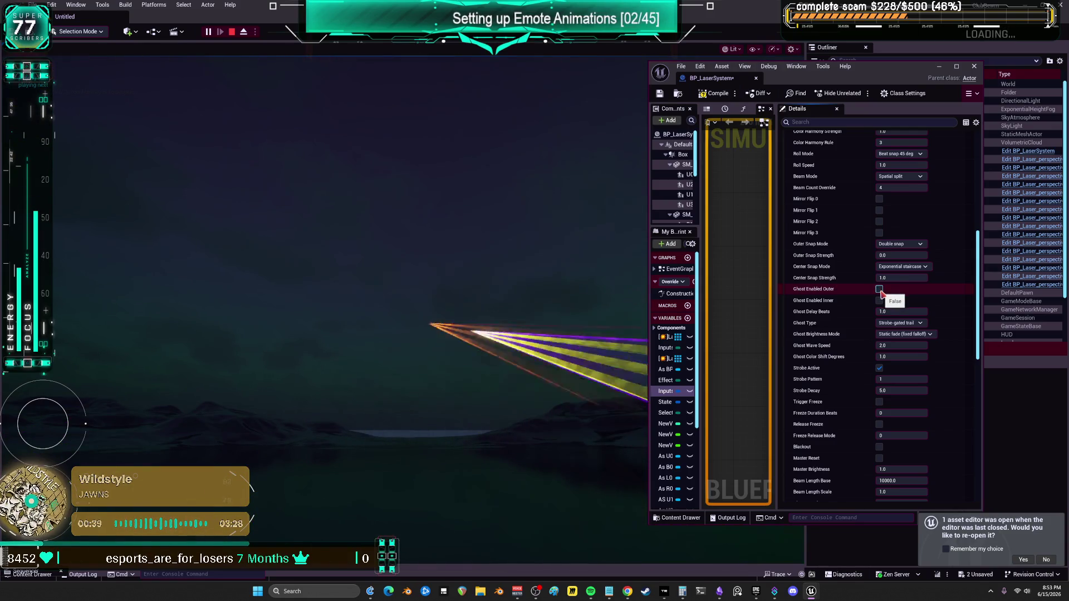
# Test Trigger Freeze on and off, then enable Master Reset.
pyautogui.scroll(-1, 848, 393)
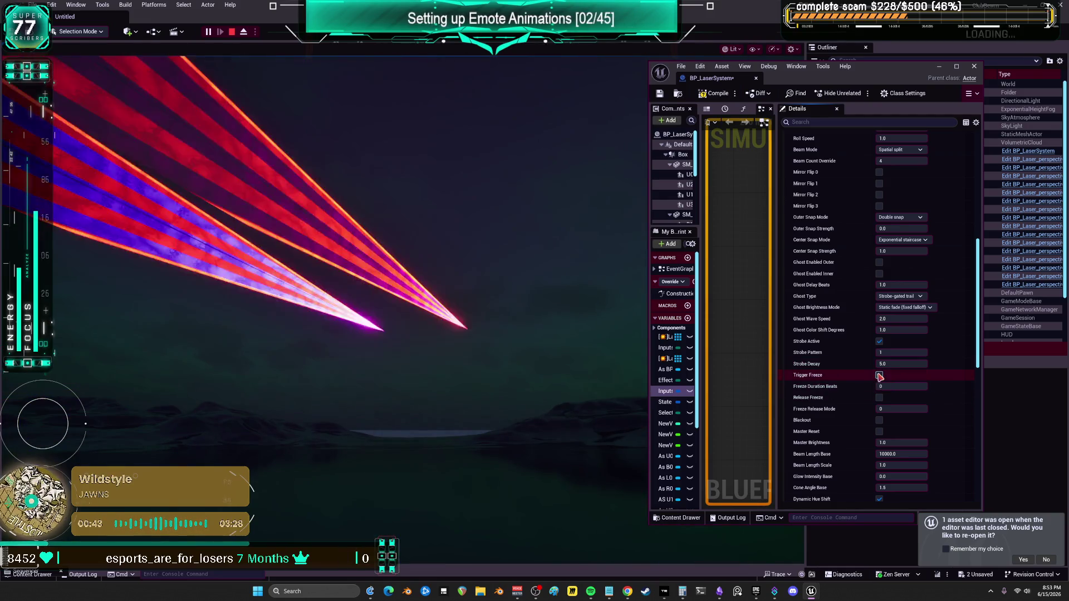
pyautogui.click(879, 375)
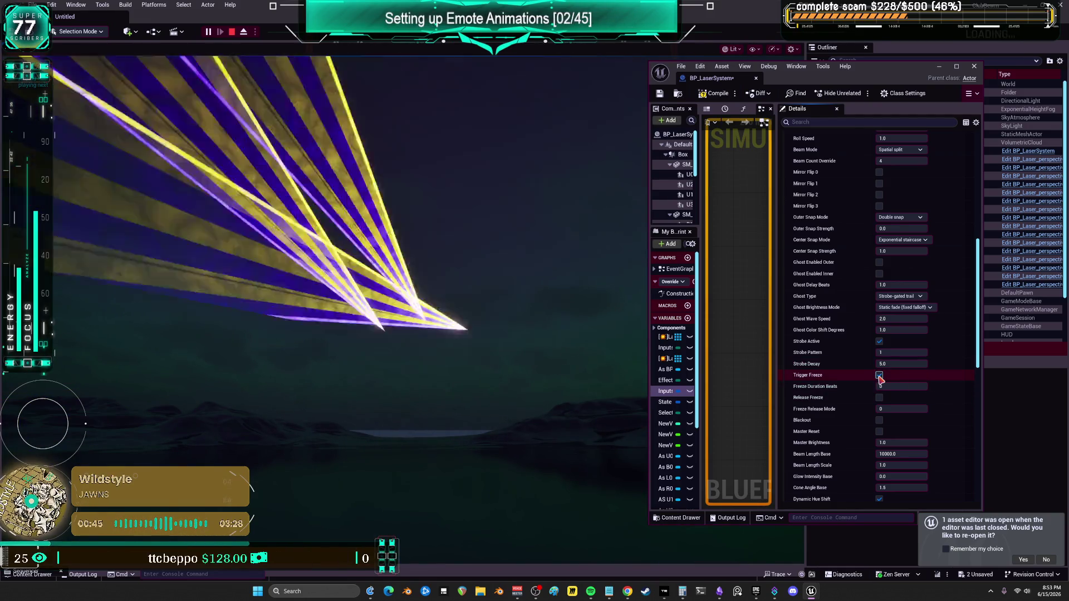
pyautogui.click(880, 380)
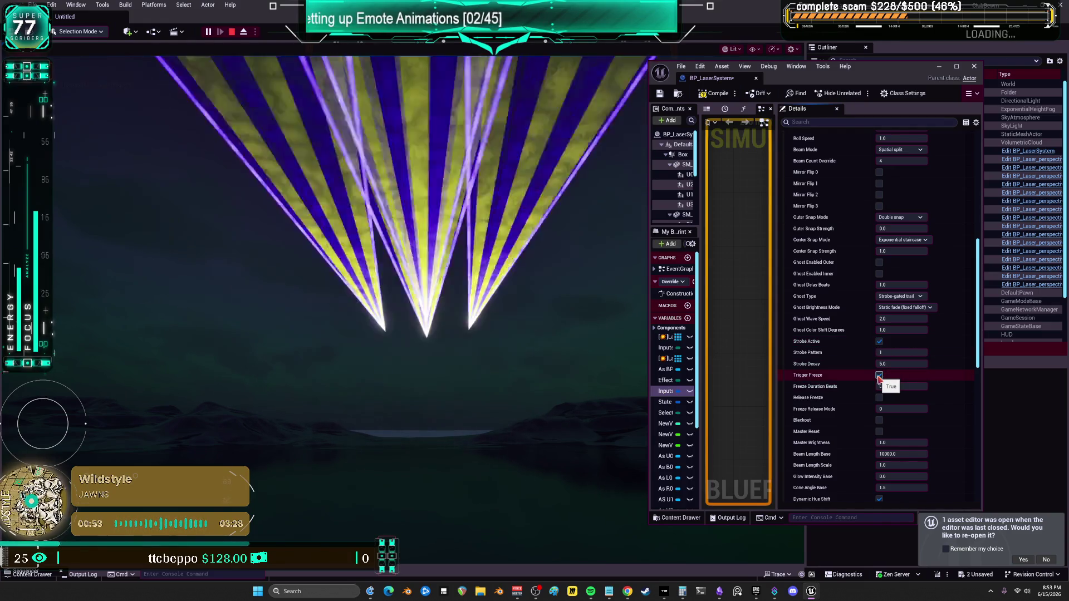
pyautogui.click(879, 432)
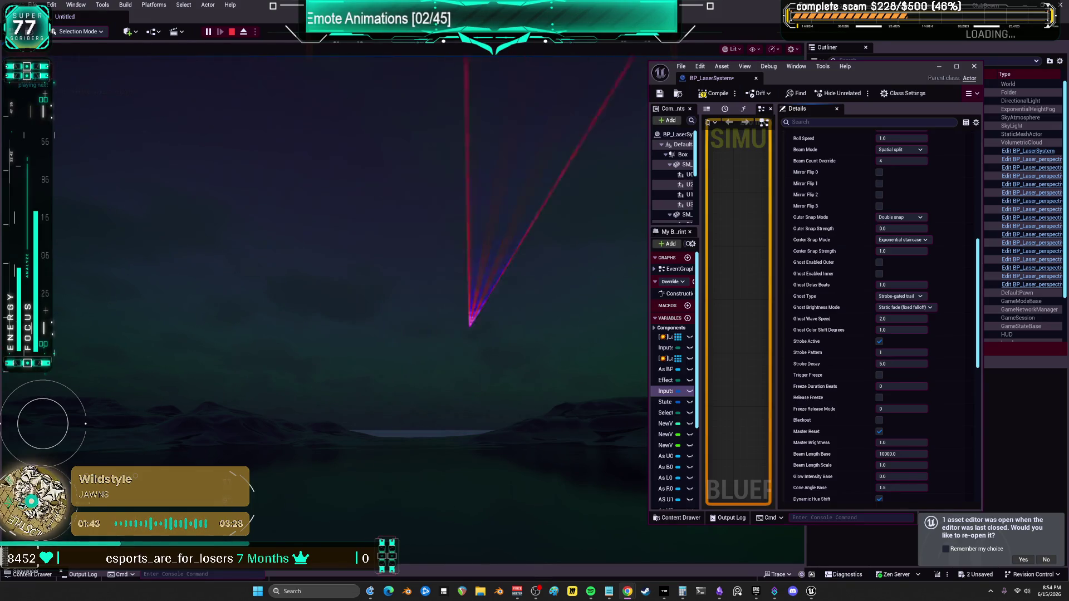
# Enable Auto Mode Master and enter 50 for Room Half Height.
pyautogui.scroll(-5, 818, 394)
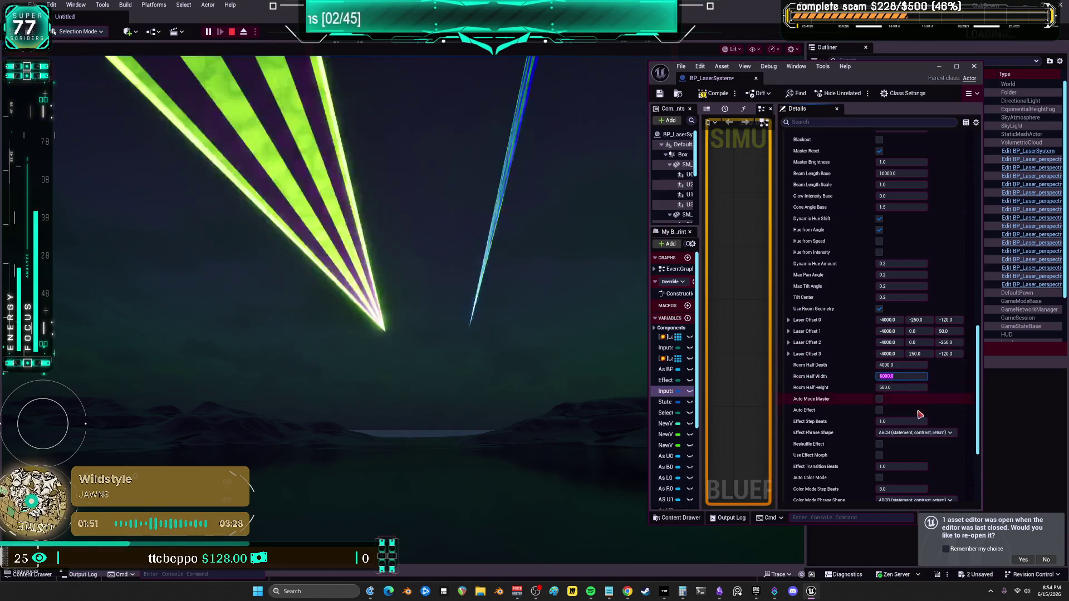
pyautogui.click(879, 399)
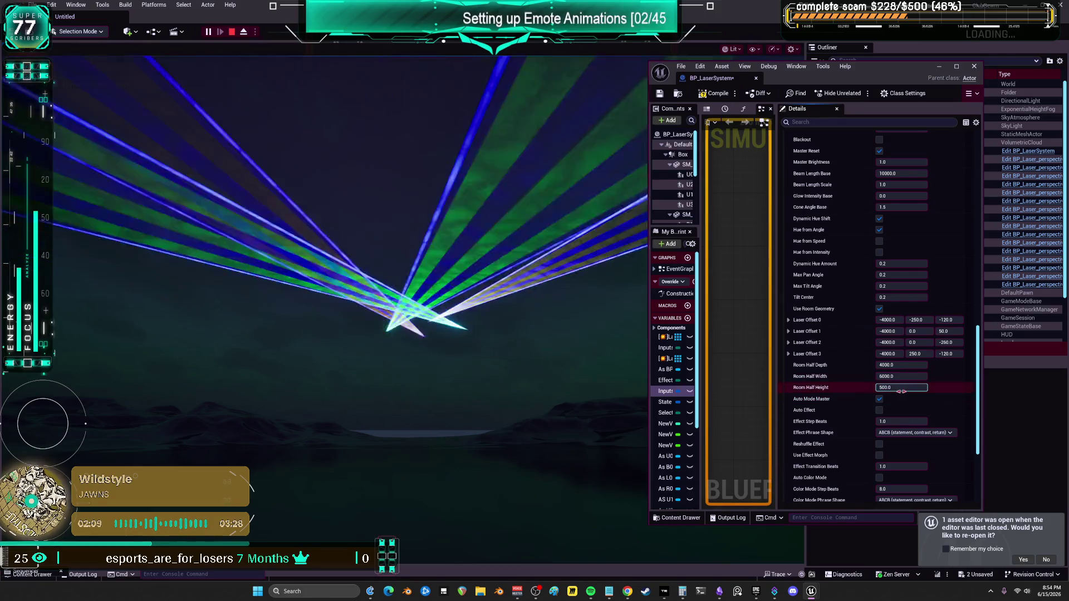
pyautogui.write('50')
pyautogui.press('Return')
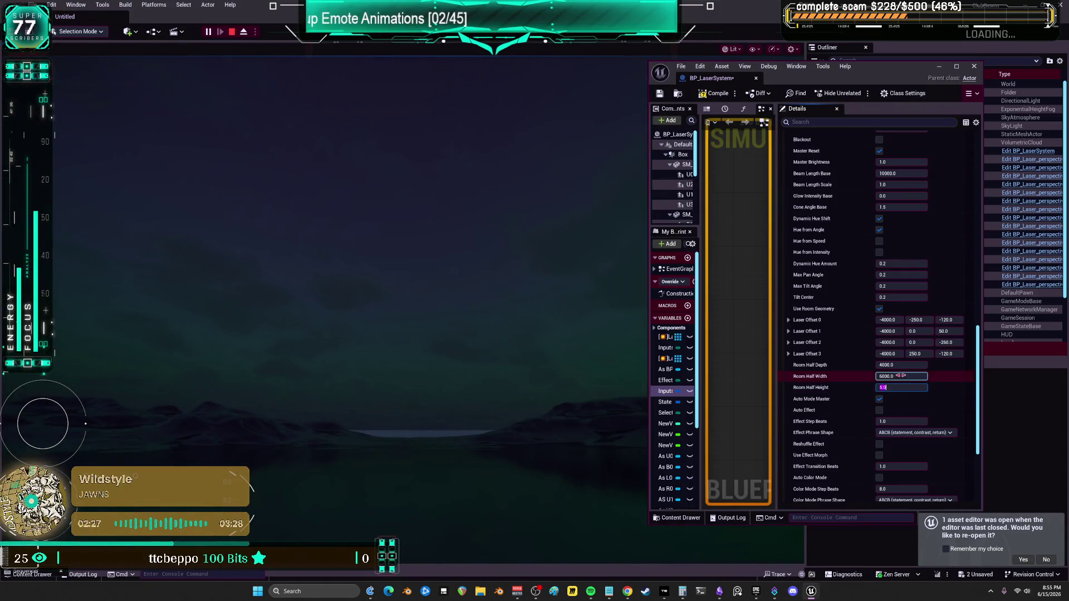
# Paste the room size into Room Half Width and close the blueprint editor.
pyautogui.click(900, 376)
pyautogui.write('5.0')
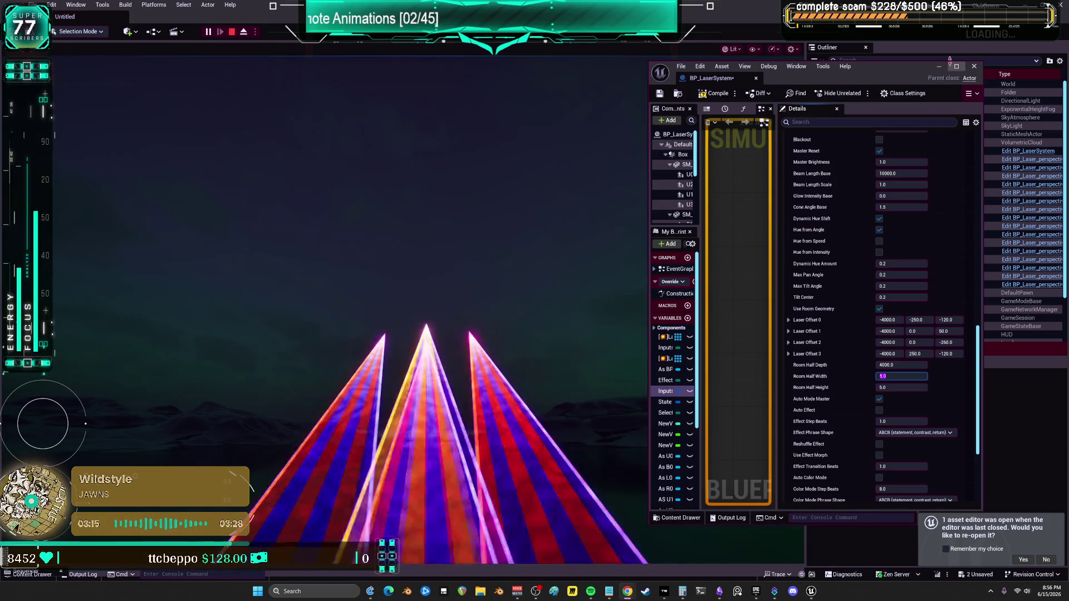
pyautogui.click(974, 66)
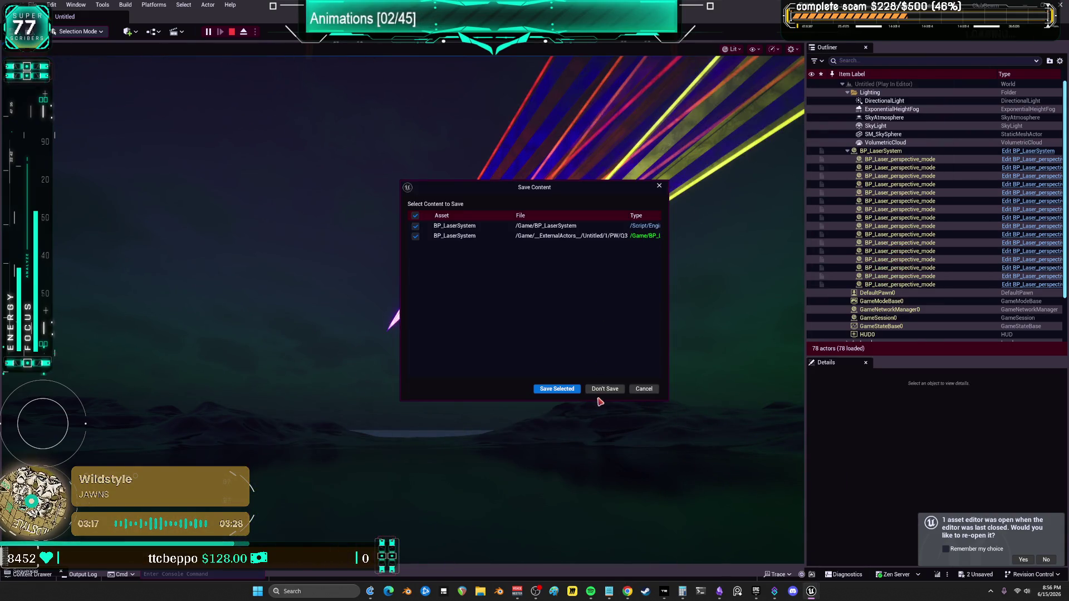
# Discard the unsaved laser changes and bring the character animation editor back from the taskbar.
pyautogui.click(603, 389)
pyautogui.moveTo(812, 591)
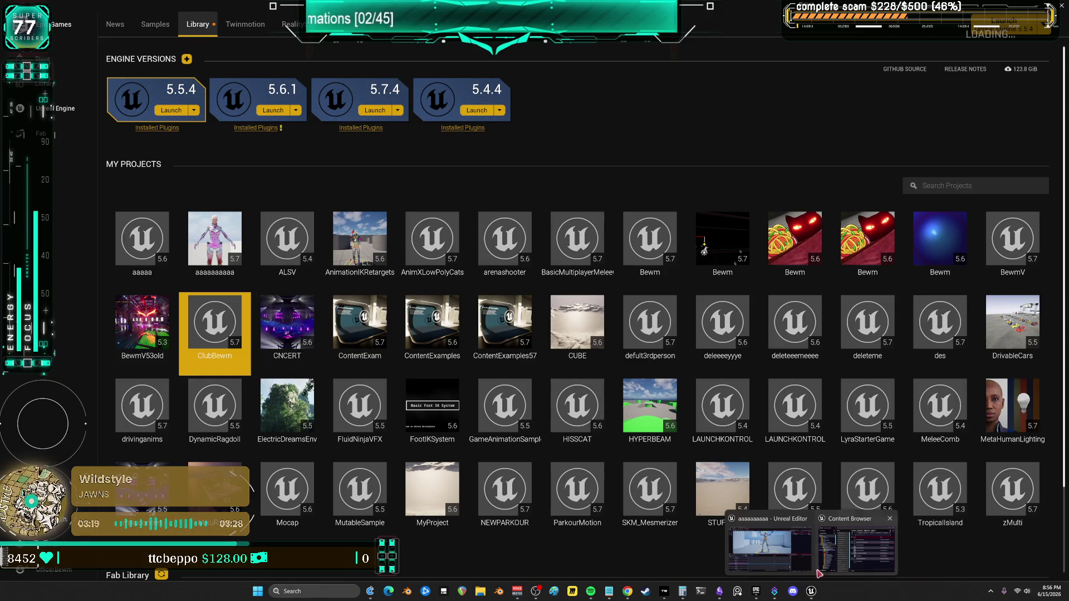
pyautogui.click(802, 557)
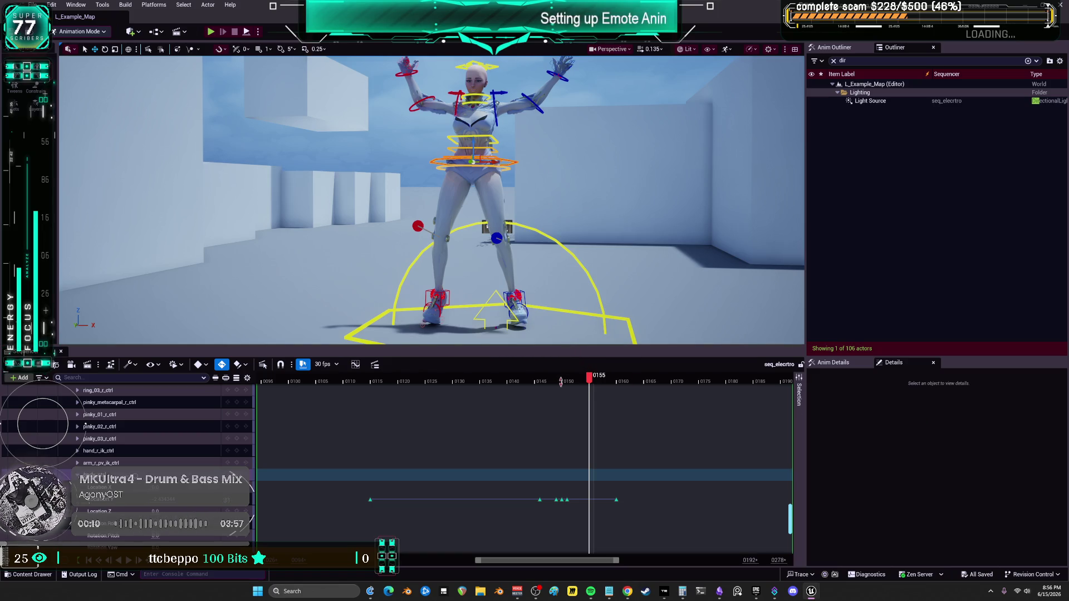
# Move the playhead to frame 143, then scrub back to review around frame 131.
pyautogui.click(524, 391)
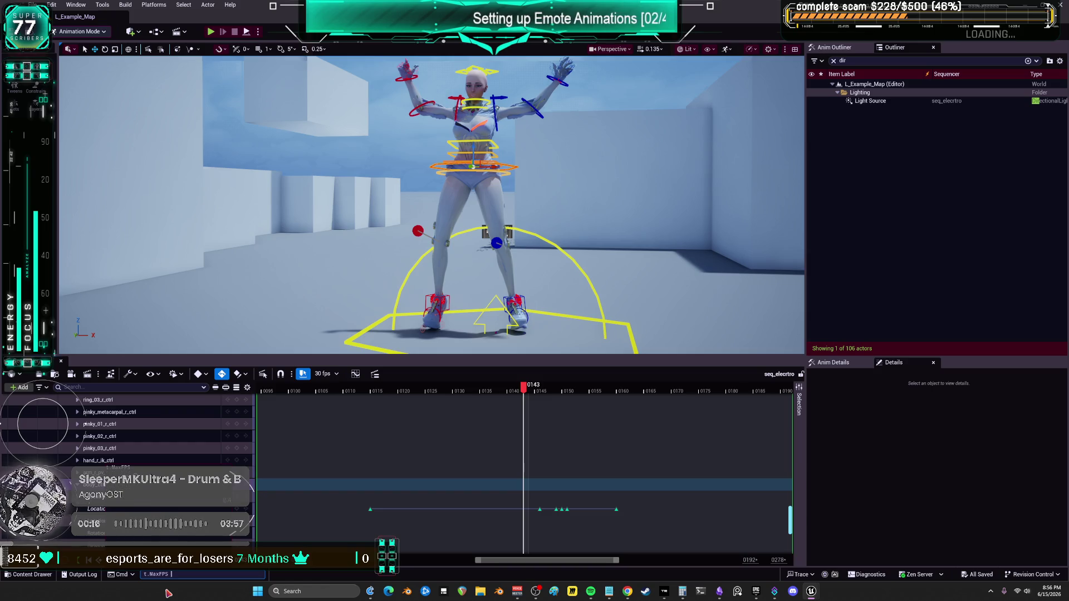
pyautogui.hotkey('ctrl', 'z')
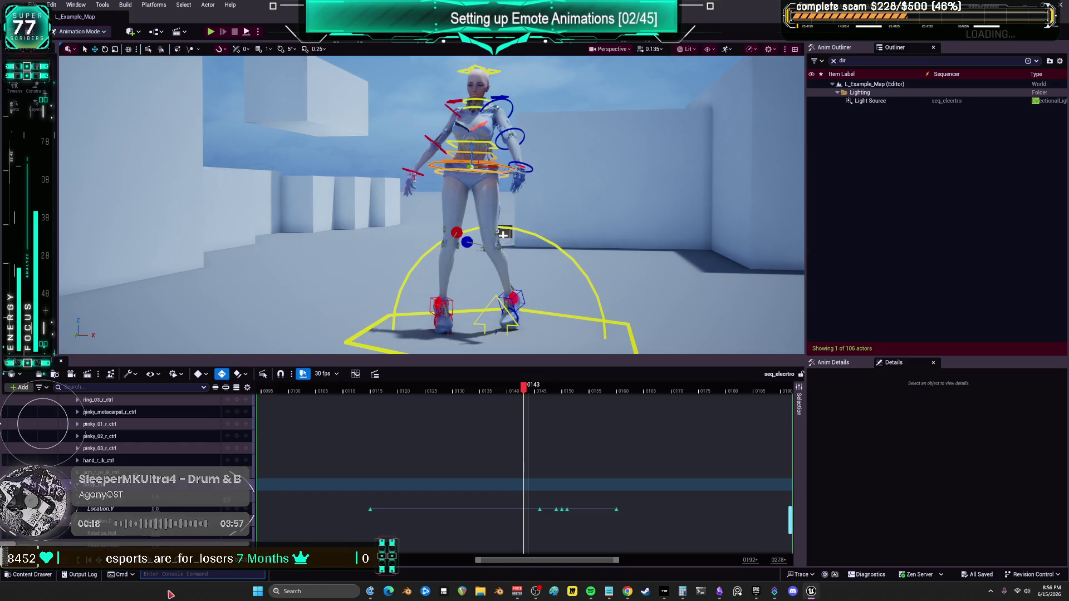
pyautogui.moveTo(525, 391)
pyautogui.mouseDown()
pyautogui.moveTo(447, 406)
pyautogui.moveTo(585, 442)
pyautogui.moveTo(543, 449)
pyautogui.moveTo(571, 455)
pyautogui.mouseUp()
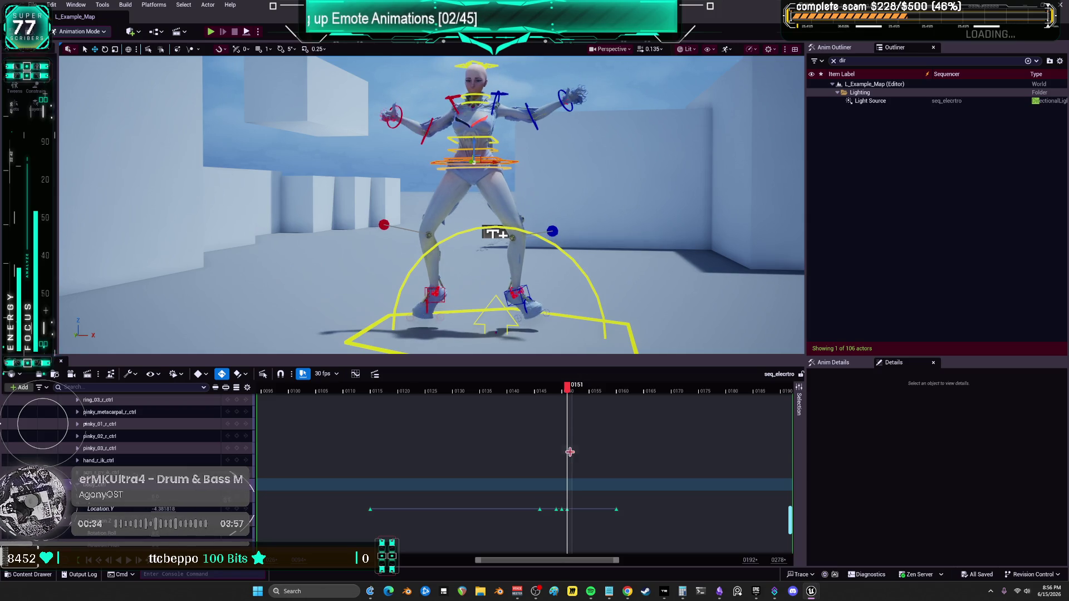
# Try raising the hips, undo it, and select the foot IK control.
pyautogui.moveTo(494, 234)
pyautogui.mouseDown()
pyautogui.moveTo(493, 200)
pyautogui.moveTo(492, 251)
pyautogui.moveTo(492, 223)
pyautogui.moveTo(492, 233)
pyautogui.mouseUp()
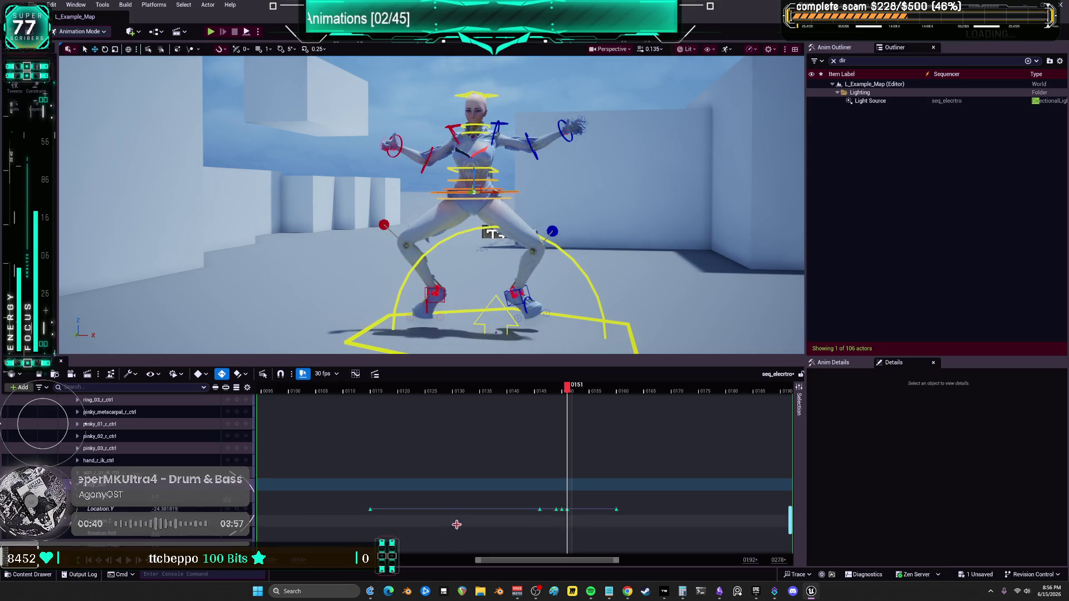
pyautogui.hotkey('ctrl', 'z')
pyautogui.hotkey('ctrl', 'z')
pyautogui.hotkey('ctrl', 'z')
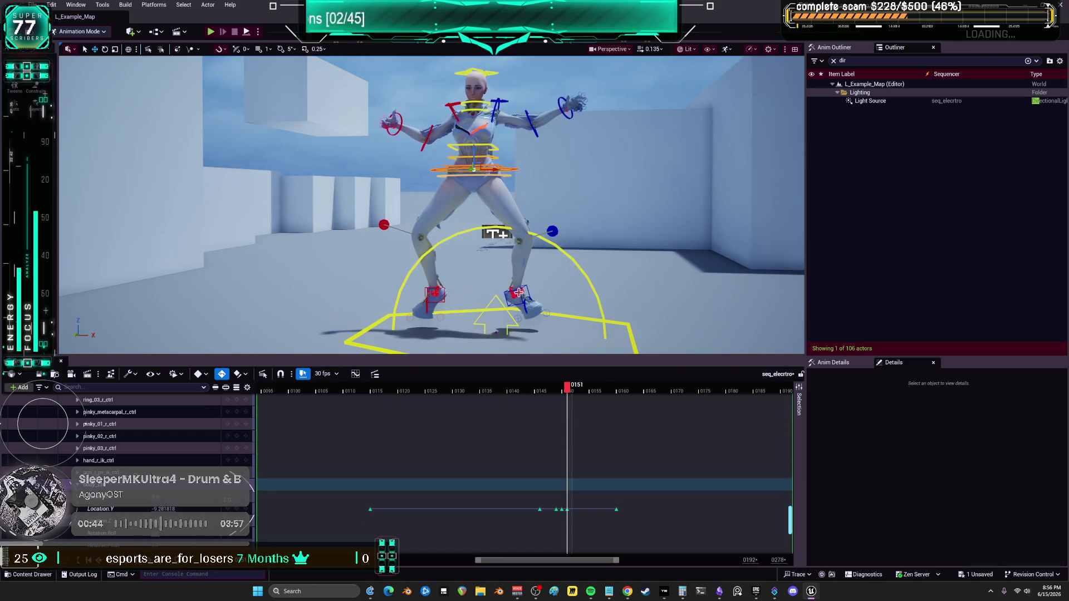
pyautogui.click(519, 292)
pyautogui.click(524, 290)
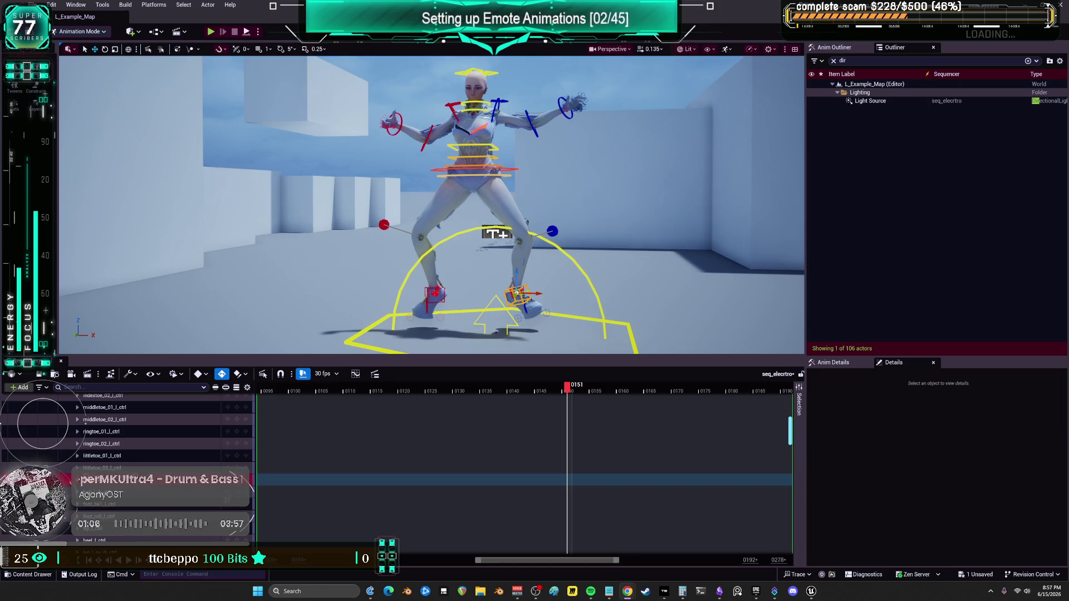
# Scrub around frames 150–159, drag right foot IK Location.Y to -1.7, and frame the legs closely.
pyautogui.moveTo(568, 390)
pyautogui.mouseDown()
pyautogui.moveTo(539, 390)
pyautogui.moveTo(583, 406)
pyautogui.mouseUp()
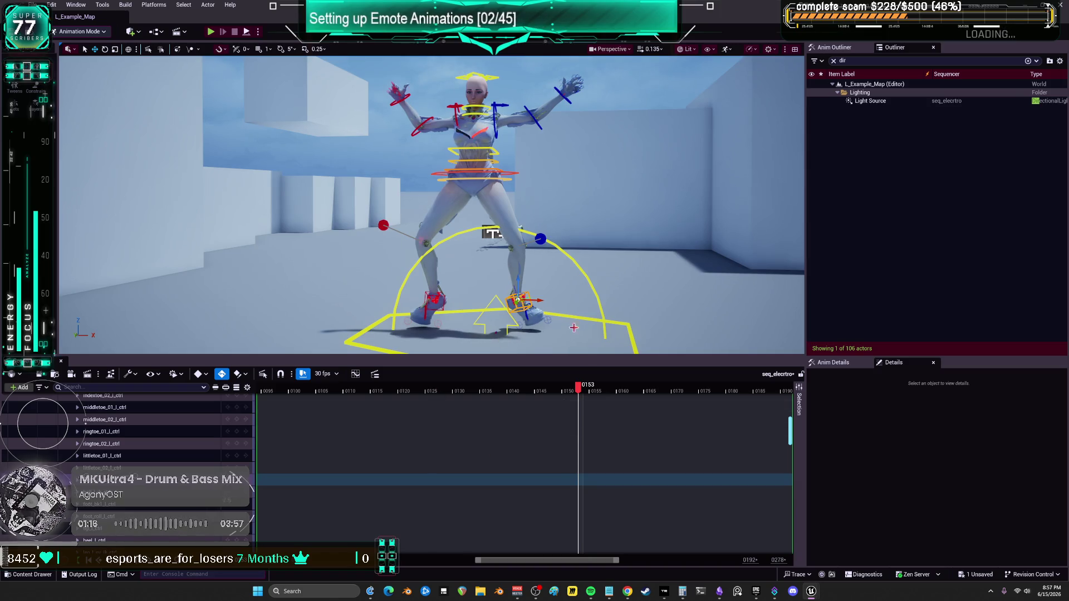
pyautogui.moveTo(790, 431)
pyautogui.mouseDown()
pyautogui.moveTo(789, 492)
pyautogui.moveTo(789, 458)
pyautogui.mouseUp()
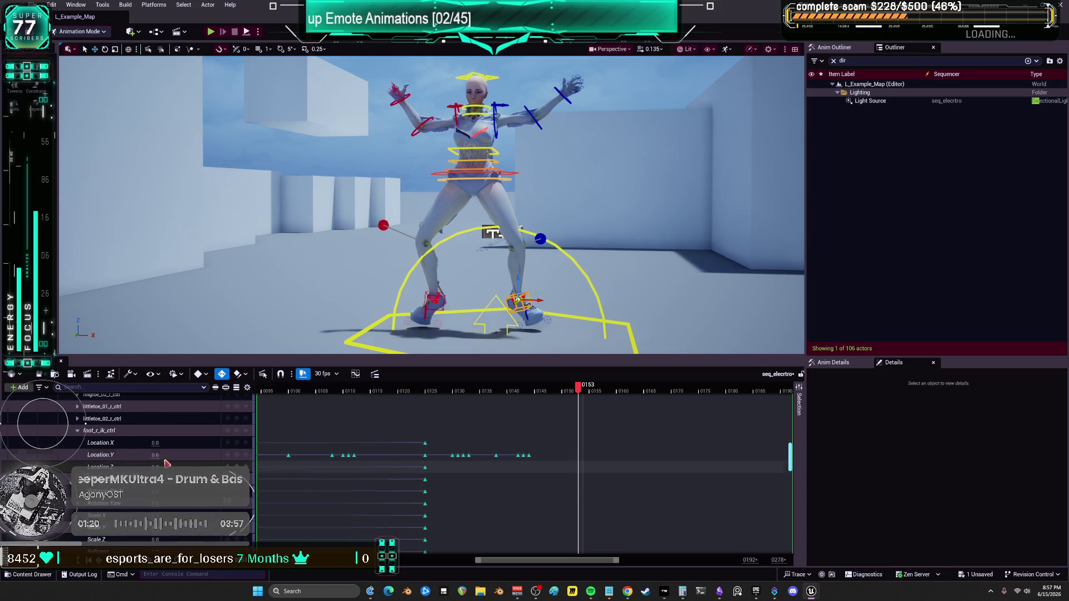
pyautogui.moveTo(156, 455); pyautogui.dragTo(152, 454)
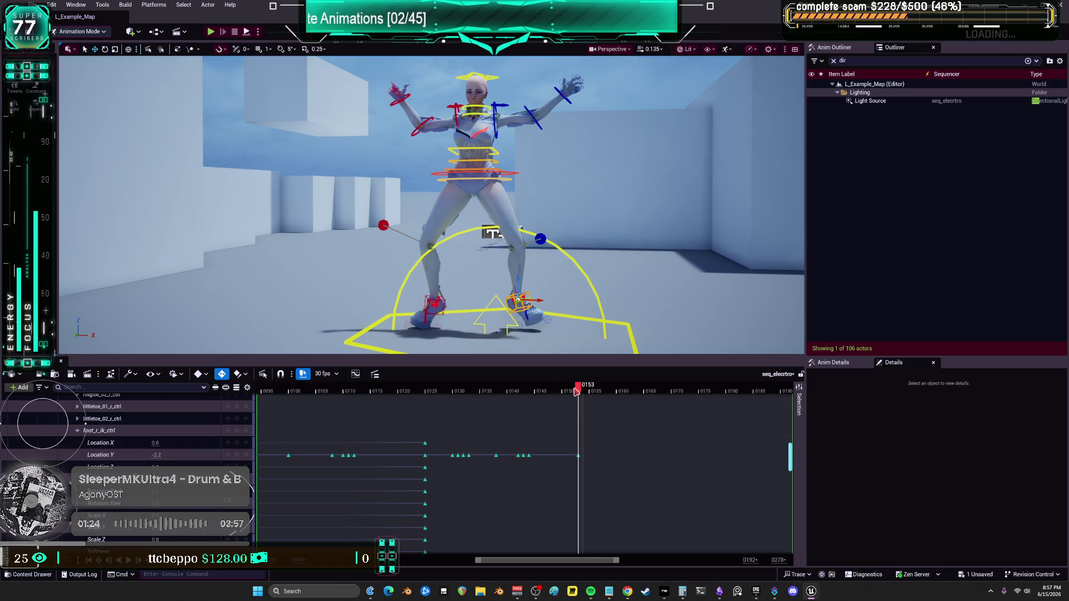
pyautogui.moveTo(577, 392)
pyautogui.mouseDown()
pyautogui.moveTo(531, 391)
pyautogui.moveTo(598, 392)
pyautogui.mouseUp()
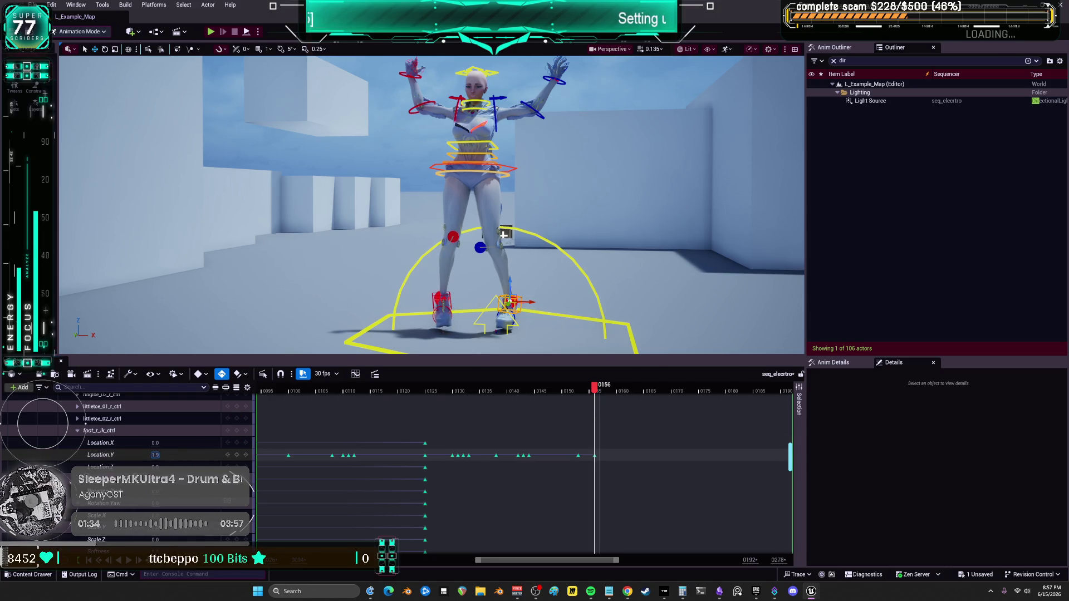
pyautogui.moveTo(600, 392)
pyautogui.mouseDown()
pyautogui.moveTo(667, 398)
pyautogui.moveTo(612, 398)
pyautogui.mouseUp()
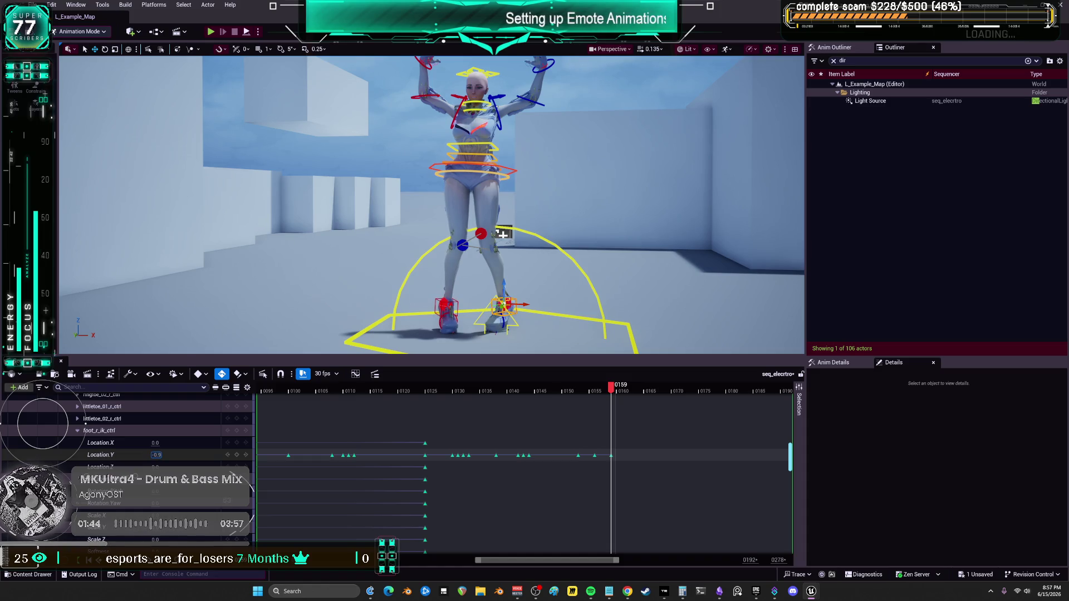
pyautogui.moveTo(503, 234)
pyautogui.mouseDown()
pyautogui.moveTo(434, 217)
pyautogui.moveTo(363, 148)
pyautogui.moveTo(369, 193)
pyautogui.moveTo(100, 207)
pyautogui.mouseUp()
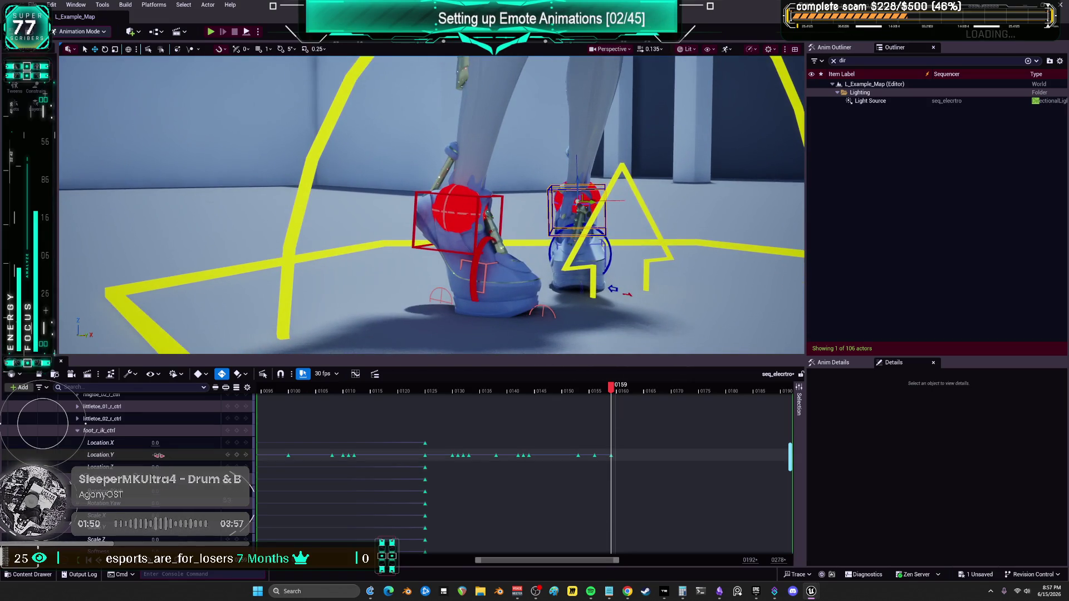
# Key right foot Location.Y at frames 0160, 0168 (-0.5), 0172 and 0173 (0.3).
pyautogui.moveTo(159, 455); pyautogui.dragTo(155, 455)
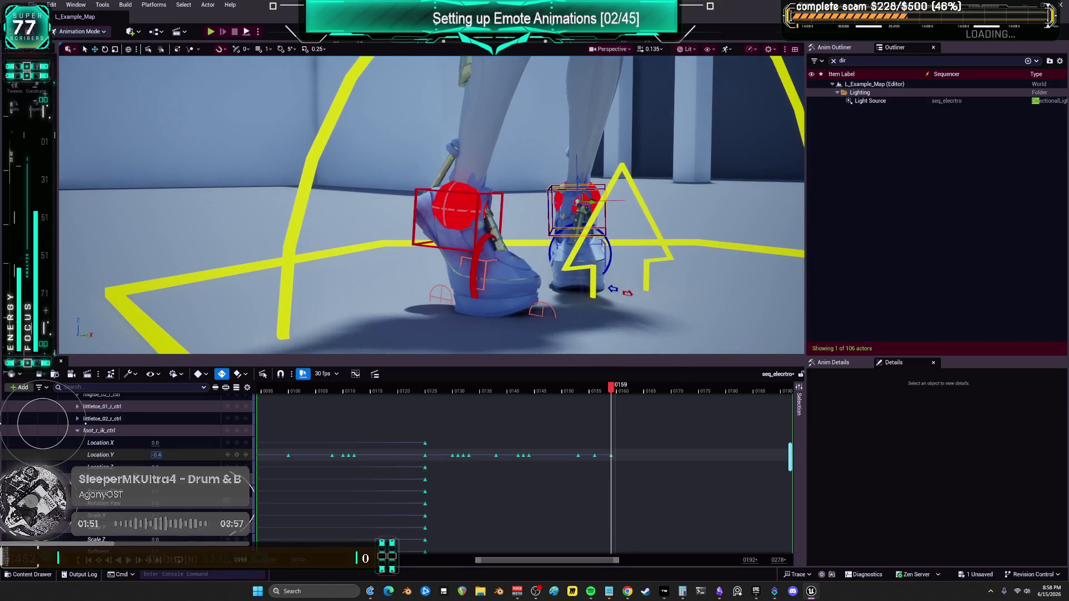
pyautogui.click(620, 391)
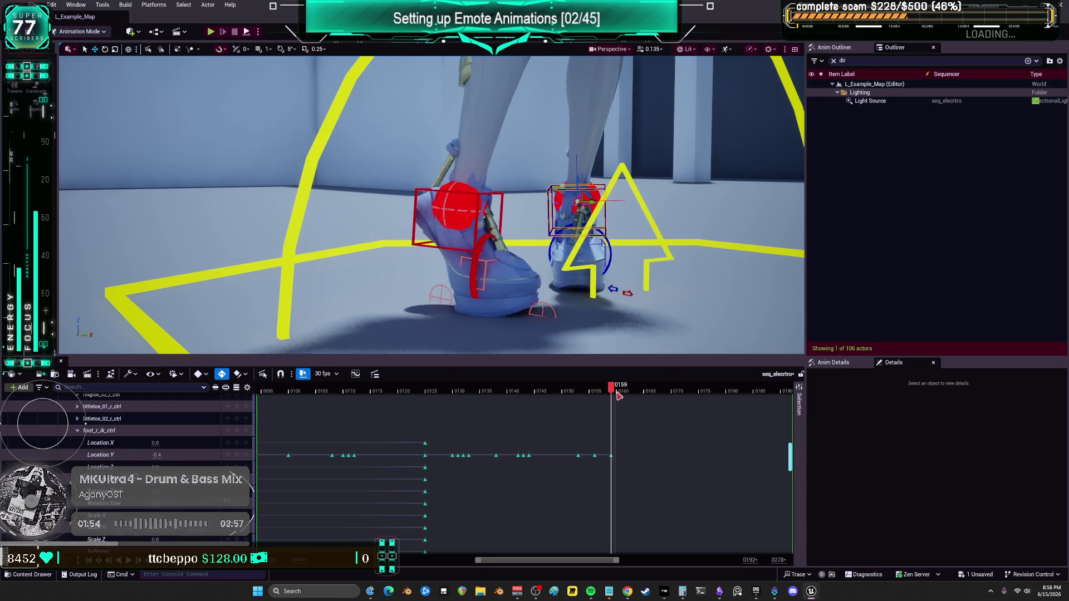
pyautogui.moveTo(159, 456); pyautogui.dragTo(162, 455)
pyautogui.moveTo(619, 391); pyautogui.dragTo(664, 394)
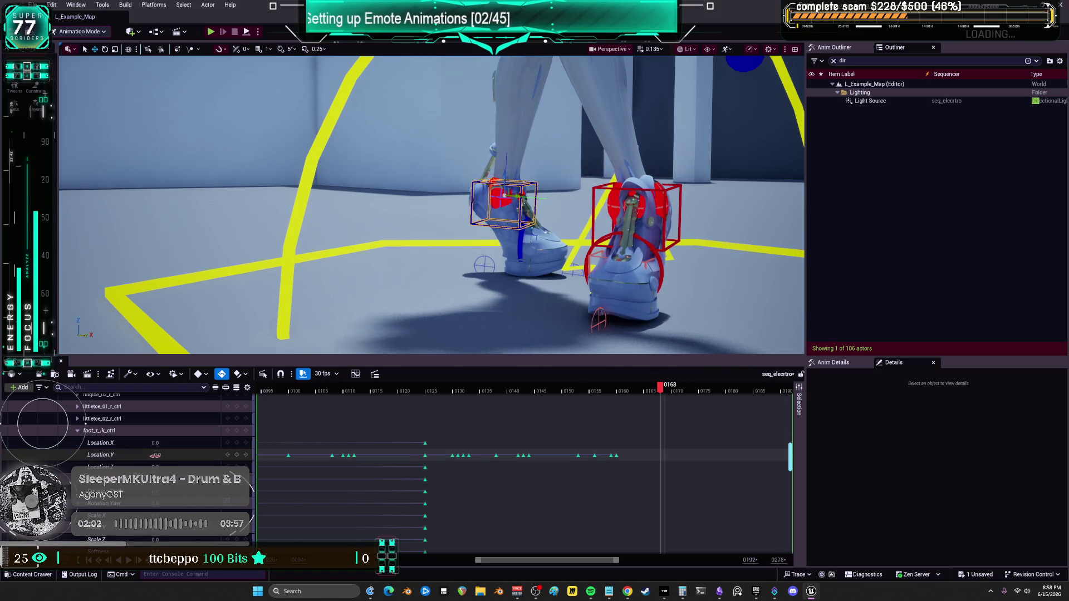
pyautogui.moveTo(156, 455); pyautogui.dragTo(148, 455)
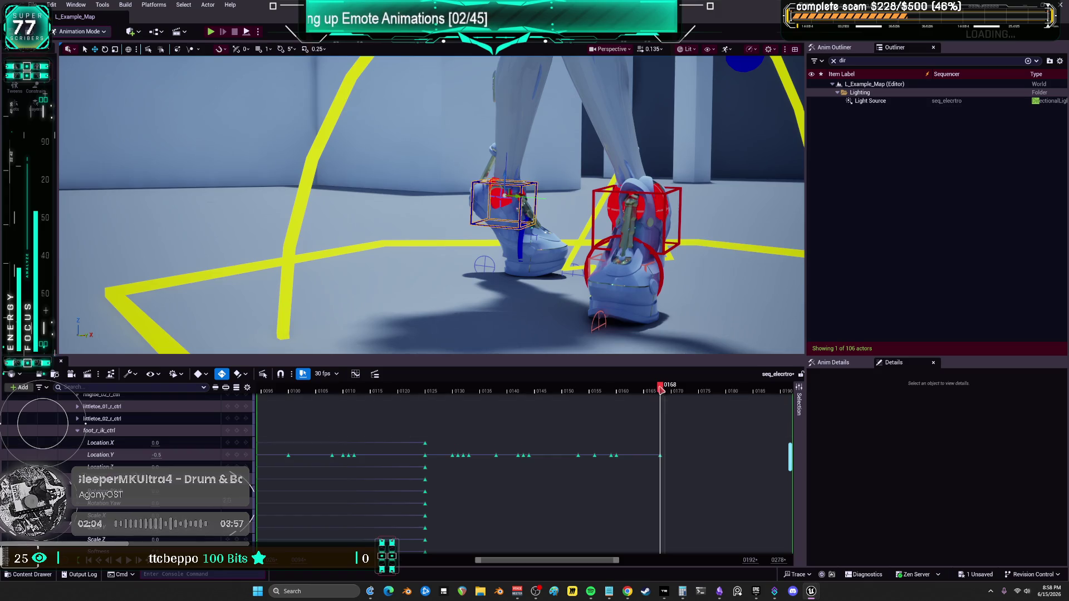
pyautogui.moveTo(662, 390)
pyautogui.mouseDown()
pyautogui.moveTo(759, 393)
pyautogui.moveTo(690, 396)
pyautogui.mouseUp()
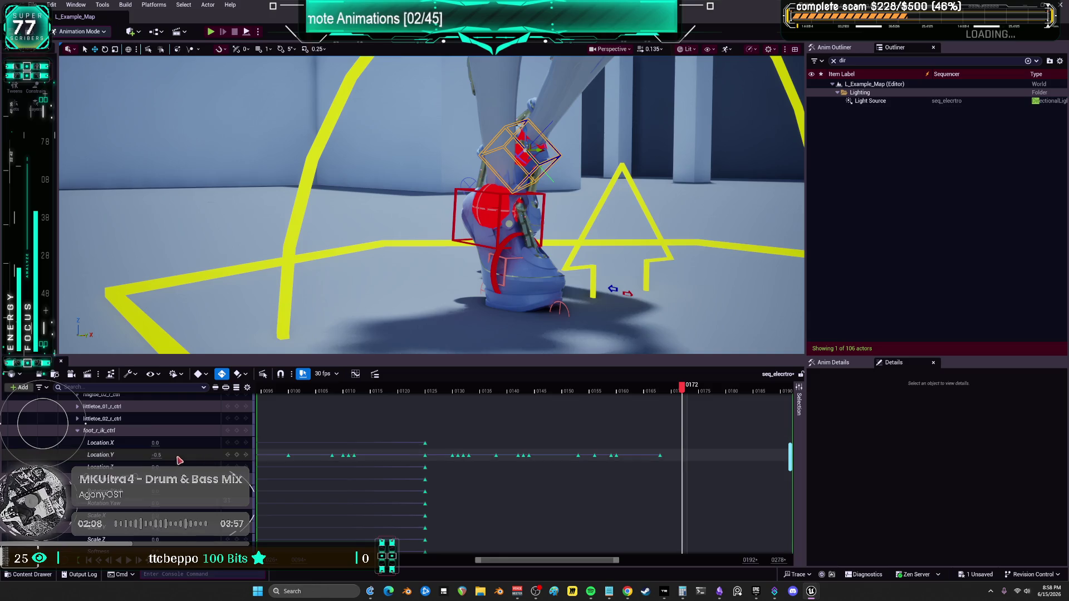
pyautogui.click(228, 455)
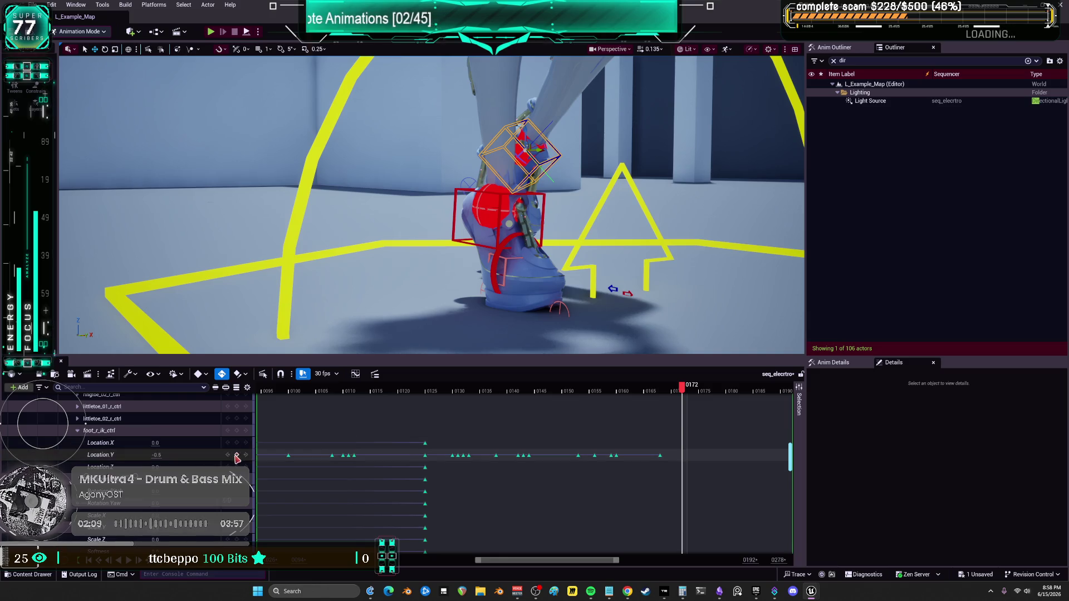
pyautogui.click(690, 391)
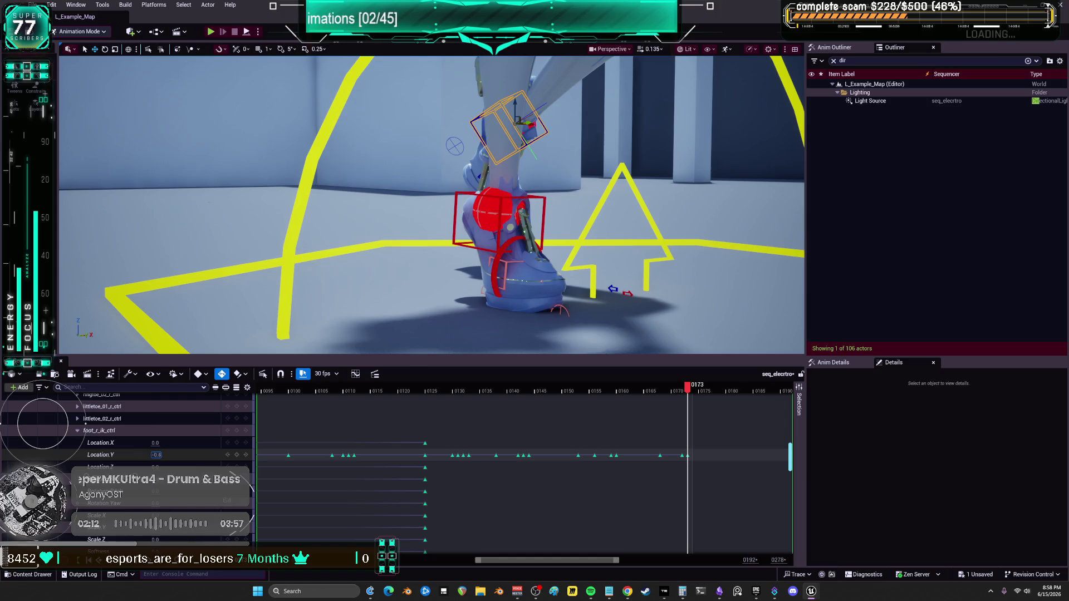
pyautogui.moveTo(156, 455); pyautogui.dragTo(172, 455)
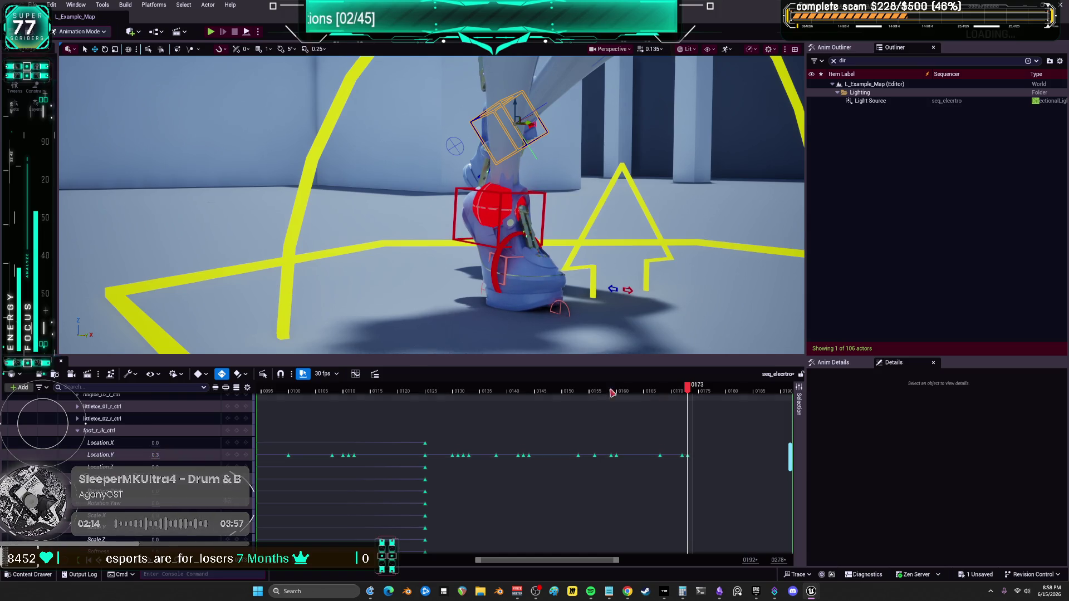
pyautogui.moveTo(689, 394); pyautogui.dragTo(759, 410)
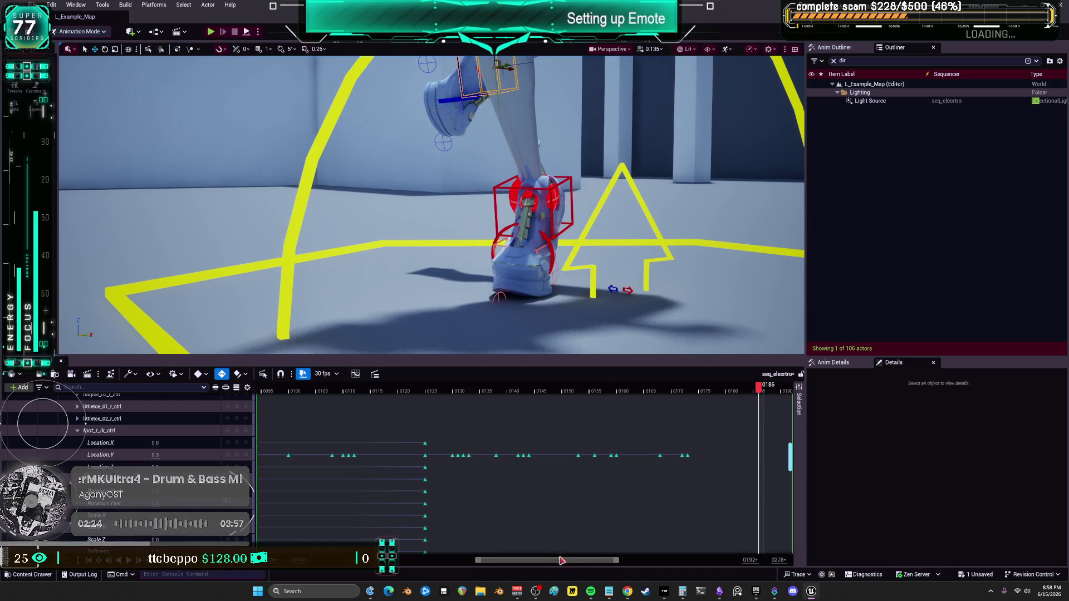
# Key the foot's Location.Y at 0187 and 0235, then drag it to -0.5 near frame 0240.
pyautogui.moveTo(589, 563); pyautogui.dragTo(663, 563)
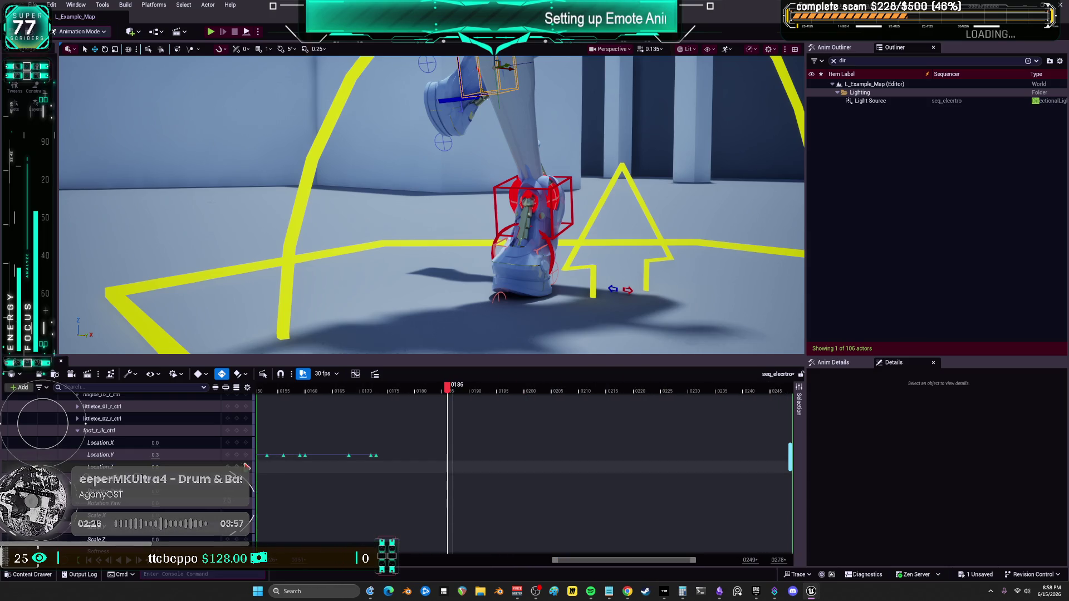
pyautogui.click(239, 454)
pyautogui.moveTo(178, 211)
pyautogui.mouseDown()
pyautogui.moveTo(191, 191)
pyautogui.moveTo(382, 198)
pyautogui.moveTo(417, 148)
pyautogui.moveTo(400, 158)
pyautogui.mouseUp()
pyautogui.moveTo(450, 392); pyautogui.dragTo(450, 391)
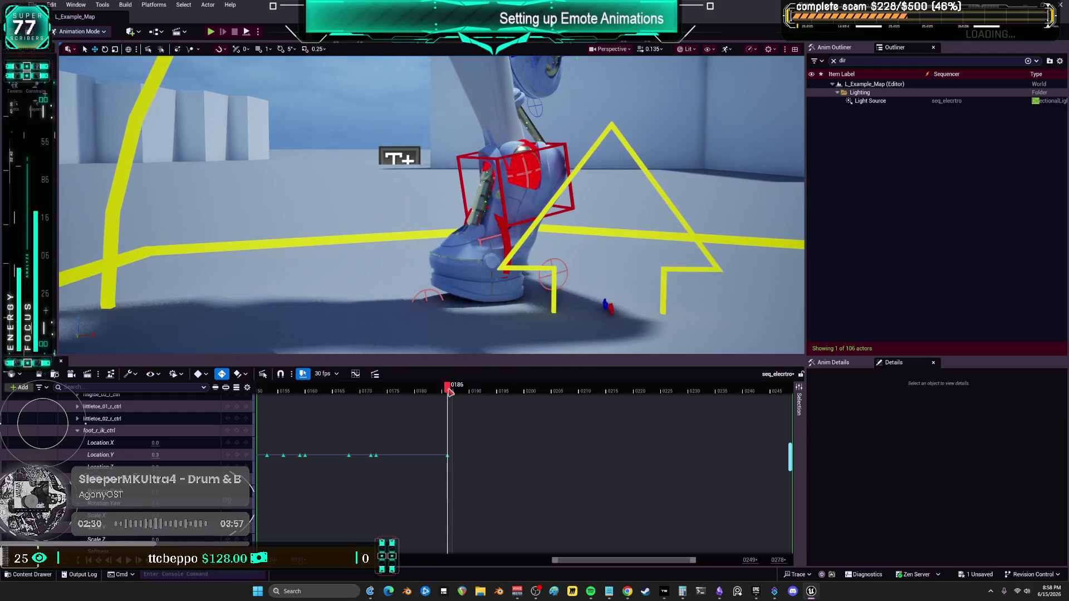
pyautogui.click(453, 391)
pyautogui.moveTo(158, 455); pyautogui.dragTo(157, 454)
pyautogui.moveTo(457, 391)
pyautogui.mouseDown()
pyautogui.moveTo(763, 389)
pyautogui.moveTo(719, 399)
pyautogui.mouseUp()
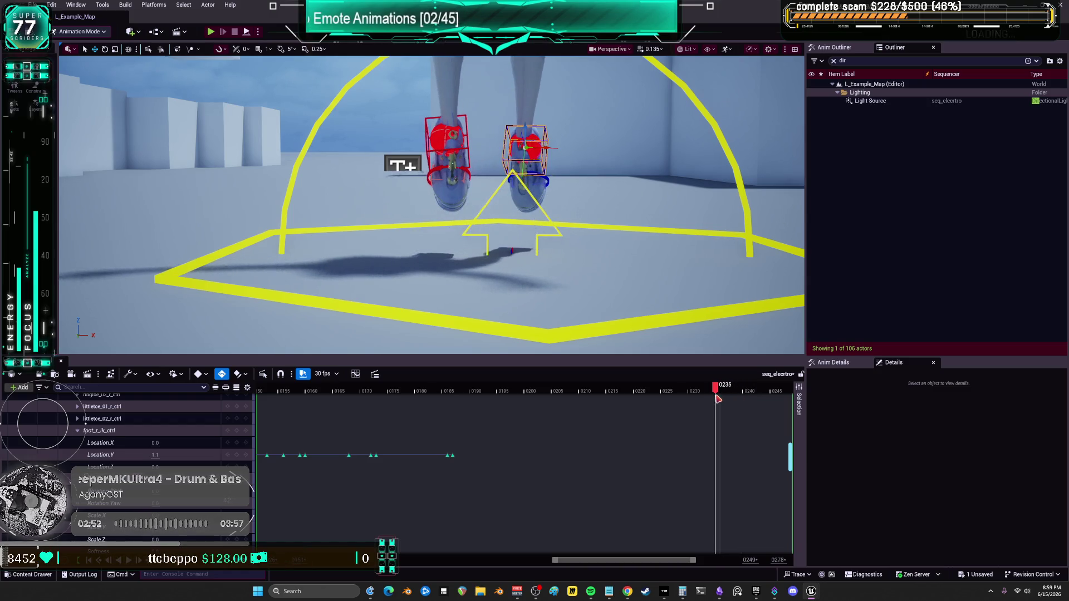
pyautogui.click(237, 456)
pyautogui.click(733, 391)
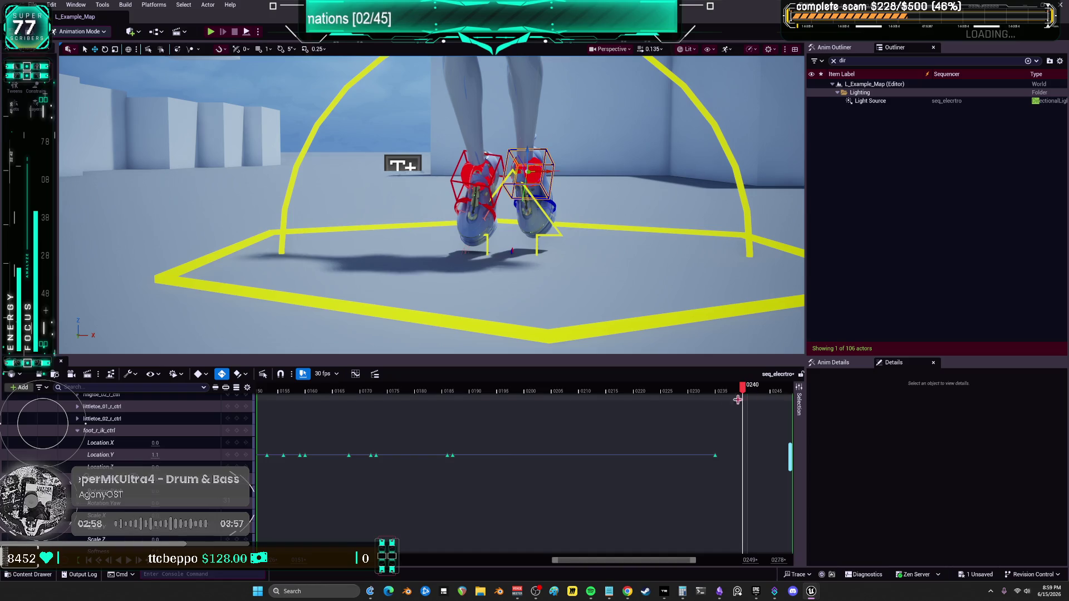
pyautogui.moveTo(155, 455); pyautogui.dragTo(146, 455)
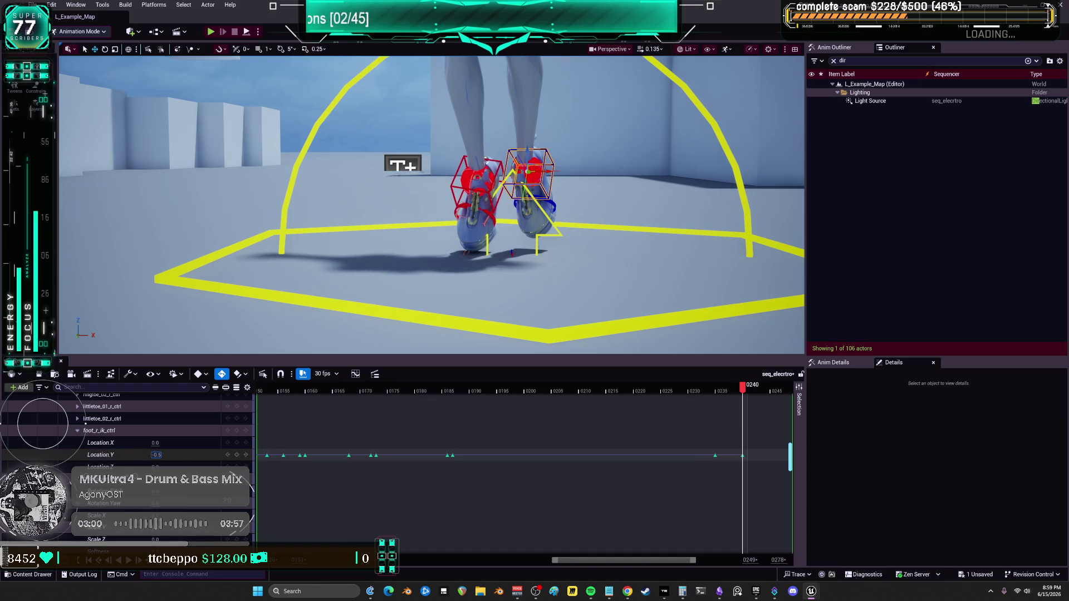
# Push the foot's Location.Y further and key it at frame 0242.
pyautogui.scroll(6, 431, 204)
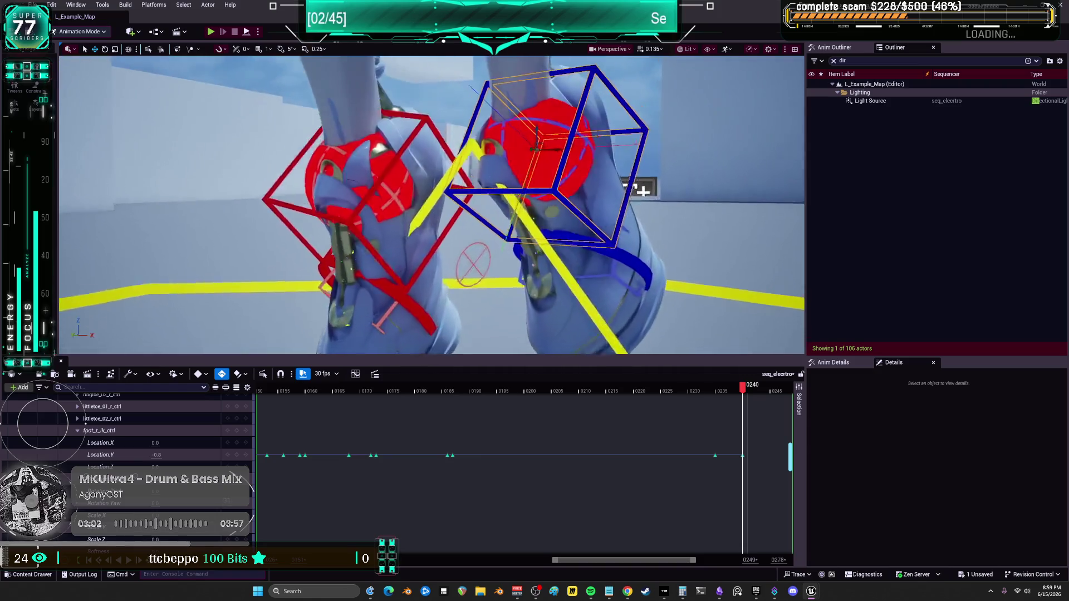
pyautogui.scroll(2, 431, 204)
pyautogui.moveTo(156, 455); pyautogui.dragTo(137, 455)
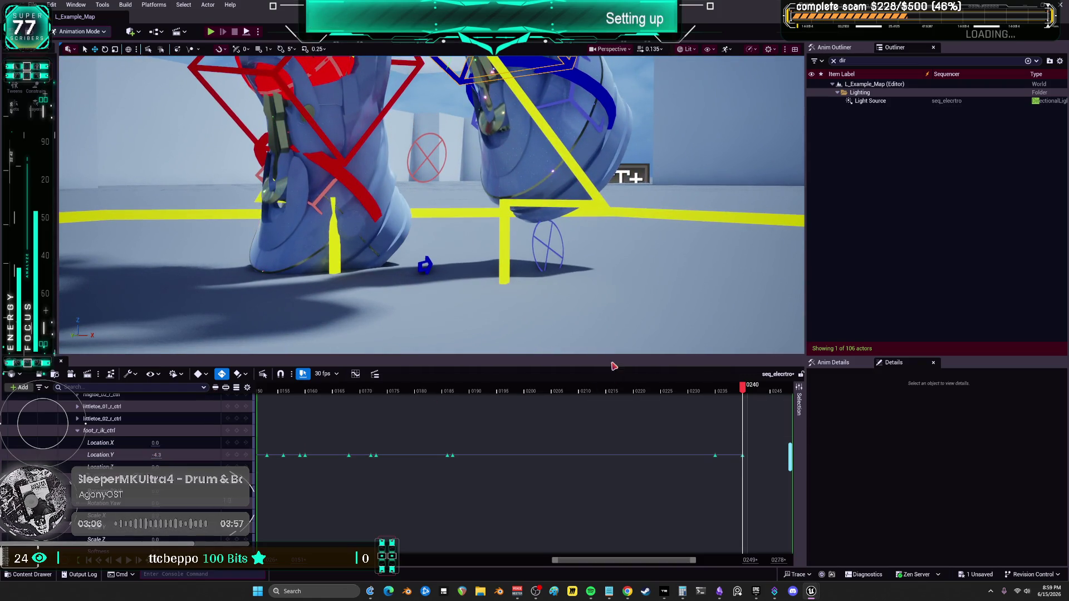
pyautogui.moveTo(746, 389); pyautogui.dragTo(756, 392)
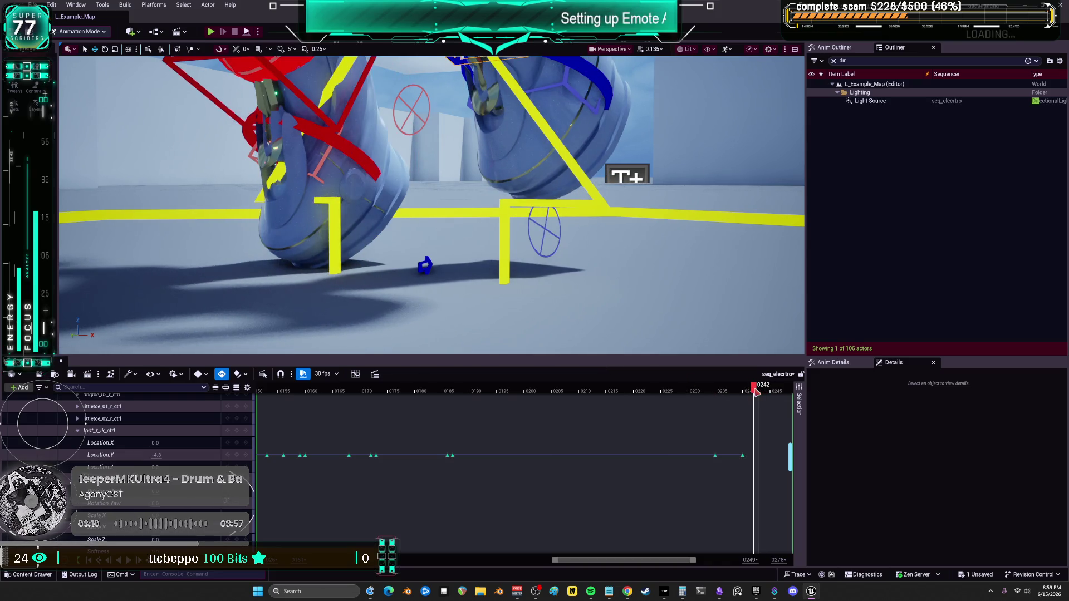
pyautogui.press('Return')
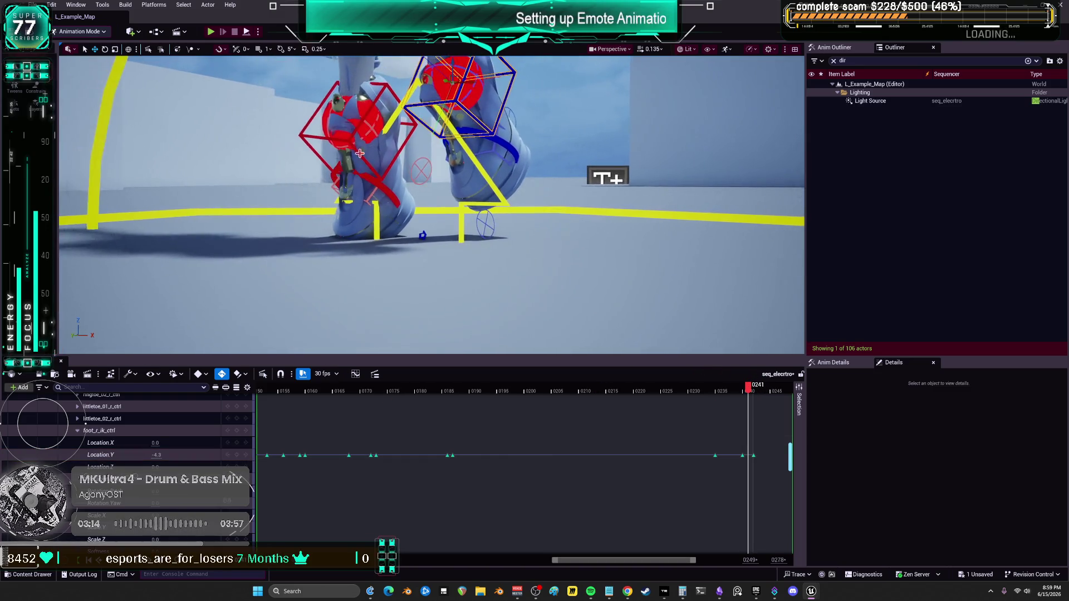
# Select the right foot control at frame 0240, try a rotation, and undo it.
pyautogui.click(358, 155)
pyautogui.click(358, 155)
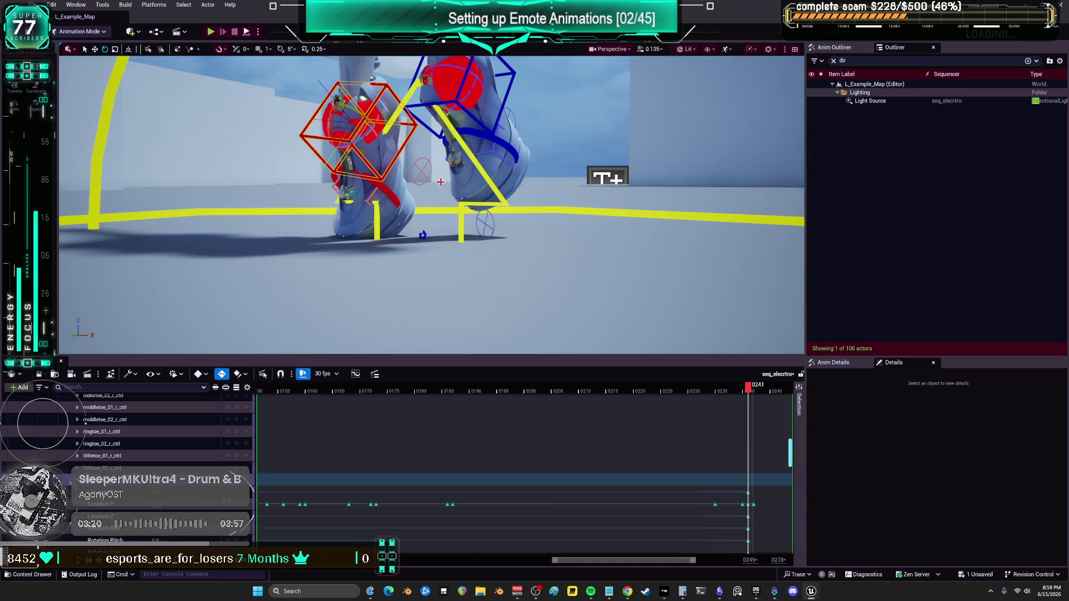
pyautogui.click(745, 390)
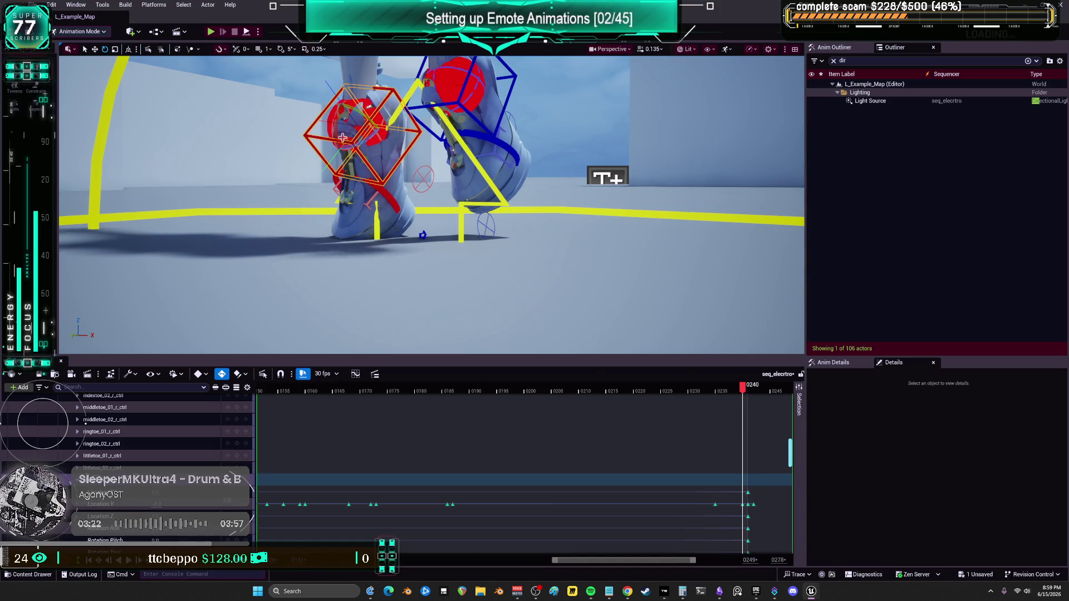
pyautogui.moveTo(333, 132); pyautogui.dragTo(343, 102)
pyautogui.hotkey('ctrl', 'z')
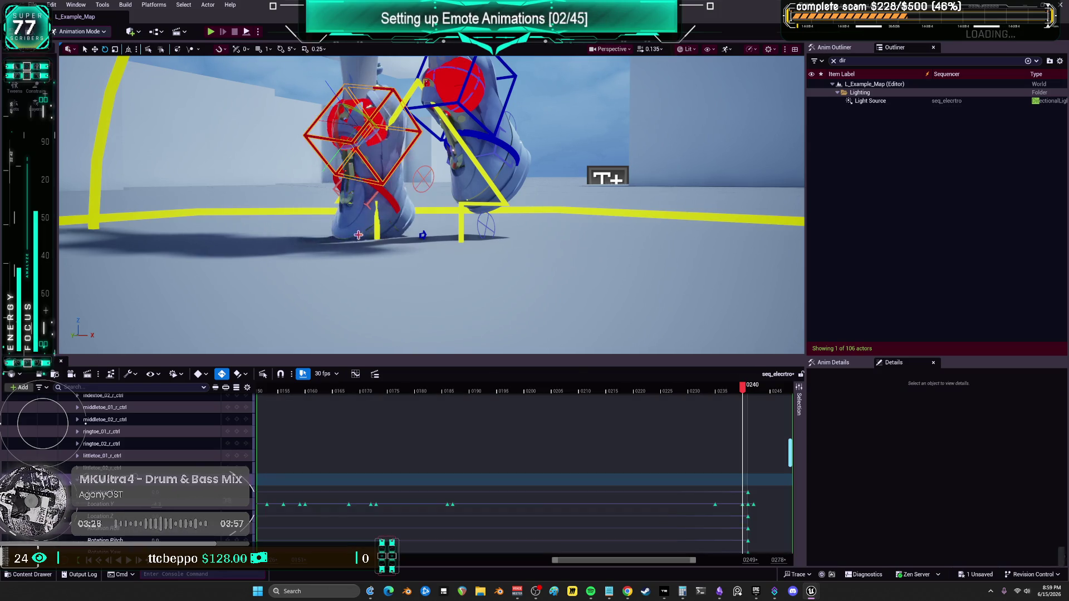
# Roll the foot roll control to about 21 degrees and key it at frame 0242.
pyautogui.click(433, 229)
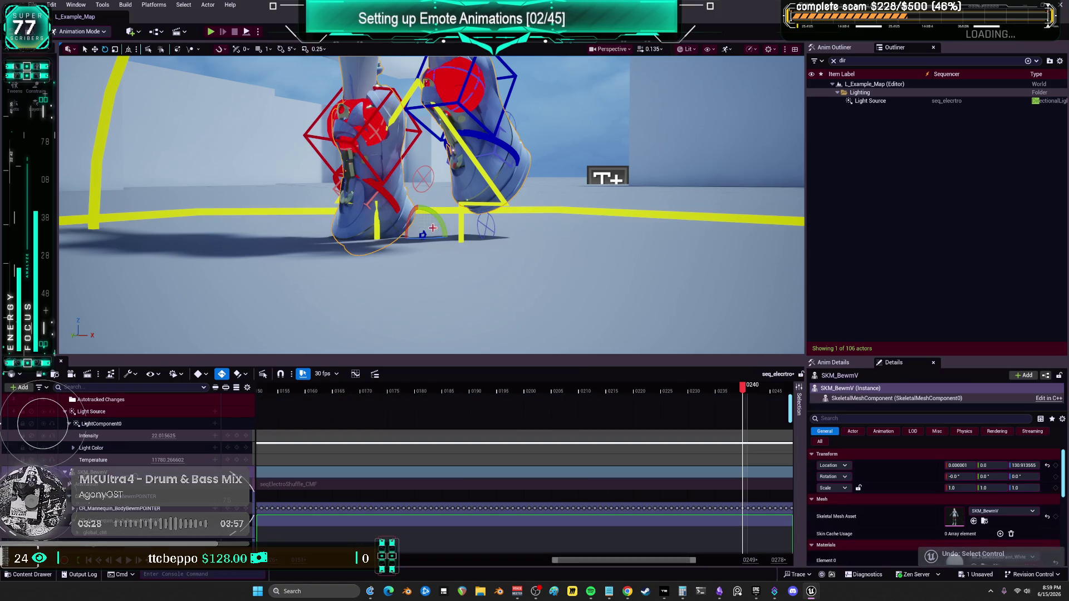
pyautogui.click(338, 201)
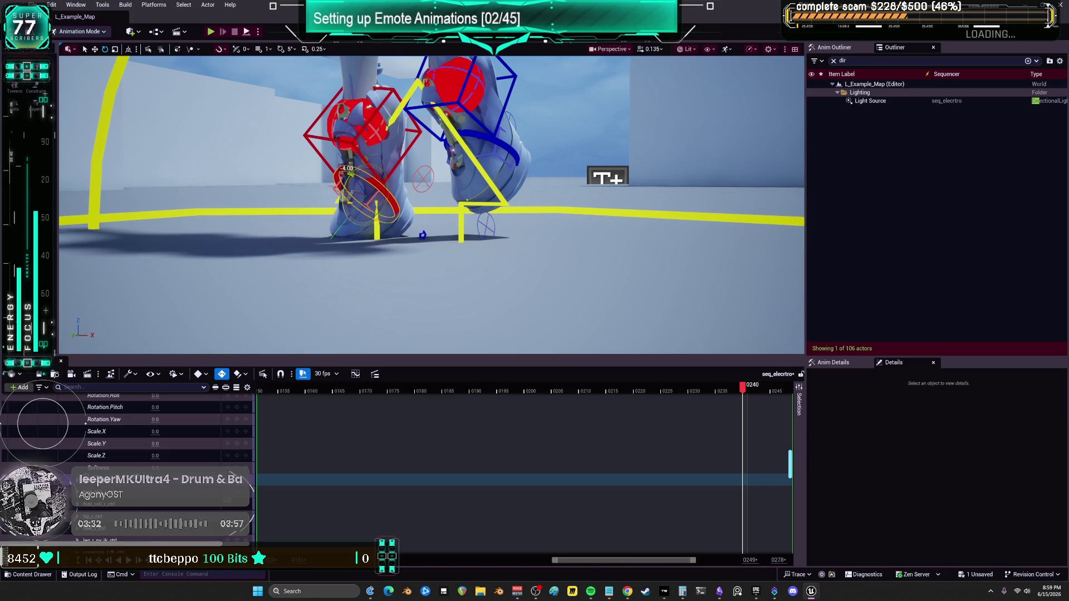
pyautogui.moveTo(347, 173); pyautogui.dragTo(356, 166)
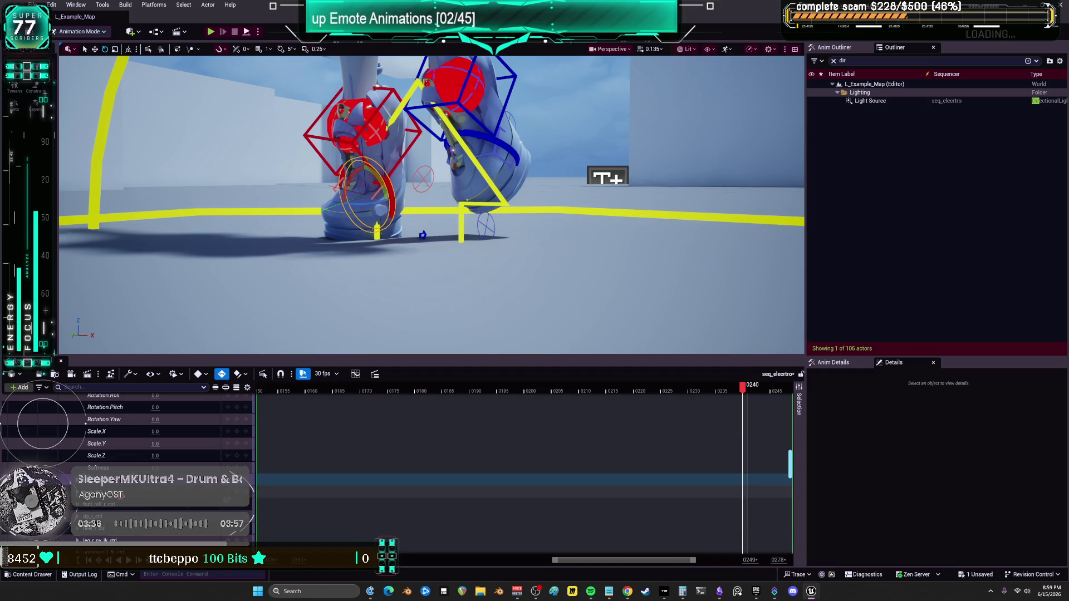
pyautogui.click(78, 480)
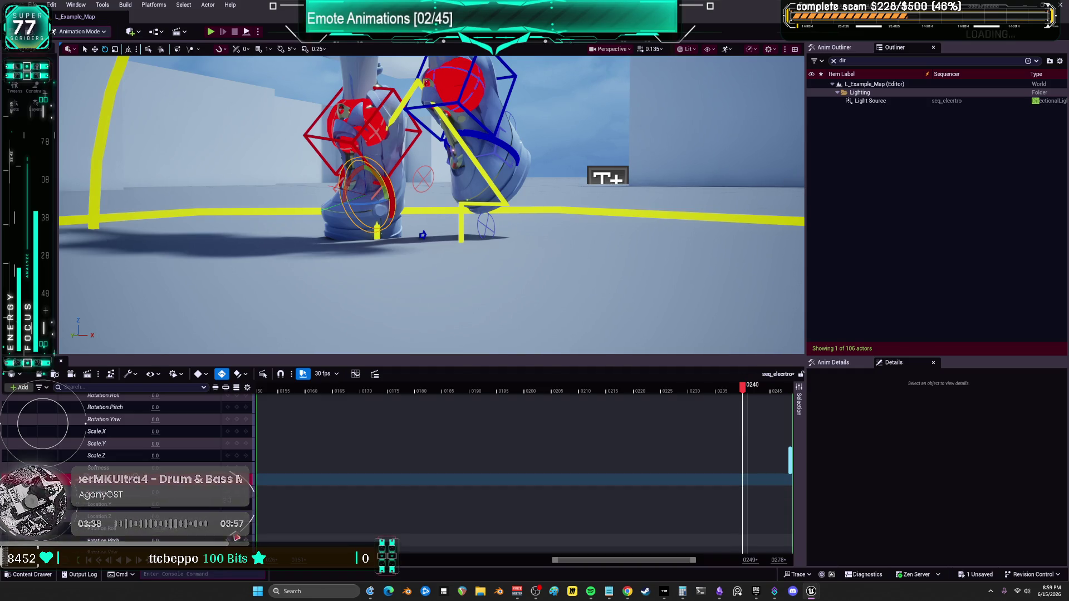
pyautogui.moveTo(748, 389); pyautogui.dragTo(758, 388)
pyautogui.press('Return')
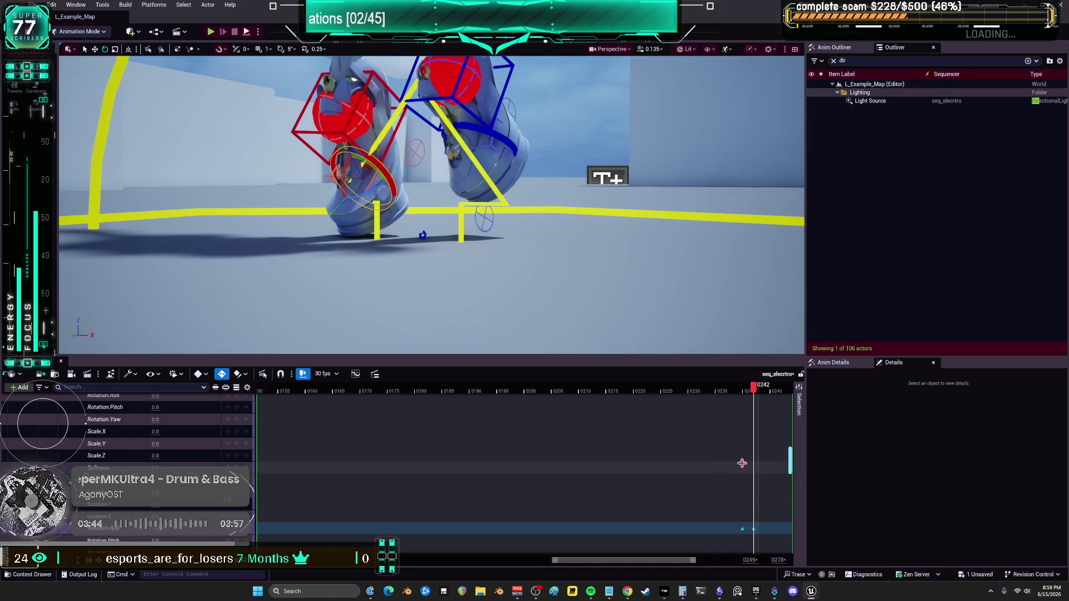
# Add foot roll keys at frames 0244 and 0239.
pyautogui.moveTo(656, 560); pyautogui.dragTo(685, 561)
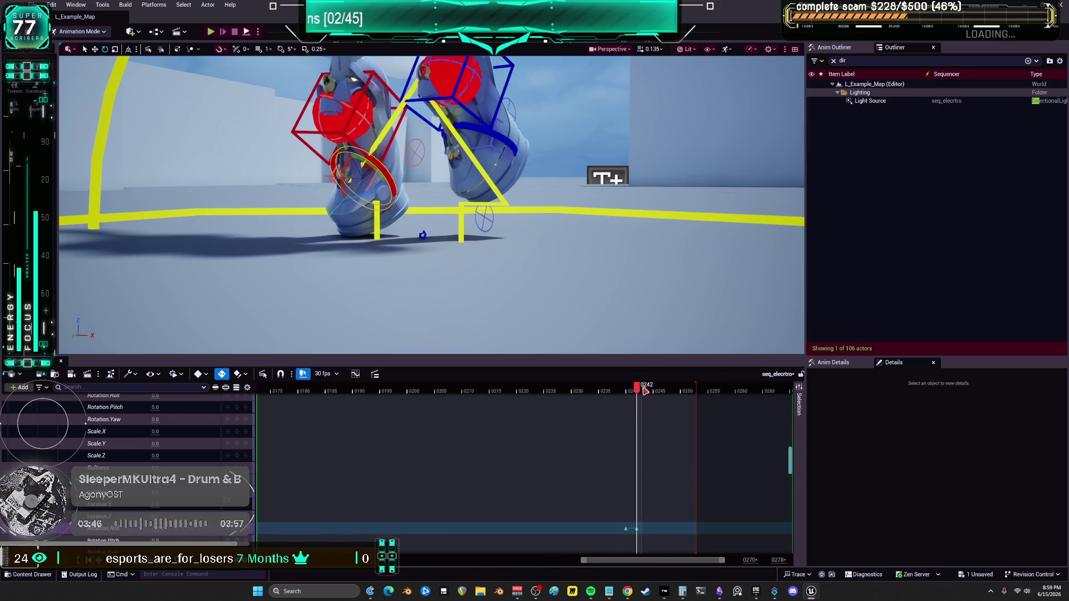
pyautogui.press('Right')
pyautogui.press('Right')
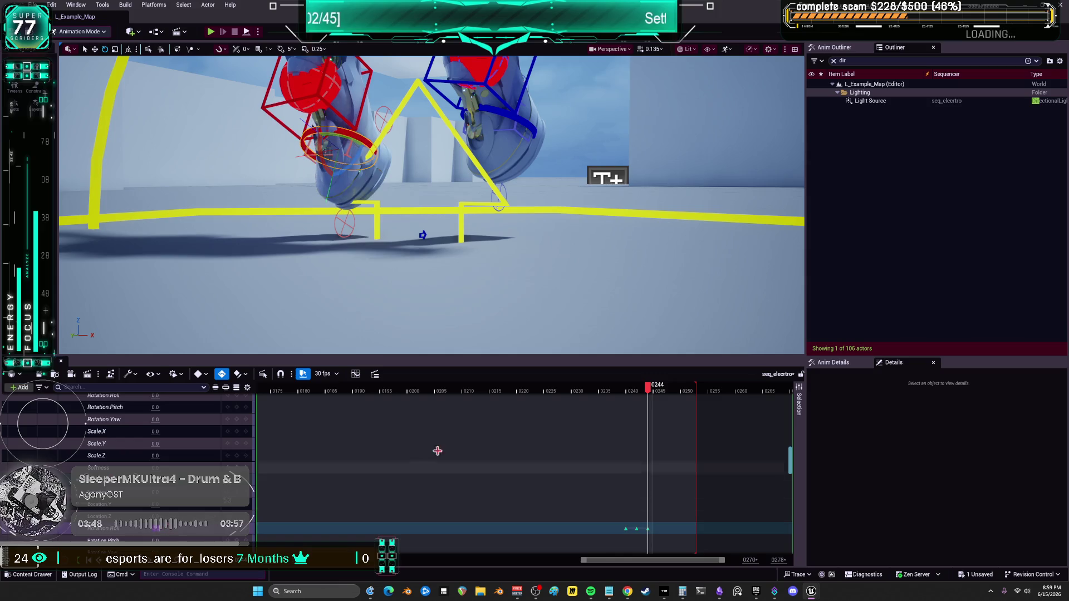
pyautogui.press('Return')
pyautogui.moveTo(662, 382); pyautogui.dragTo(626, 394)
pyautogui.press('Return')
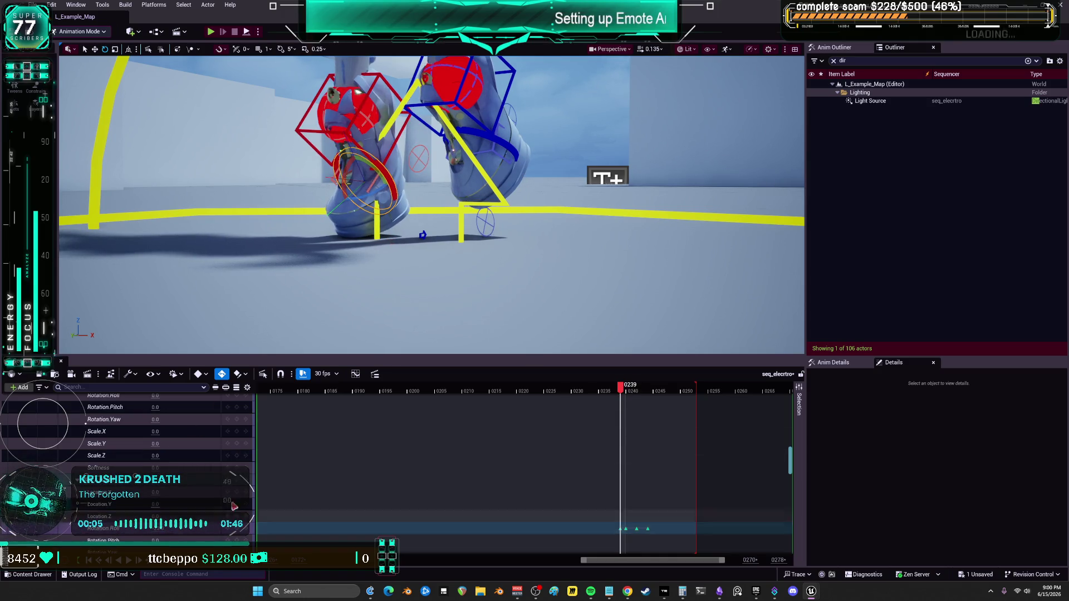
# Review the foot motion from frame 0237 forward to about 0246.
pyautogui.moveTo(622, 392); pyautogui.dragTo(610, 393)
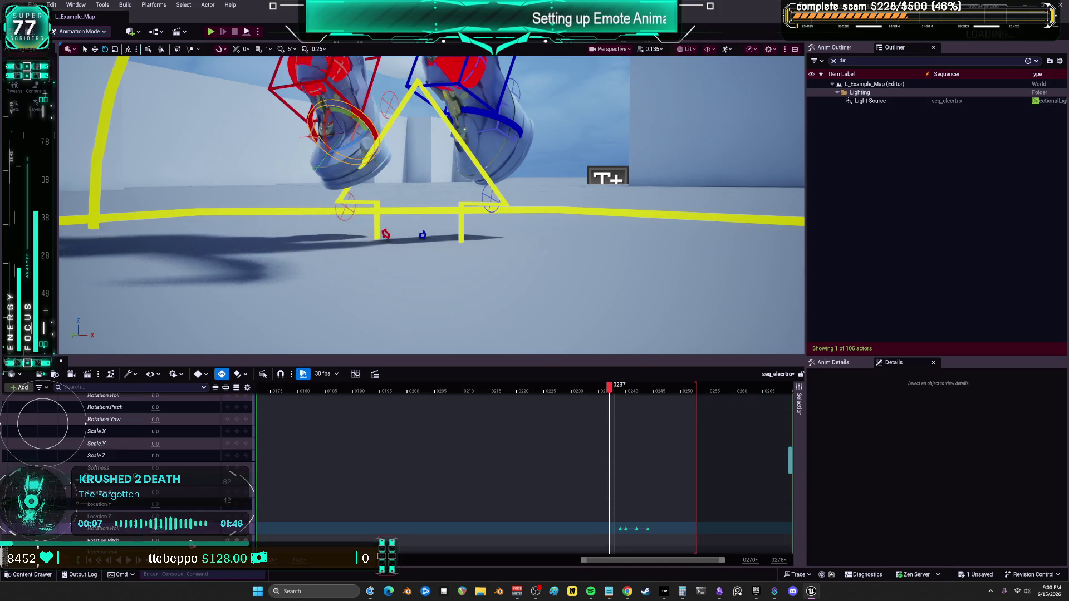
pyautogui.click(617, 391)
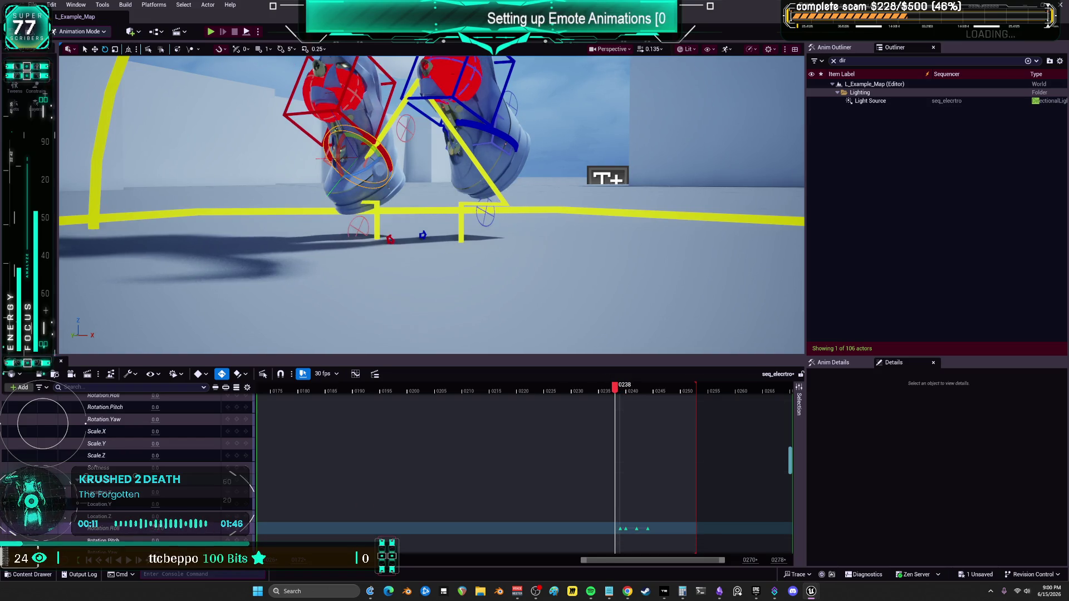
pyautogui.moveTo(617, 392); pyautogui.dragTo(685, 400)
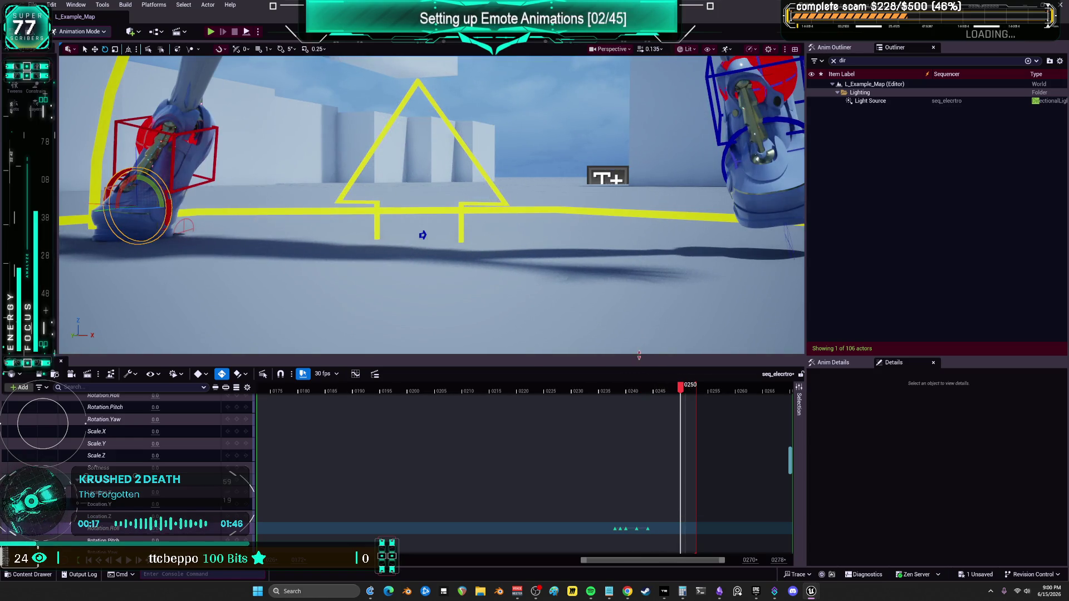
# Frame the feet and key the raised foot control at frame 251, Location Y about -1.1.
pyautogui.moveTo(556, 170); pyautogui.dragTo(501, 179)
pyautogui.moveTo(307, 254); pyautogui.dragTo(307, 234)
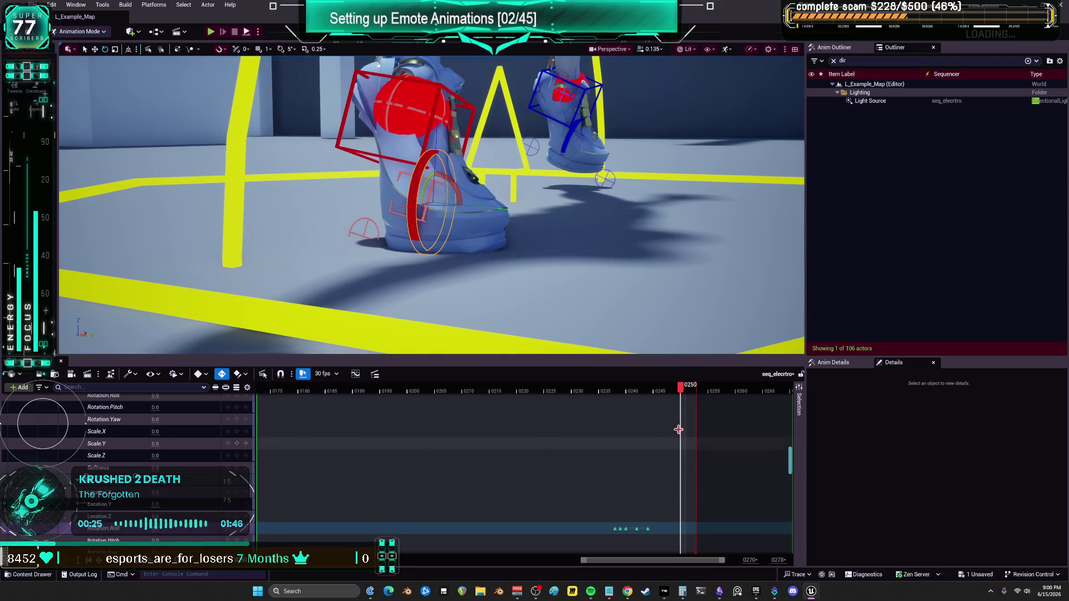
pyautogui.moveTo(390, 223)
pyautogui.mouseDown()
pyautogui.moveTo(501, 223)
pyautogui.moveTo(504, 204)
pyautogui.mouseUp()
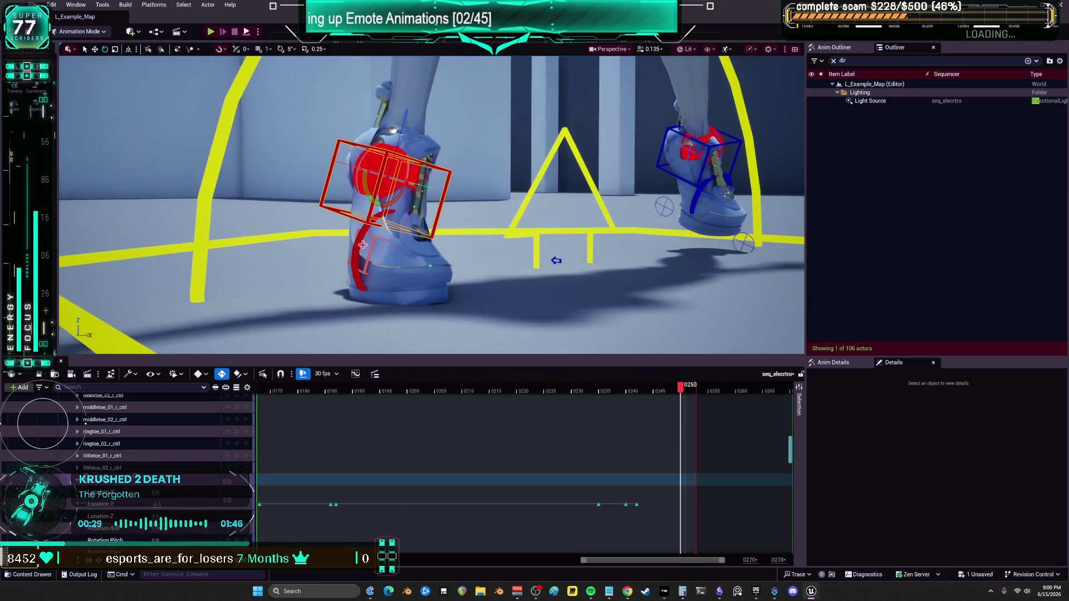
pyautogui.click(686, 391)
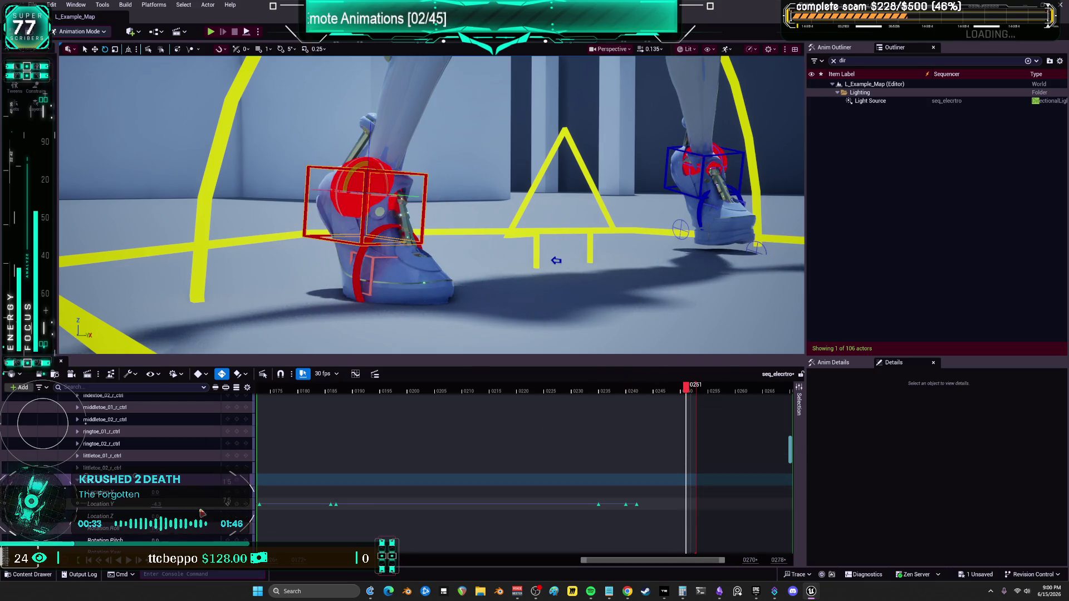
pyautogui.moveTo(159, 505); pyautogui.dragTo(175, 504)
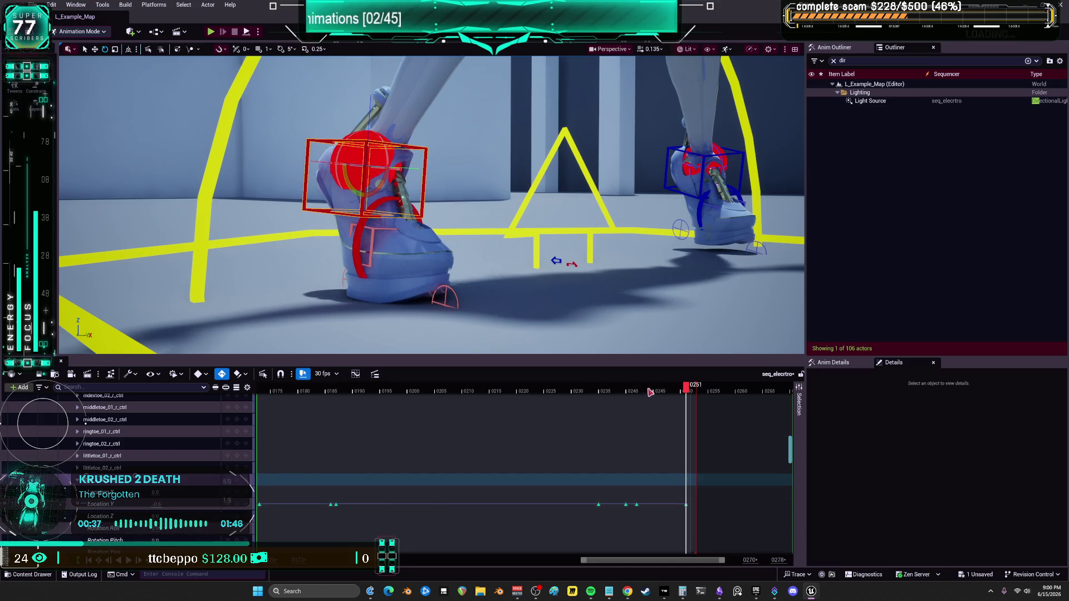
# Key the foot higher at frame 252 with Location Y -0.1, then compare at frame 250.
pyautogui.moveTo(690, 390); pyautogui.dragTo(698, 392)
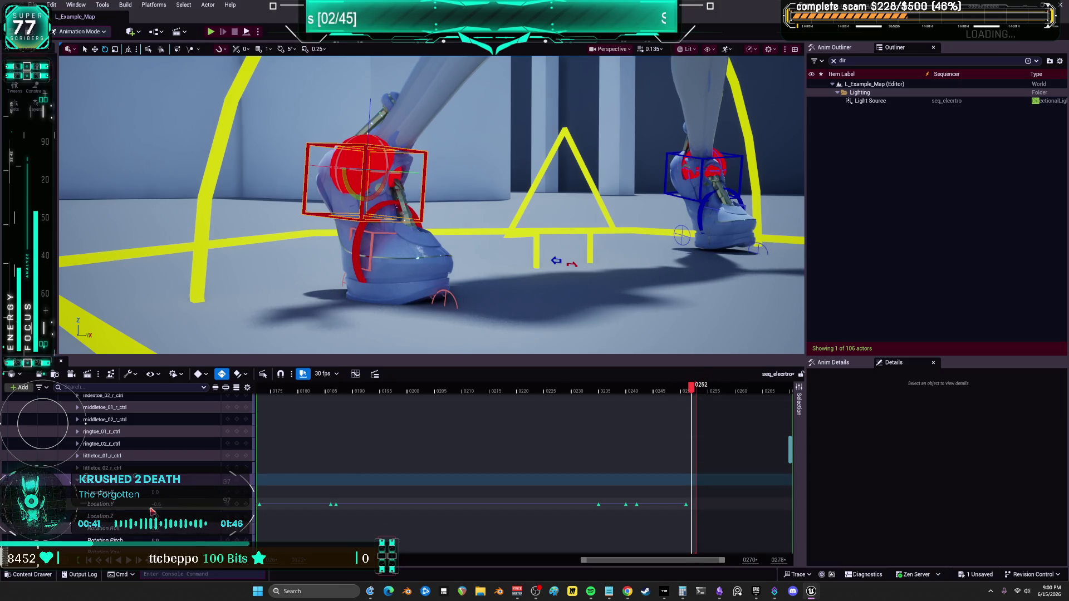
pyautogui.moveTo(158, 505); pyautogui.dragTo(152, 505)
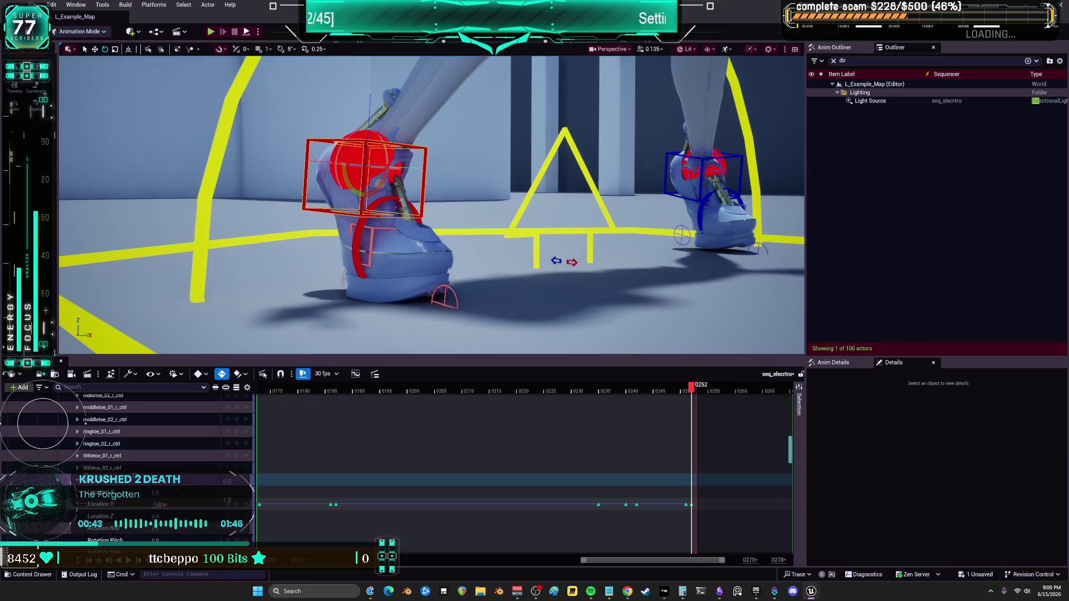
pyautogui.moveTo(692, 390)
pyautogui.mouseDown()
pyautogui.moveTo(735, 391)
pyautogui.moveTo(532, 388)
pyautogui.moveTo(557, 388)
pyautogui.mouseUp()
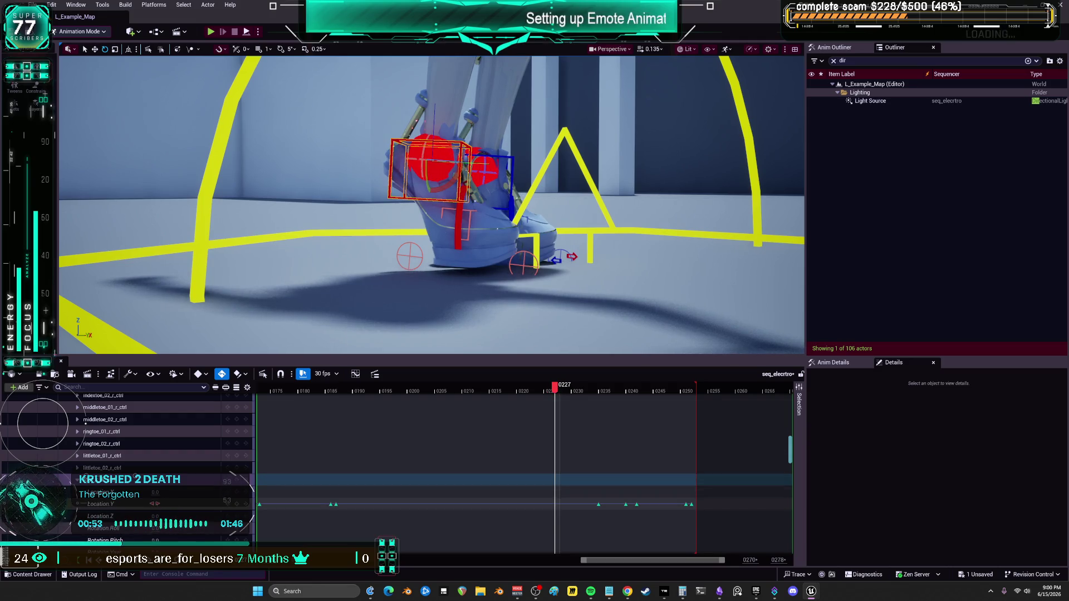
# Key foot Location Y -0.9 at frame 0227, review frames 0228–0235, then play the dance.
pyautogui.moveTo(155, 504); pyautogui.dragTo(153, 504)
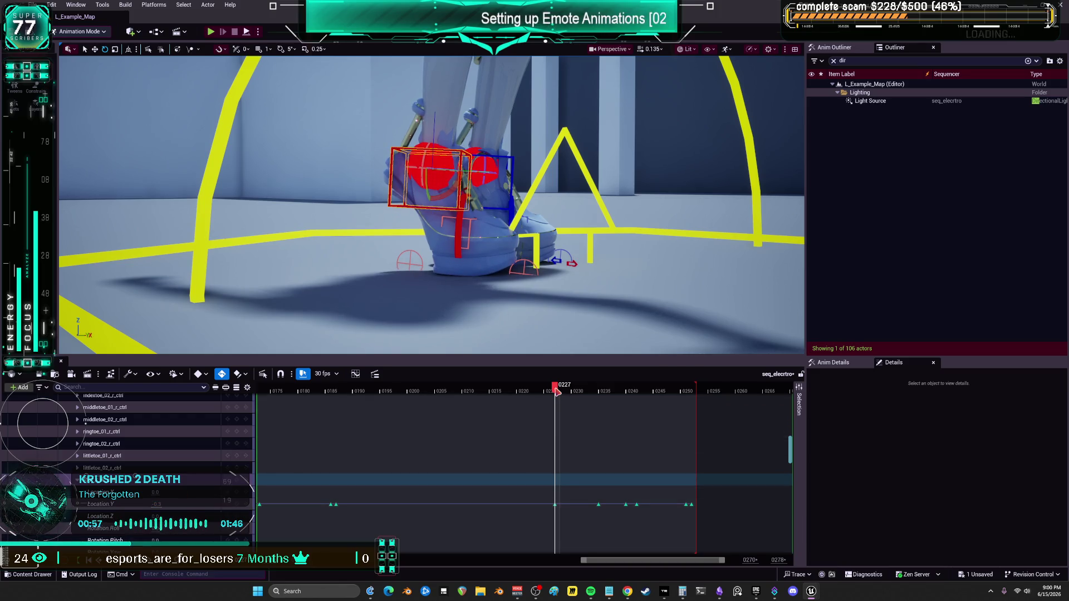
pyautogui.moveTo(556, 392); pyautogui.dragTo(564, 392)
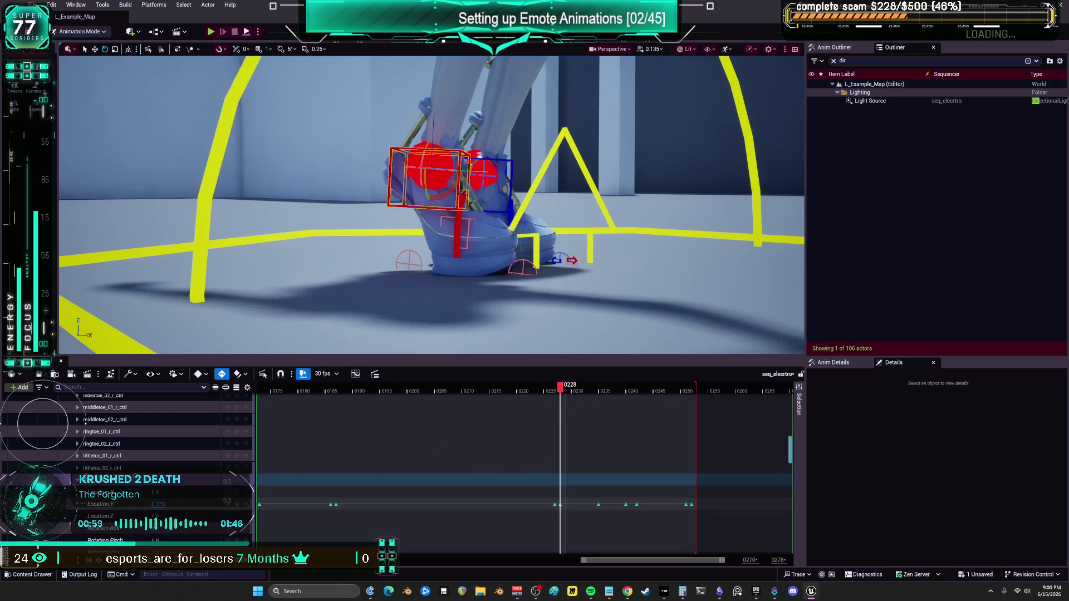
pyautogui.moveTo(561, 392)
pyautogui.mouseDown()
pyautogui.moveTo(575, 394)
pyautogui.moveTo(566, 393)
pyautogui.mouseUp()
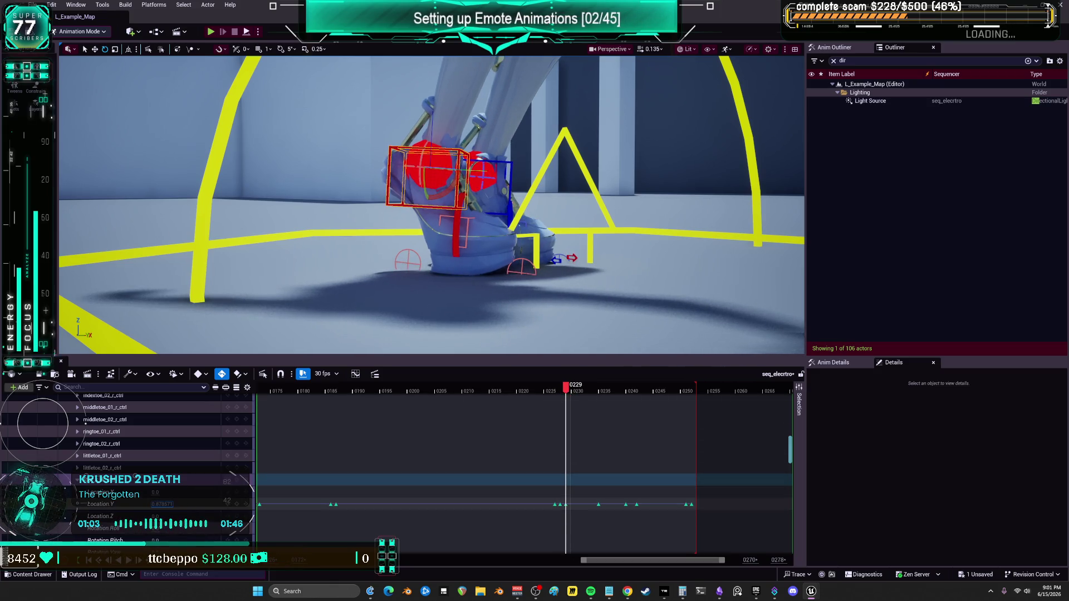
pyautogui.moveTo(570, 391); pyautogui.dragTo(691, 391)
pyautogui.press('space')
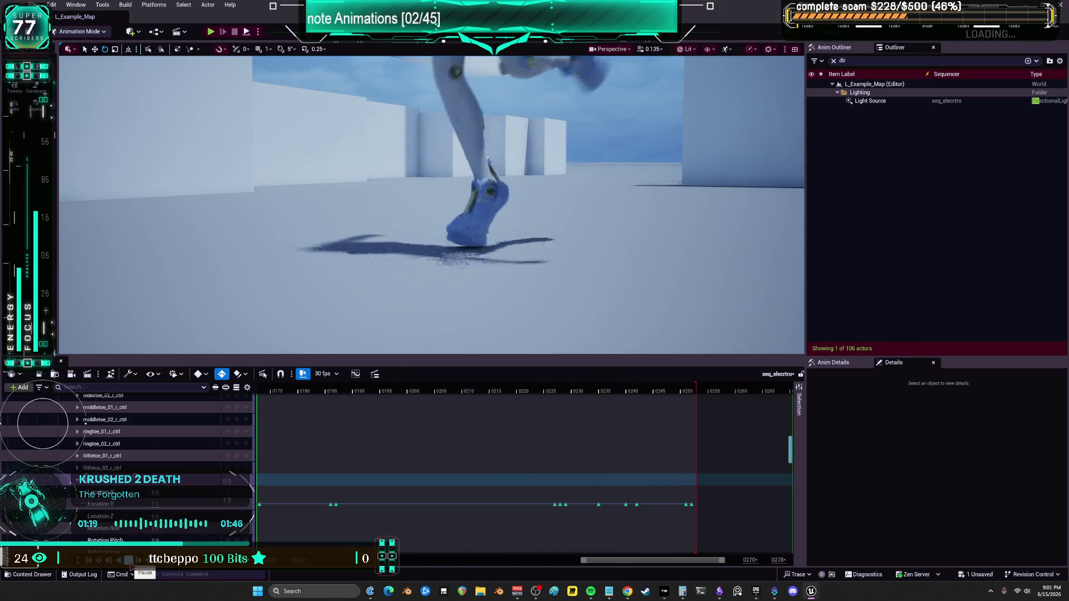
# Pause playback and move the timeline back to the 0065–0160 range near frame 0097.
pyautogui.click(129, 564)
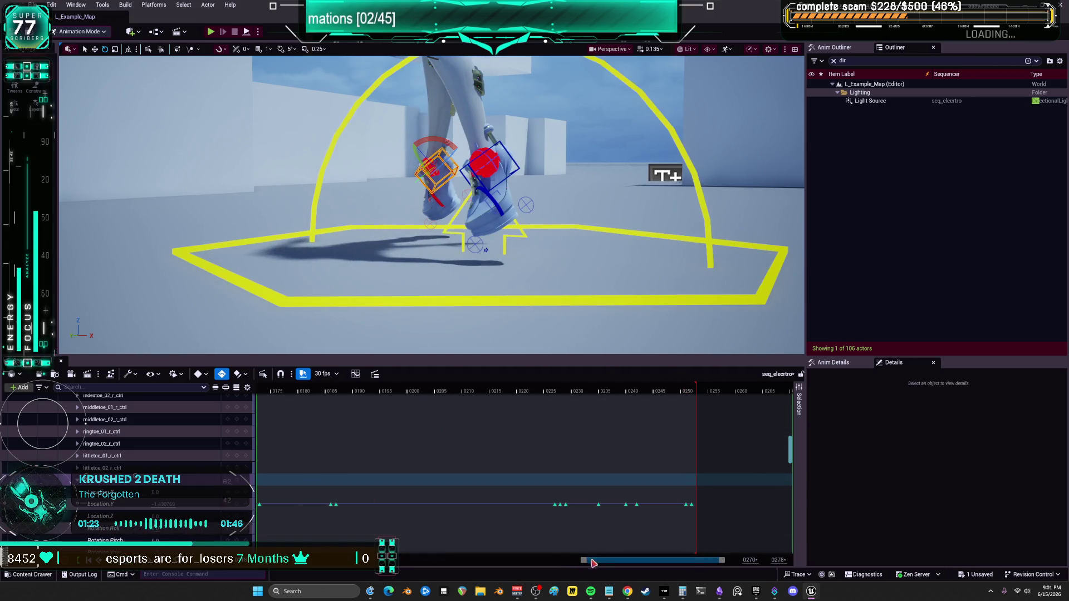
pyautogui.moveTo(594, 563); pyautogui.dragTo(449, 563)
pyautogui.click(481, 391)
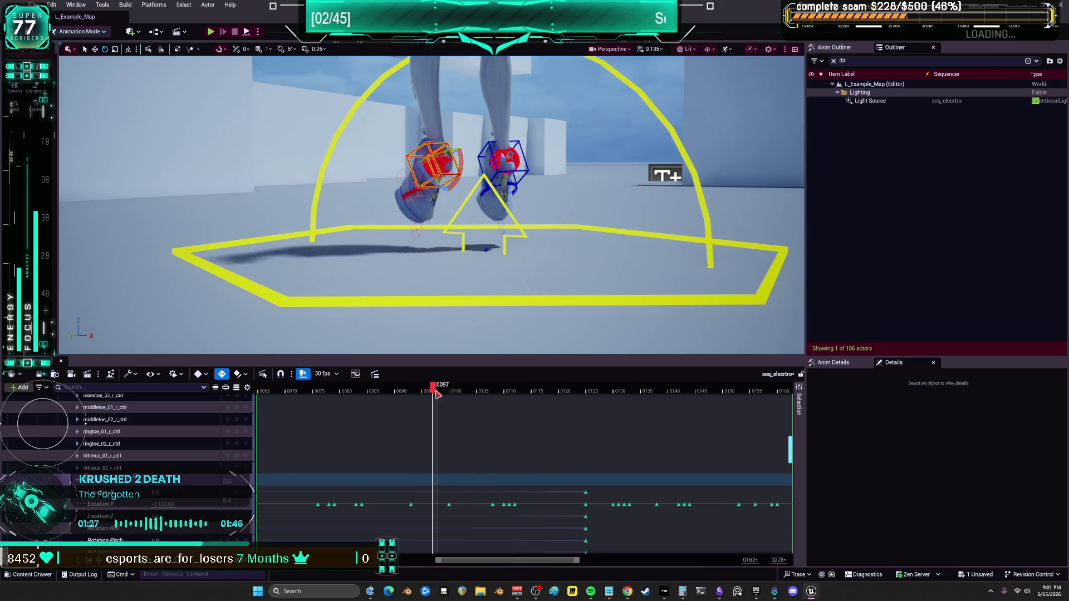
# Close in on the feet and key the foot control's Rotation Pitch to 0.0 at frame 0103.
pyautogui.moveTo(428, 394); pyautogui.dragTo(450, 394)
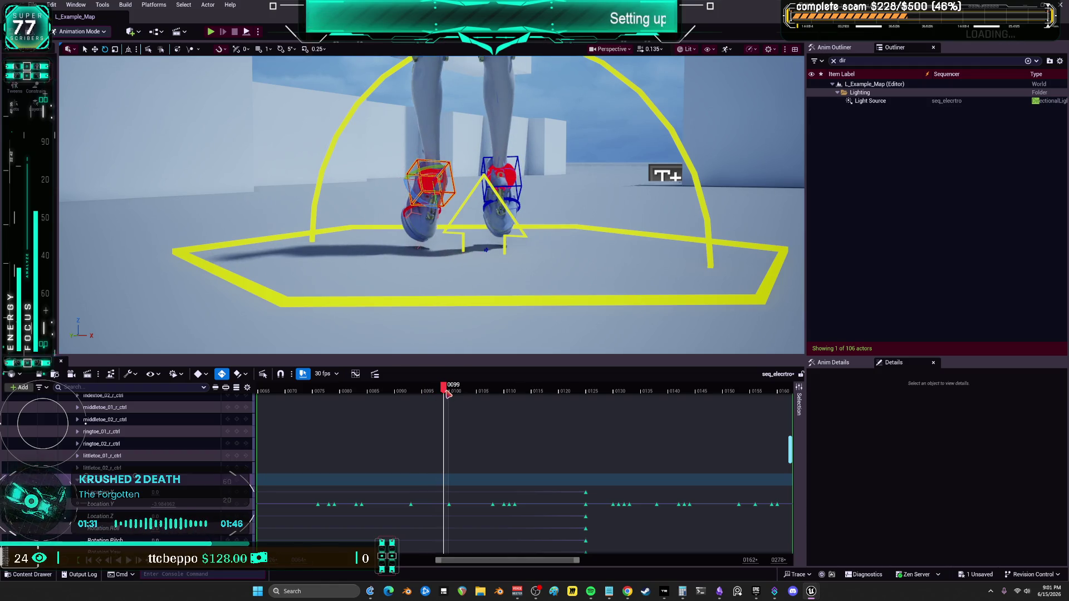
pyautogui.moveTo(450, 254); pyautogui.dragTo(482, 213)
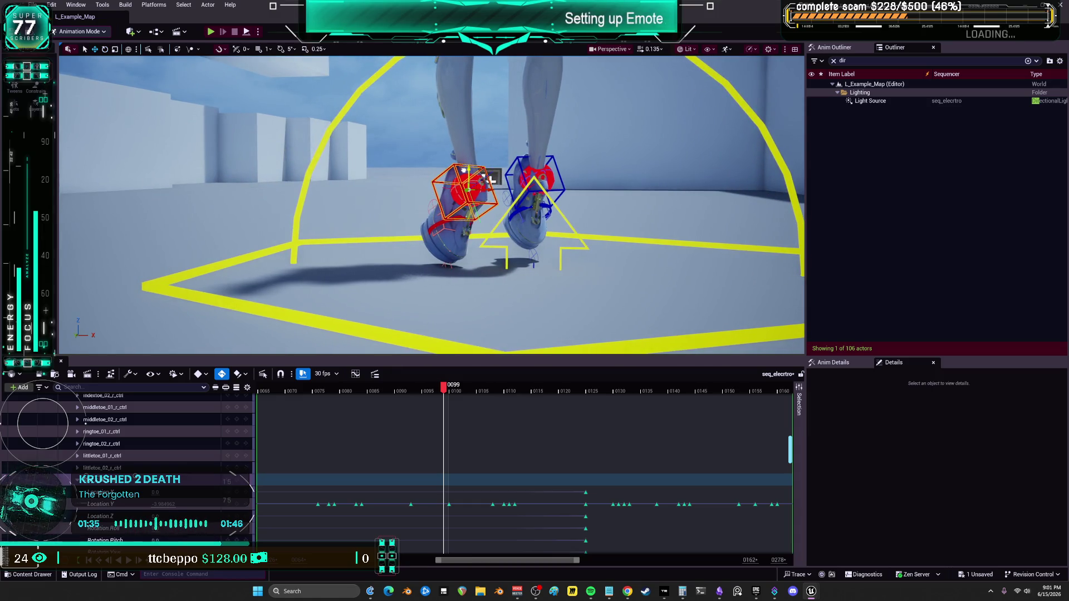
pyautogui.moveTo(489, 177)
pyautogui.mouseDown()
pyautogui.moveTo(501, 193)
pyautogui.moveTo(646, 165)
pyautogui.mouseUp()
pyautogui.moveTo(440, 189); pyautogui.dragTo(459, 176)
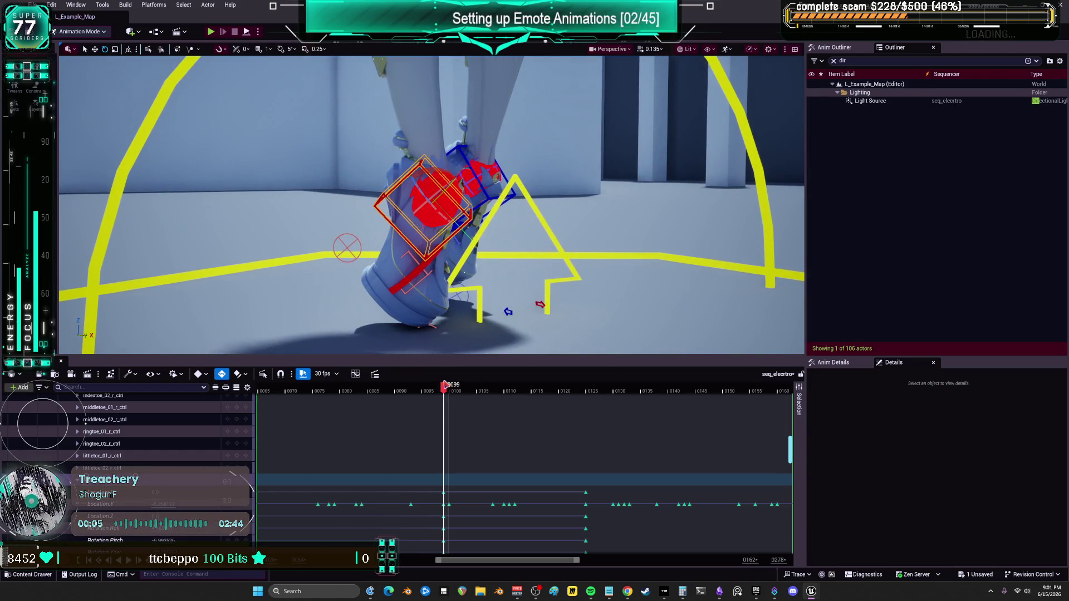
pyautogui.moveTo(445, 388); pyautogui.dragTo(467, 388)
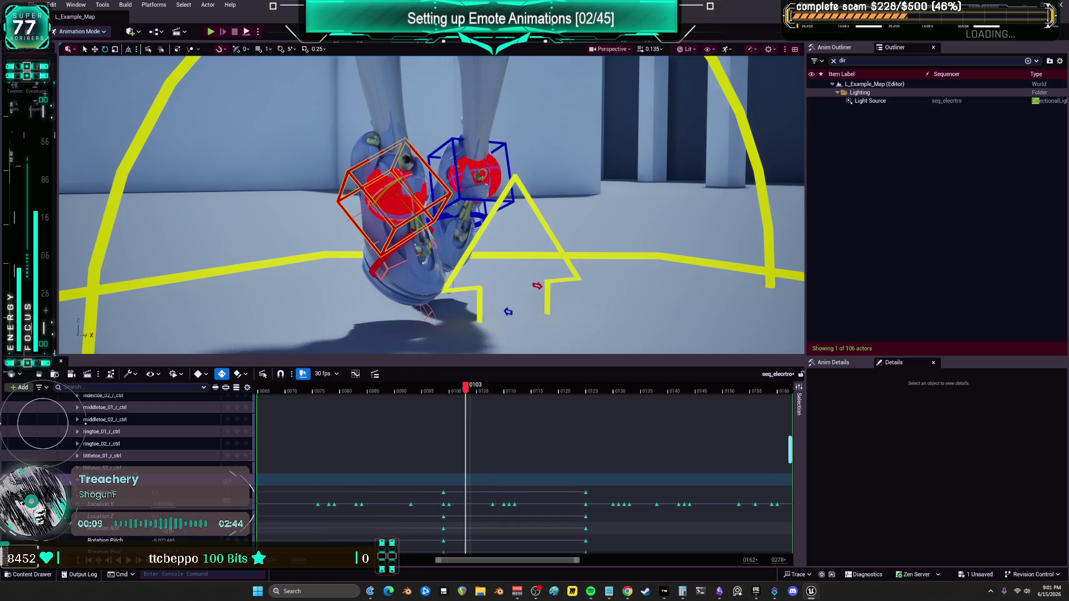
pyautogui.click(164, 540)
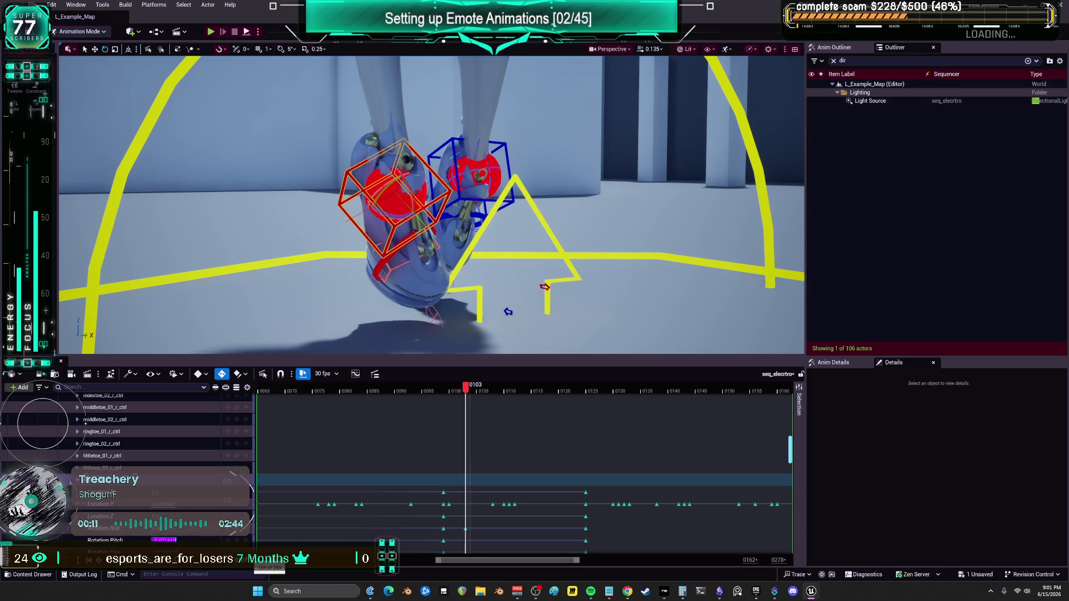
pyautogui.write('0')
pyautogui.press('Tab')
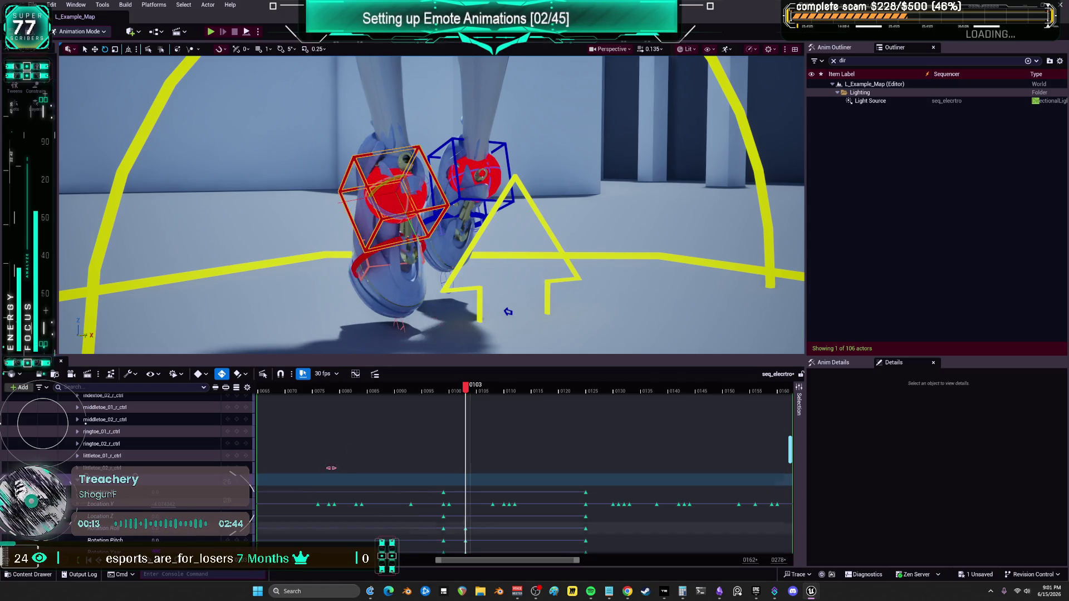
# Key Rotation Pitch 0.0 at frame 0095 as well, then play back the corrected foot.
pyautogui.moveTo(460, 392); pyautogui.dragTo(426, 389)
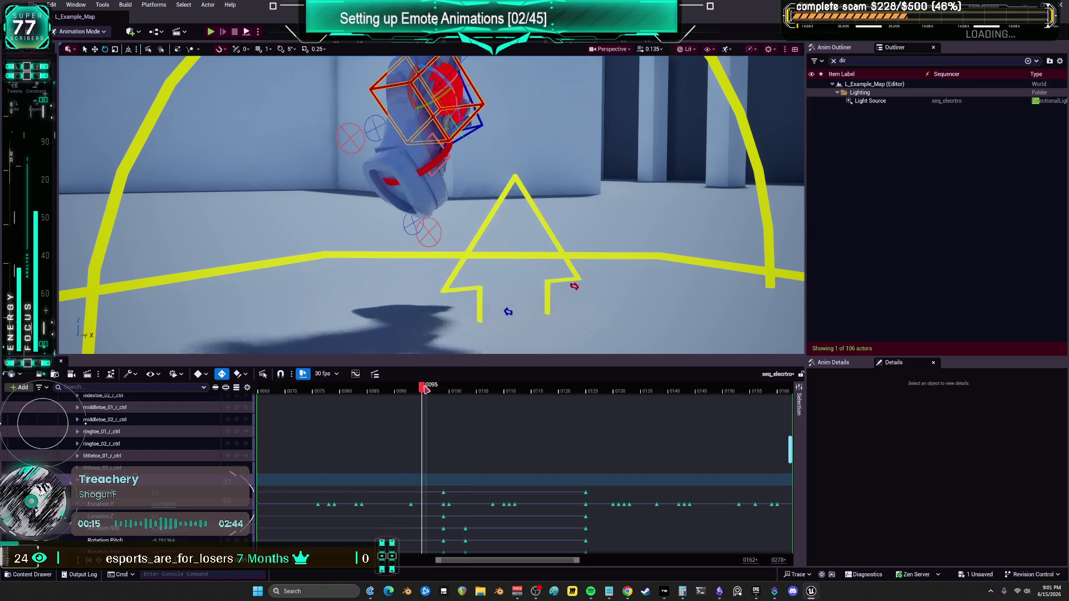
pyautogui.click(175, 540)
pyautogui.write('0')
pyautogui.press('Return')
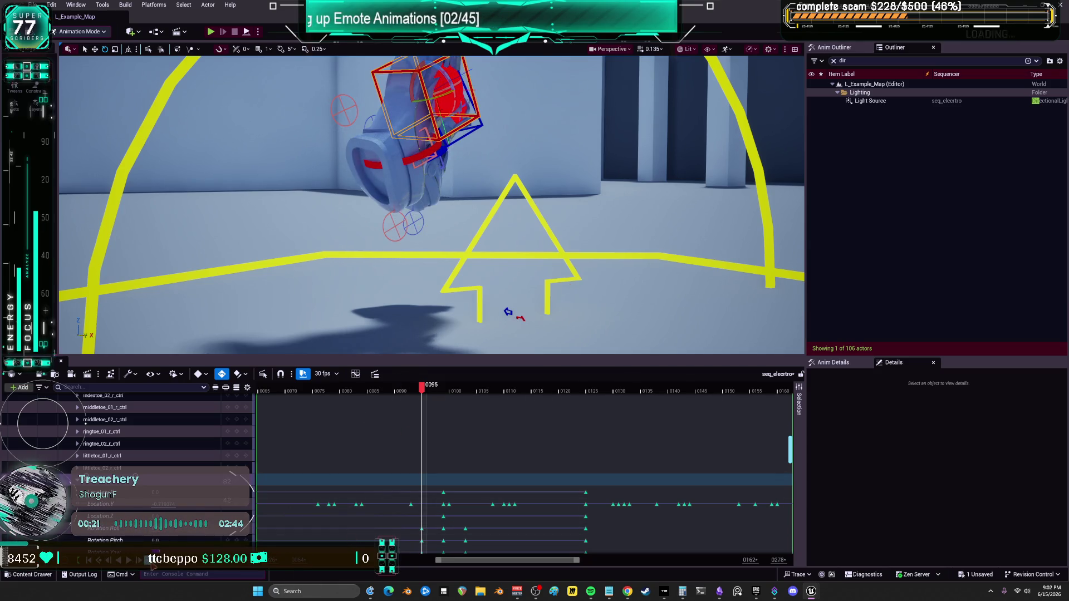
pyautogui.press('space')
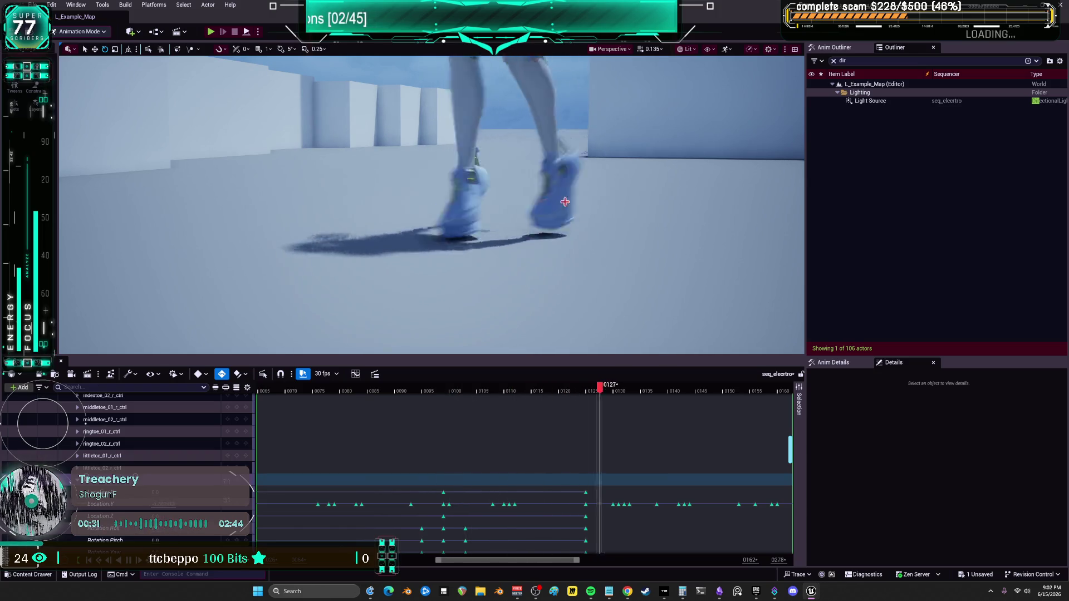
# Halt playback and scrub the playhead back to about frame 0115.
pyautogui.moveTo(437, 397)
pyautogui.mouseDown()
pyautogui.moveTo(327, 397)
pyautogui.moveTo(447, 397)
pyautogui.moveTo(544, 414)
pyautogui.moveTo(527, 421)
pyautogui.moveTo(536, 422)
pyautogui.mouseUp()
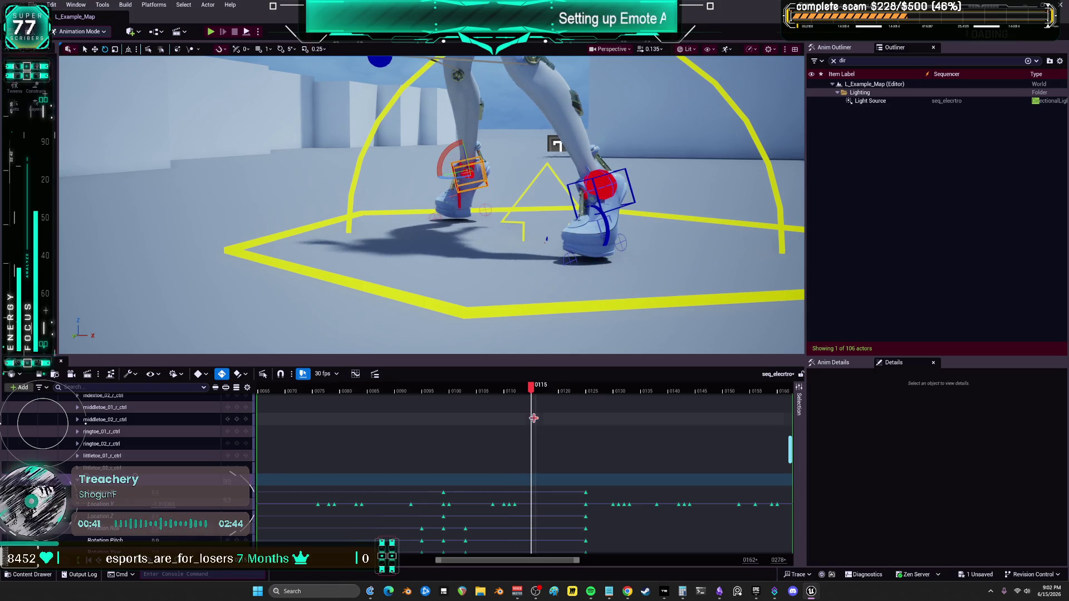